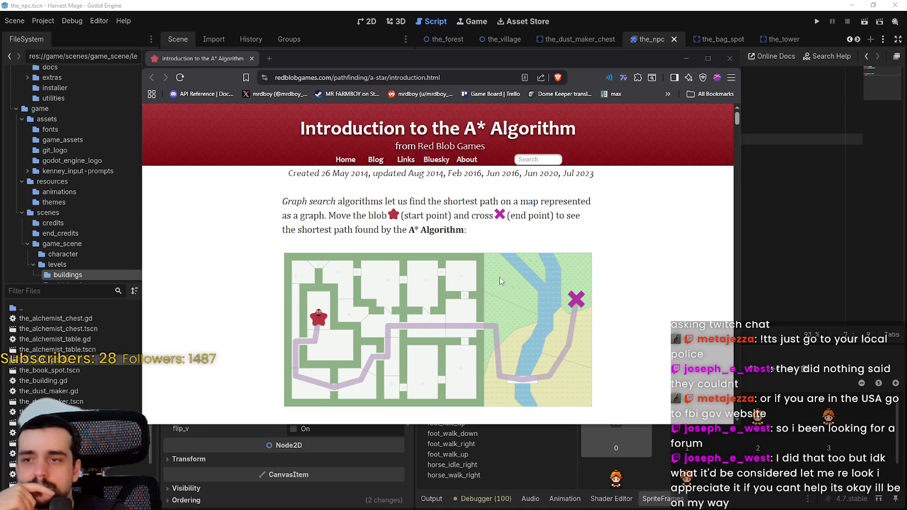
Start the frontier flood-fill animation and toggle wall cells beside the star.
scroll(711, 128, down, 2)
mouse_move(736, 123)
mouse_down()
mouse_move(737, 136)
mouse_move(740, 116)
mouse_move(738, 174)
mouse_up()
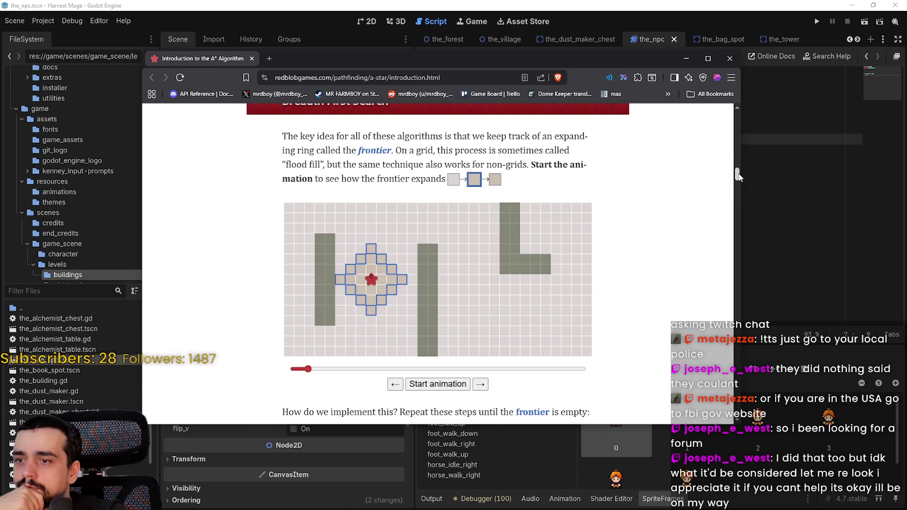
click(430, 389)
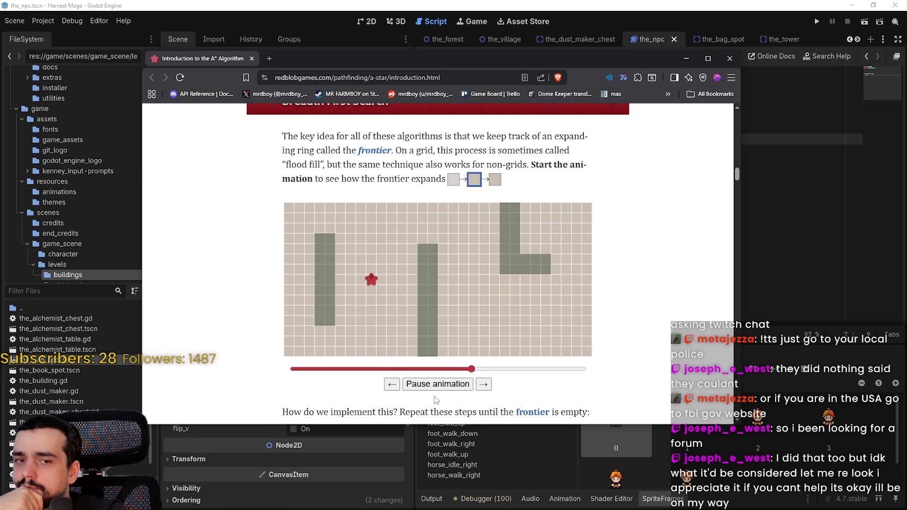
click(381, 268)
click(403, 268)
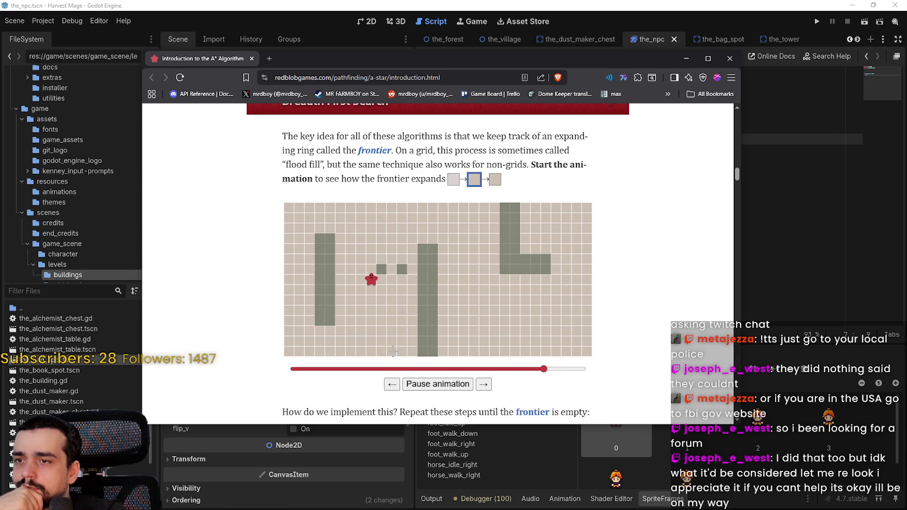
click(380, 269)
Move the start star up, reset the animation, and paint walls on both sides of it.
right_click(373, 283)
key(Escape)
drag(370, 279, 371, 249)
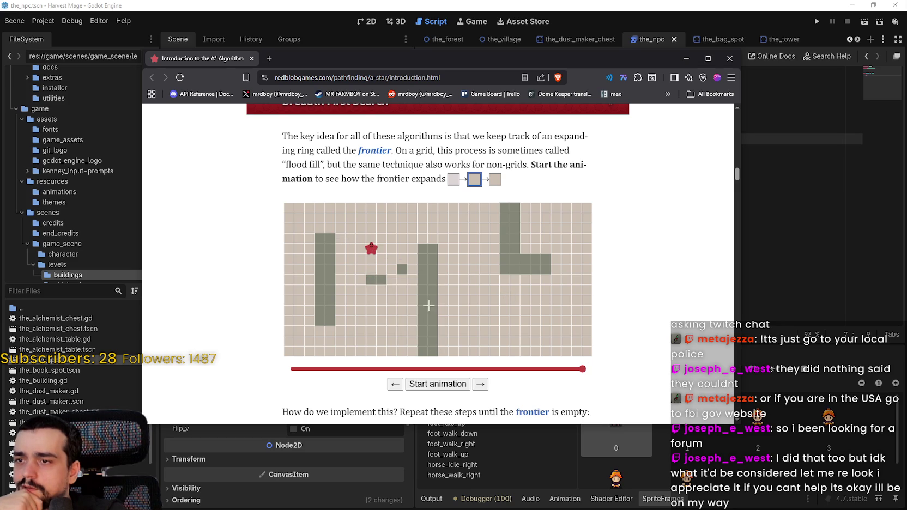
click(577, 369)
mouse_move(577, 369)
mouse_down()
mouse_move(466, 377)
mouse_move(257, 371)
mouse_up()
mouse_move(360, 248)
mouse_down()
mouse_move(382, 248)
mouse_move(381, 229)
mouse_move(402, 228)
mouse_up()
Advance the expansion demo two steps and scroll on to the came_from path demo.
scroll(438, 264, down, 5)
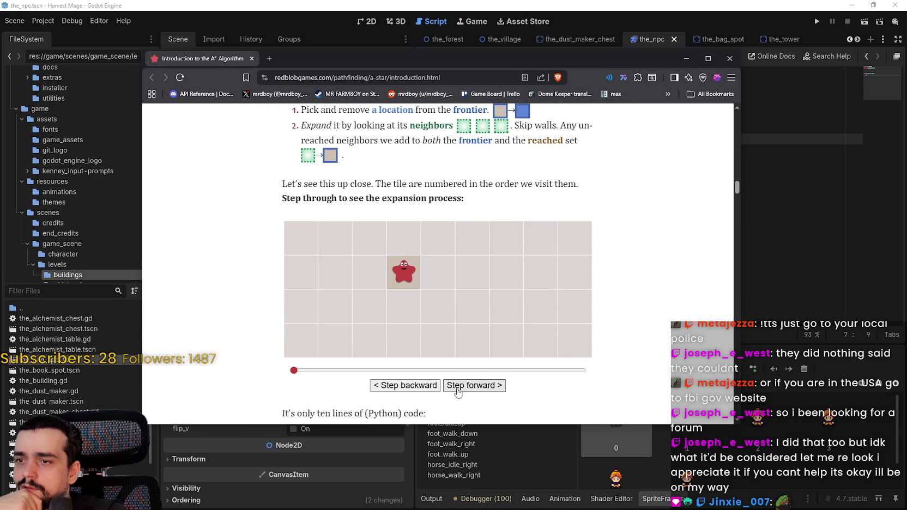
click(458, 388)
click(459, 387)
scroll(603, 292, down, 8)
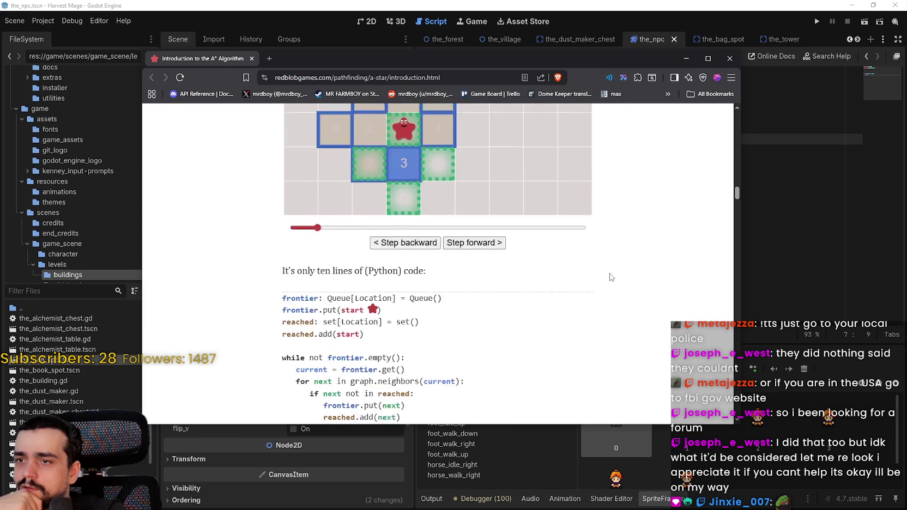
scroll(603, 292, up, 4)
scroll(603, 292, up, 2)
scroll(604, 292, down, 10)
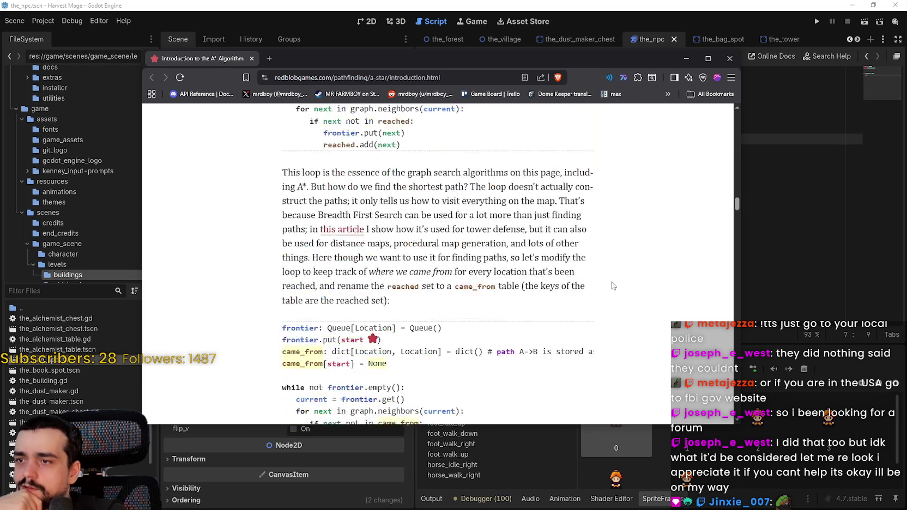
mouse_move(738, 224)
mouse_down()
mouse_move(733, 297)
mouse_move(721, 259)
mouse_up()
scroll(720, 260, up, 5)
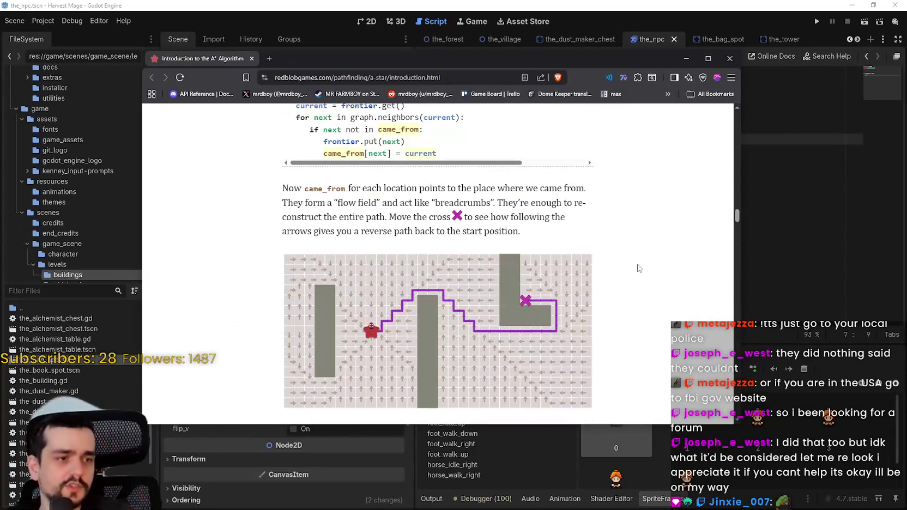
Back in Godot, place the caret after pass in the_npc.gd and save.
click(567, 21)
click(663, 153)
key(ctrl+s)
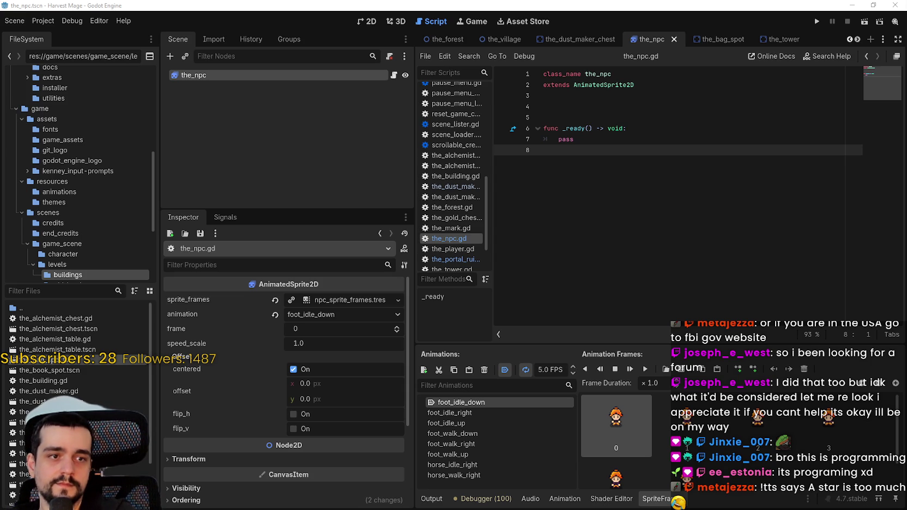
Bring up the browser and scroll to the top of the Godot 4.4 AStar2D docs page.
key(alt+Tab)
scroll(803, 152, up, 5)
drag(813, 157, 811, 74)
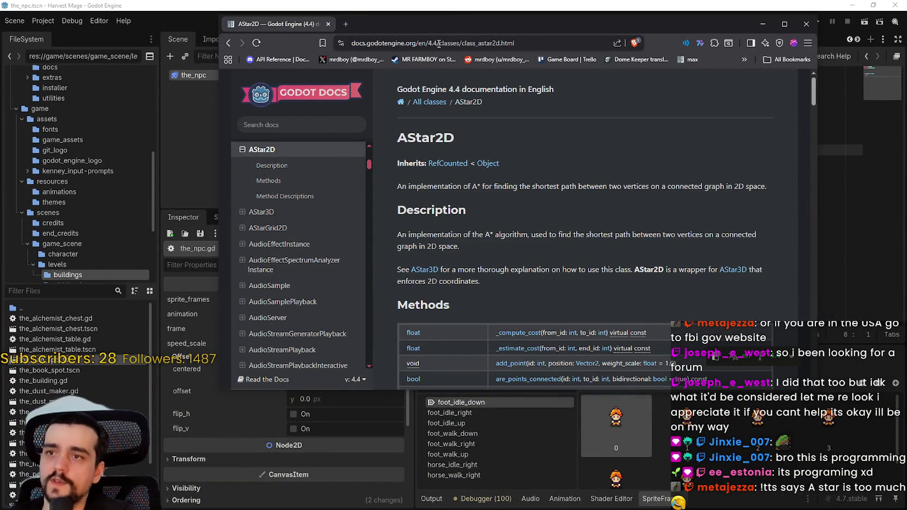
Change the docs URL version from 4.4 to 4.7, then follow the latest stable version link.
drag(437, 42, 432, 43)
text(7\)
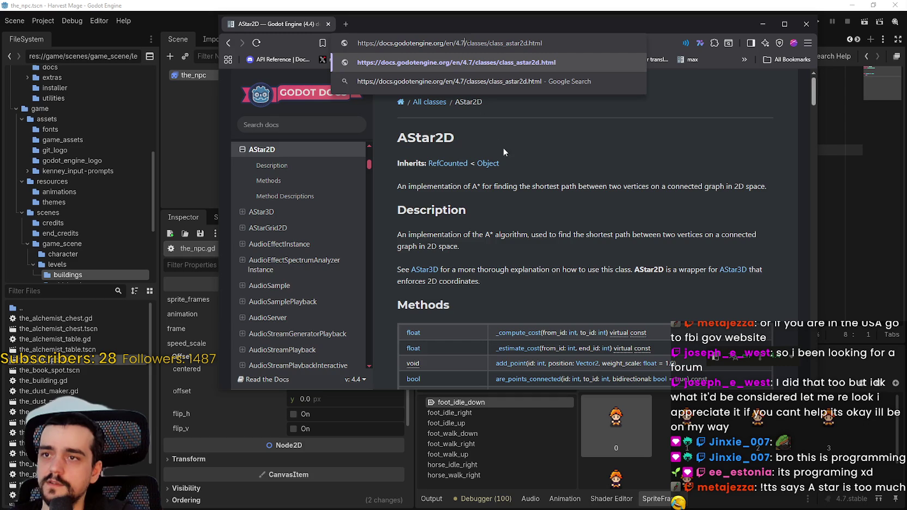
key(Return)
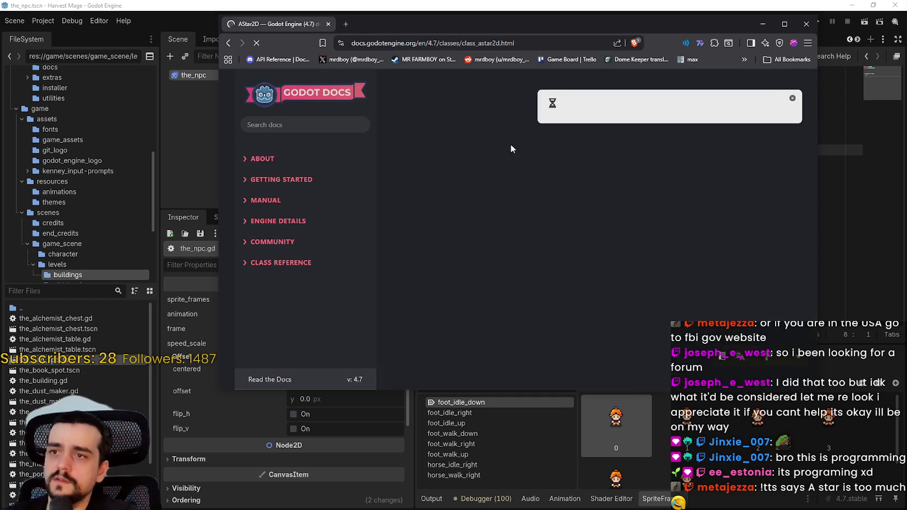
scroll(567, 257, down, 1)
scroll(568, 257, down, 1)
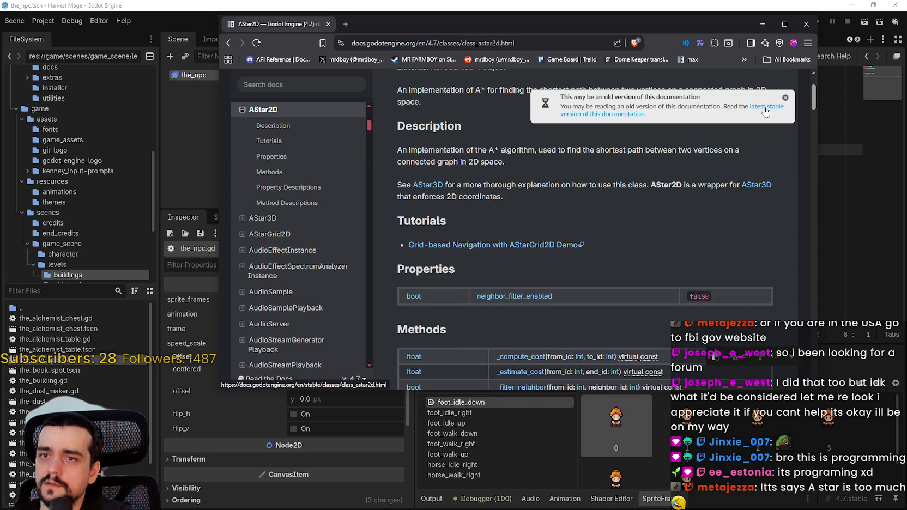
click(604, 121)
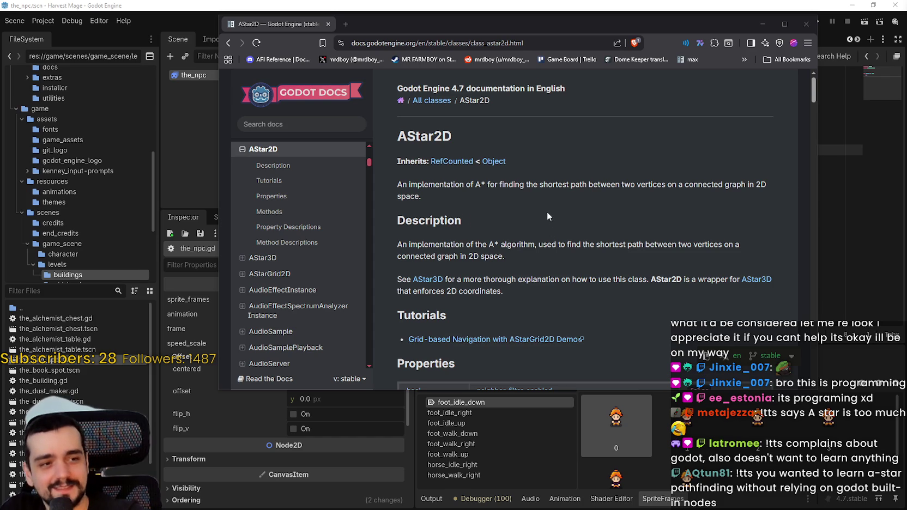
Skim the AStar2D methods table and select the summary and first Description sentences.
scroll(548, 211, down, 1)
scroll(536, 217, down, 2)
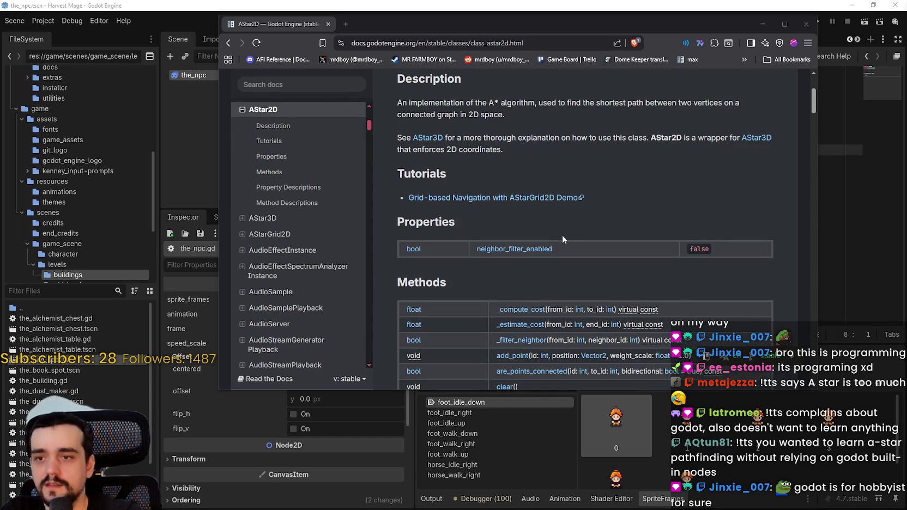
scroll(562, 232, up, 2)
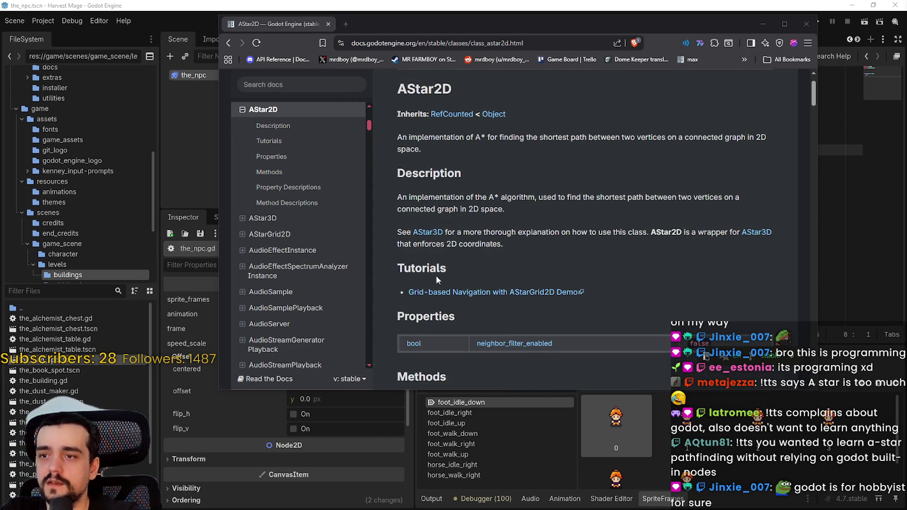
scroll(481, 248, down, 4)
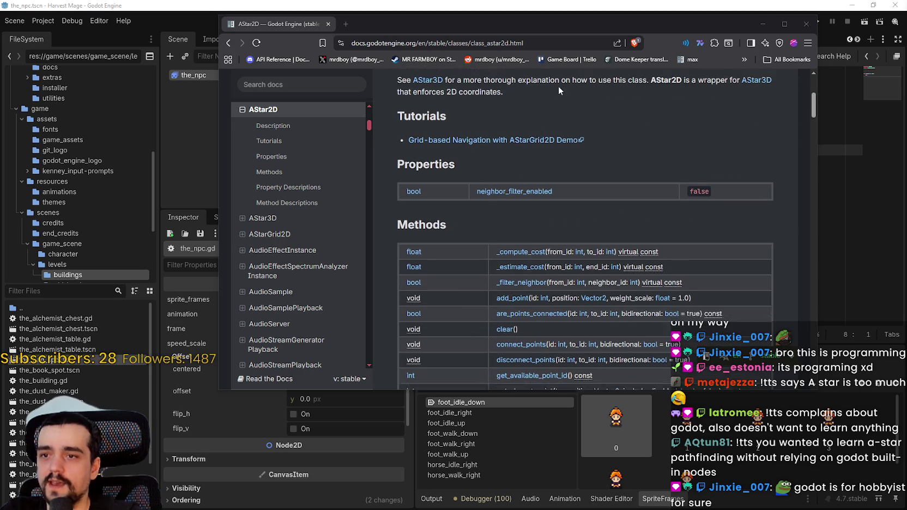
scroll(605, 272, up, 4)
scroll(633, 202, down, 4)
scroll(633, 202, down, 5)
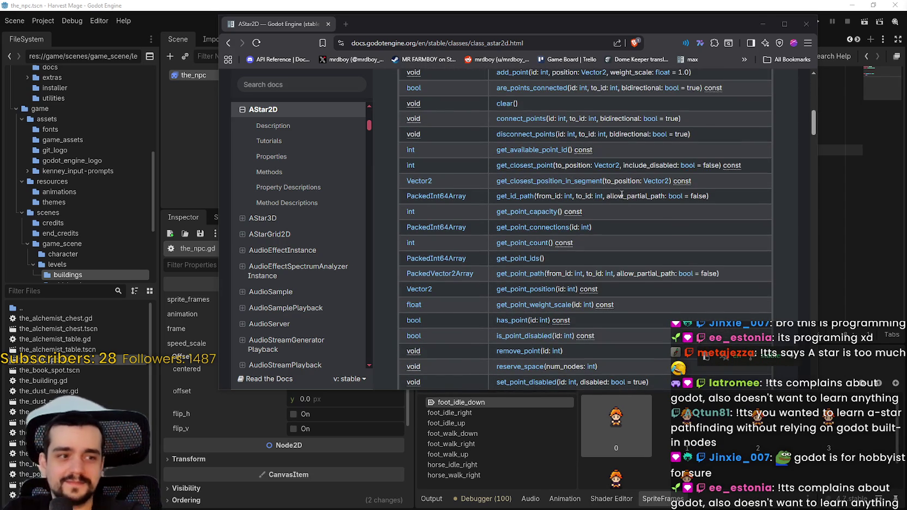
scroll(618, 192, down, 1)
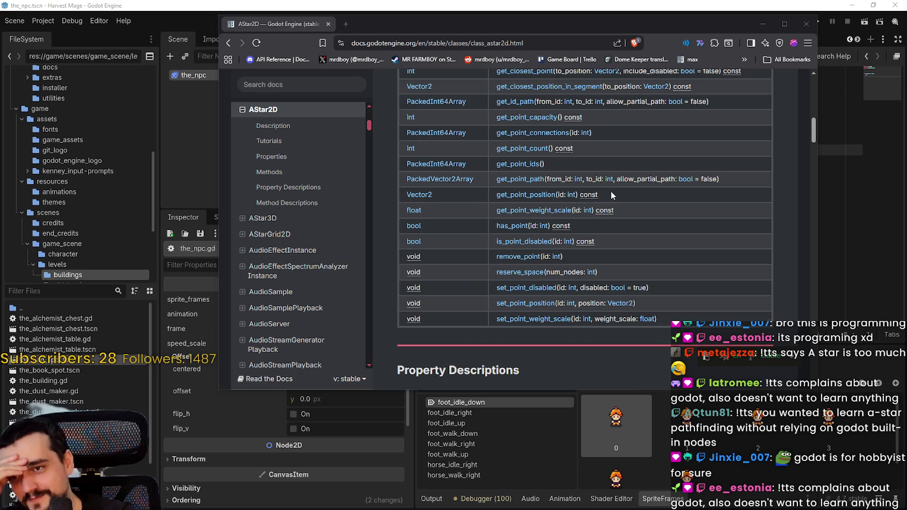
scroll(613, 196, down, 5)
scroll(612, 226, down, 2)
scroll(610, 230, up, 7)
scroll(611, 230, up, 7)
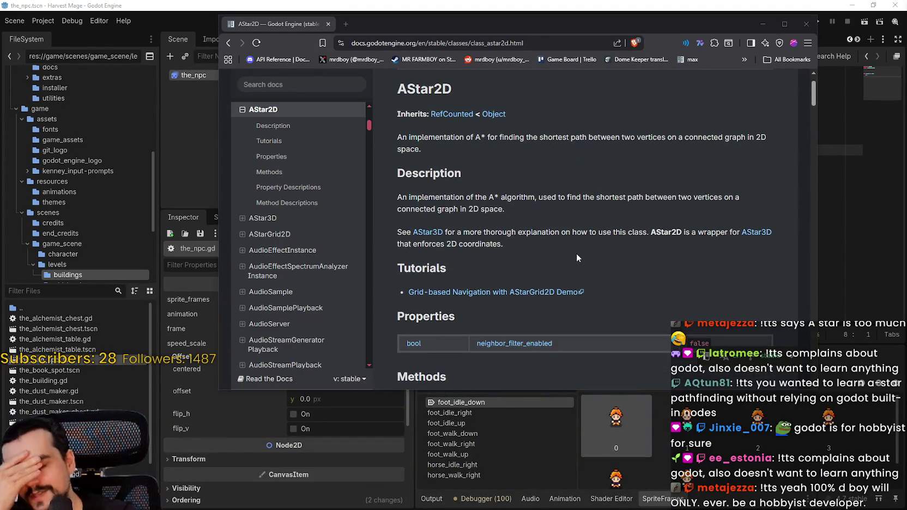
scroll(578, 256, up, 1)
drag(401, 184, 423, 203)
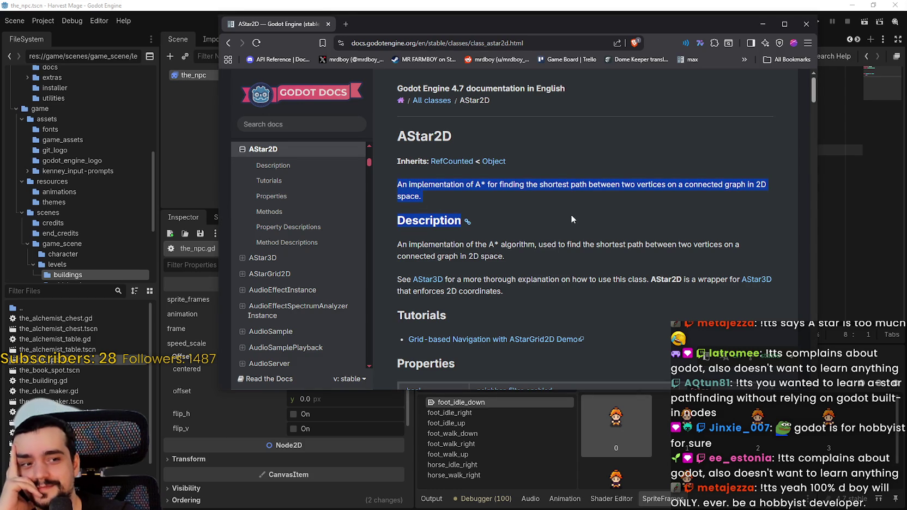
scroll(570, 214, down, 2)
mouse_move(400, 150)
mouse_down()
mouse_move(738, 148)
mouse_move(739, 185)
mouse_up()
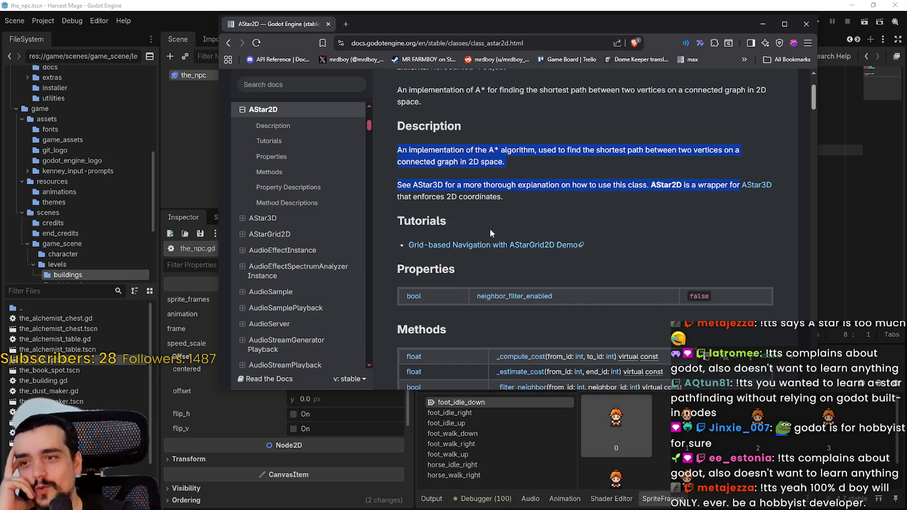
Scroll down to add_point and select its description and weight_scale explanation.
scroll(490, 228, down, 1)
scroll(489, 225, down, 1)
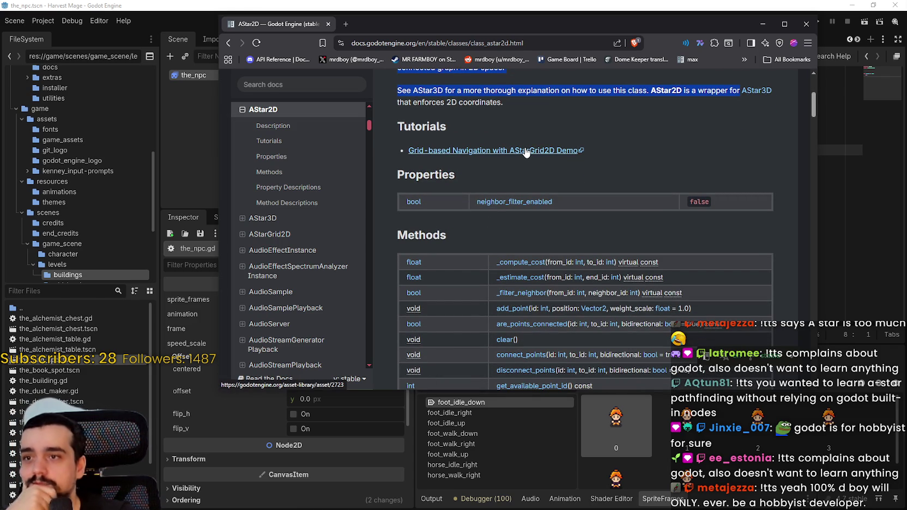
scroll(480, 210, down, 3)
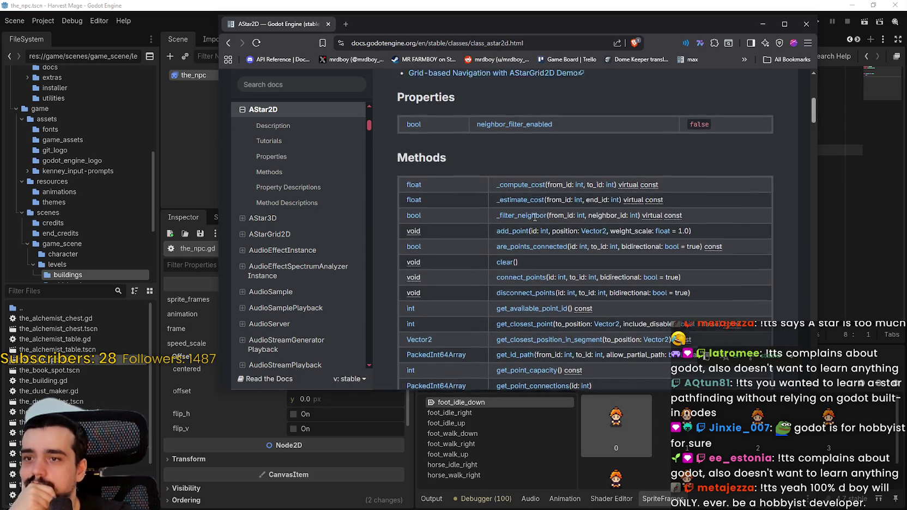
scroll(641, 263, down, 4)
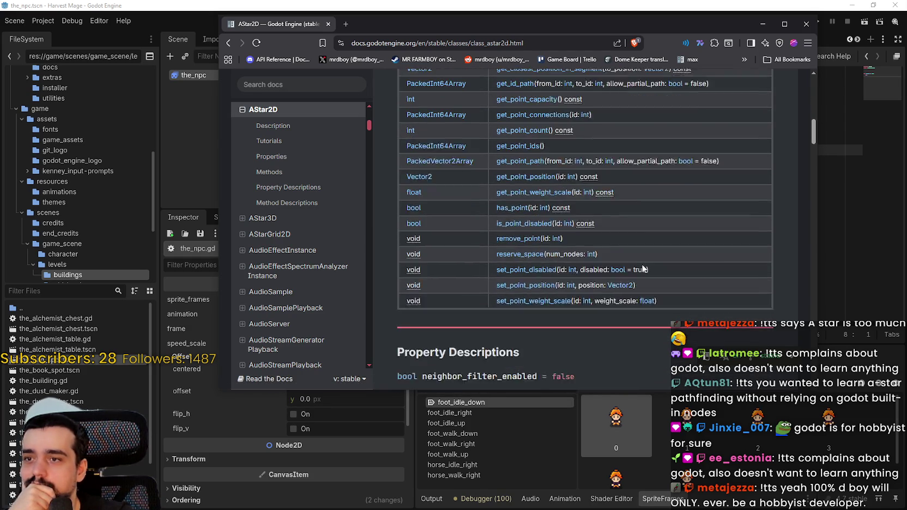
scroll(641, 264, down, 3)
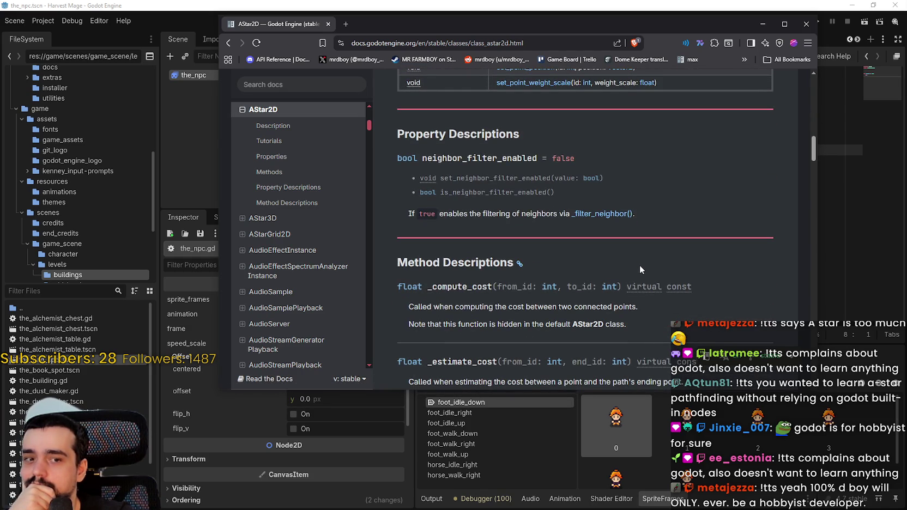
scroll(639, 265, down, 2)
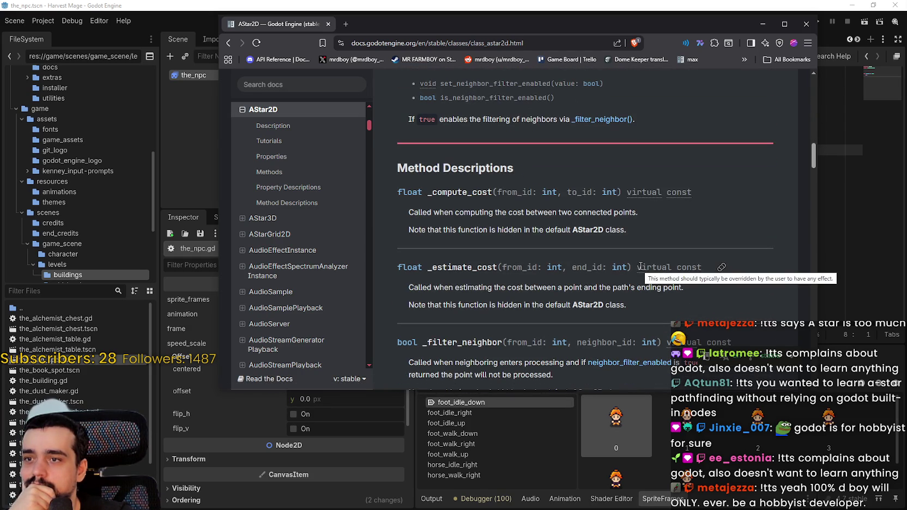
scroll(640, 266, down, 4)
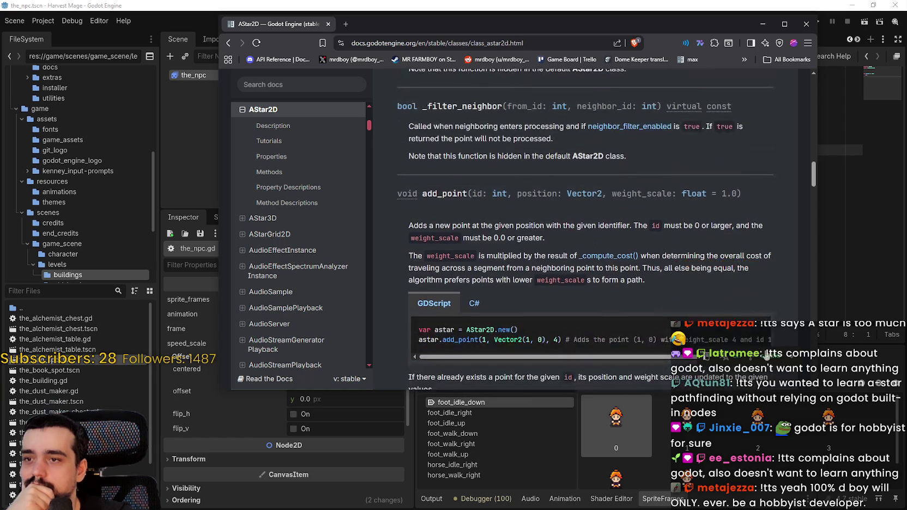
mouse_move(409, 225)
mouse_down()
mouse_move(762, 225)
mouse_move(522, 225)
mouse_move(519, 239)
mouse_move(472, 234)
mouse_up()
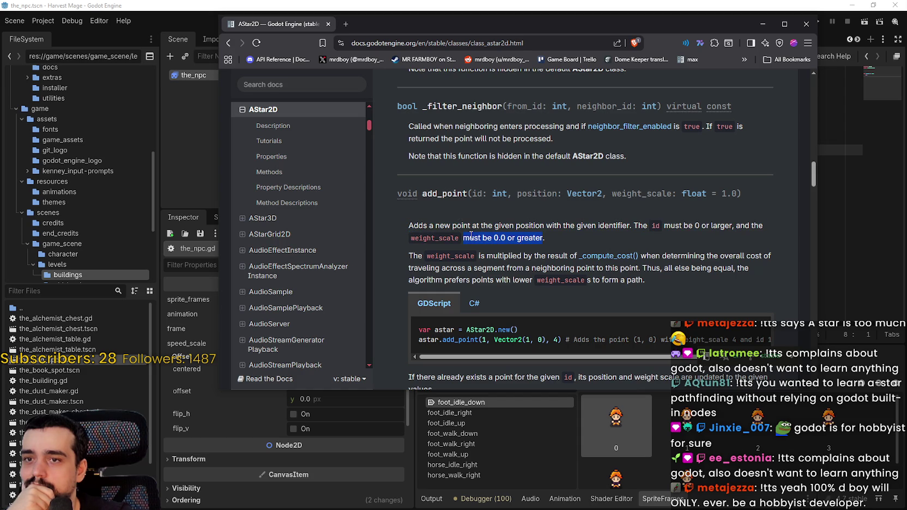
mouse_move(410, 257)
mouse_down()
mouse_move(791, 257)
mouse_move(467, 268)
mouse_move(697, 267)
mouse_move(390, 256)
mouse_move(468, 277)
mouse_move(643, 279)
mouse_up()
scroll(548, 267, down, 2)
drag(585, 266, 594, 266)
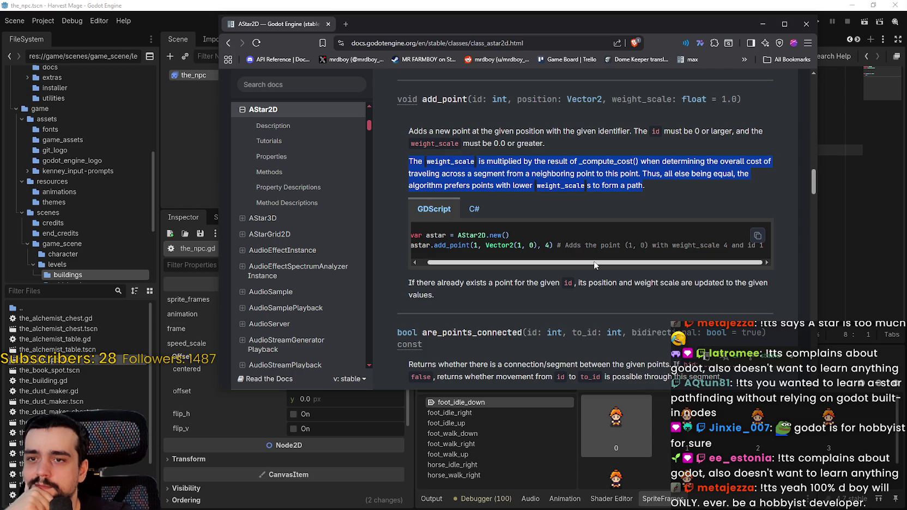
drag(594, 262, 463, 275)
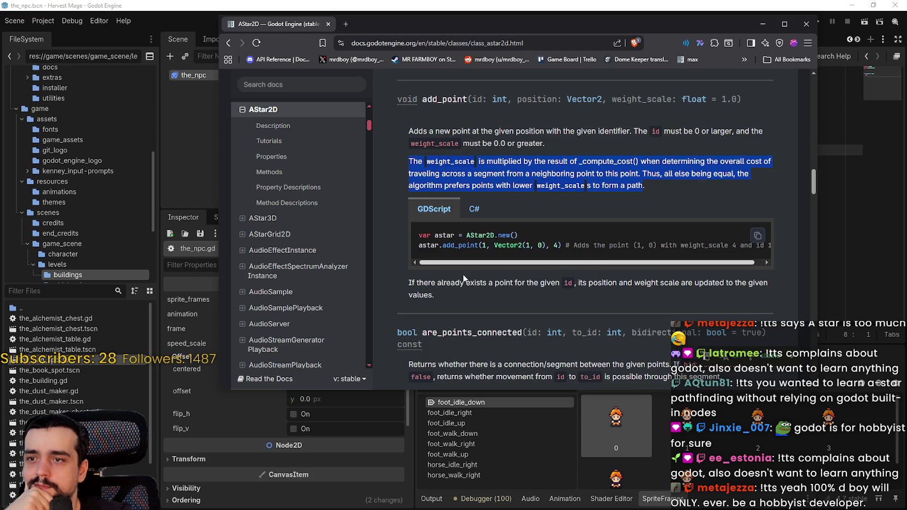
mouse_move(400, 290)
mouse_down()
mouse_move(660, 284)
mouse_move(770, 295)
mouse_up()
scroll(556, 260, down, 1)
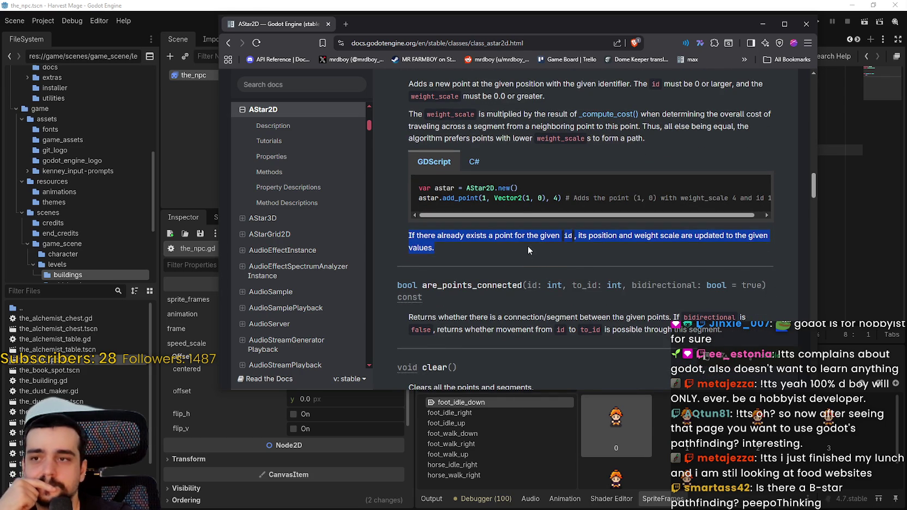
drag(466, 188, 519, 188)
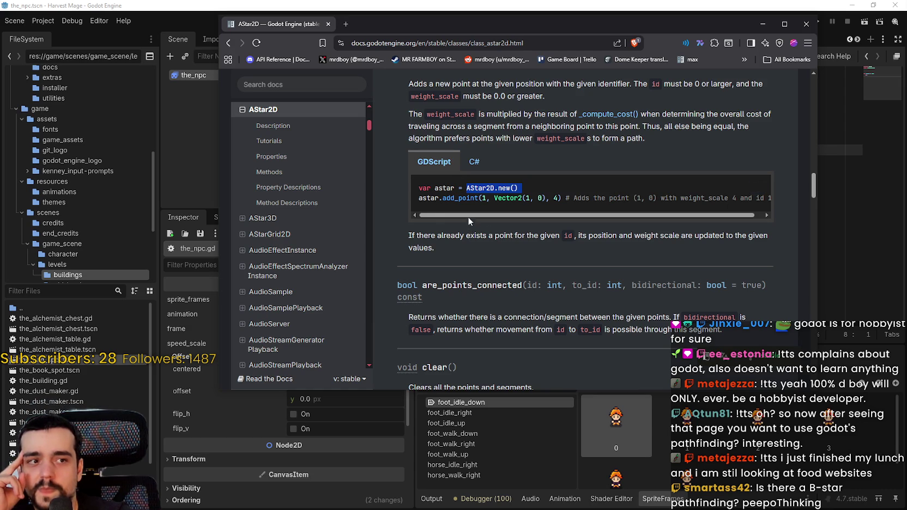
Select, then clear, the opening lines of the add_point code example.
double_click(473, 188)
mouse_move(473, 188)
mouse_down()
mouse_move(471, 200)
mouse_move(558, 182)
mouse_up()
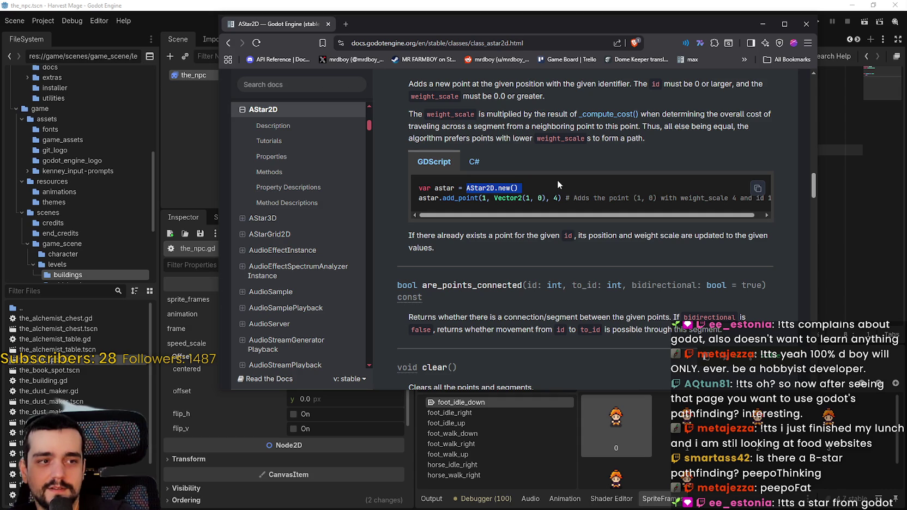
scroll(509, 221, down, 1)
click(478, 194)
Scroll to connect_points and select the var astar = AStar2D.new() example line.
scroll(490, 207, down, 3)
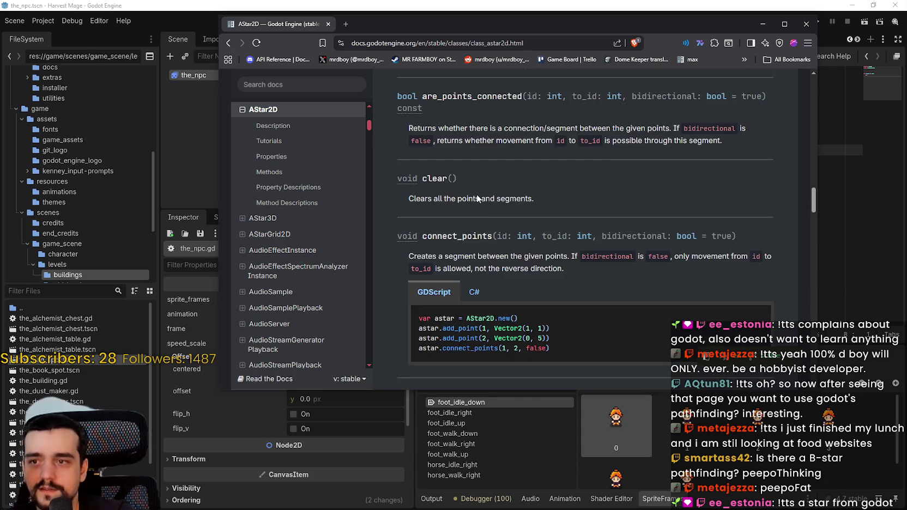
scroll(528, 229, down, 1)
scroll(526, 228, down, 2)
double_click(479, 177)
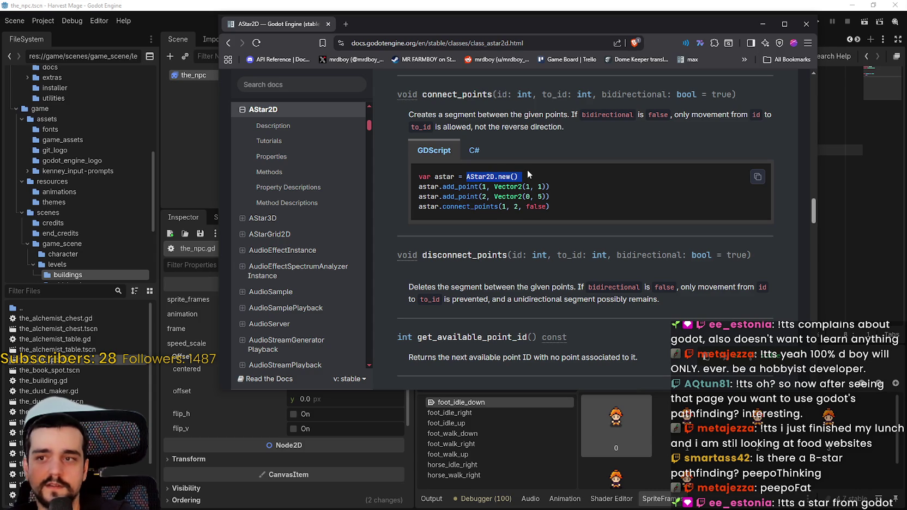
click(500, 227)
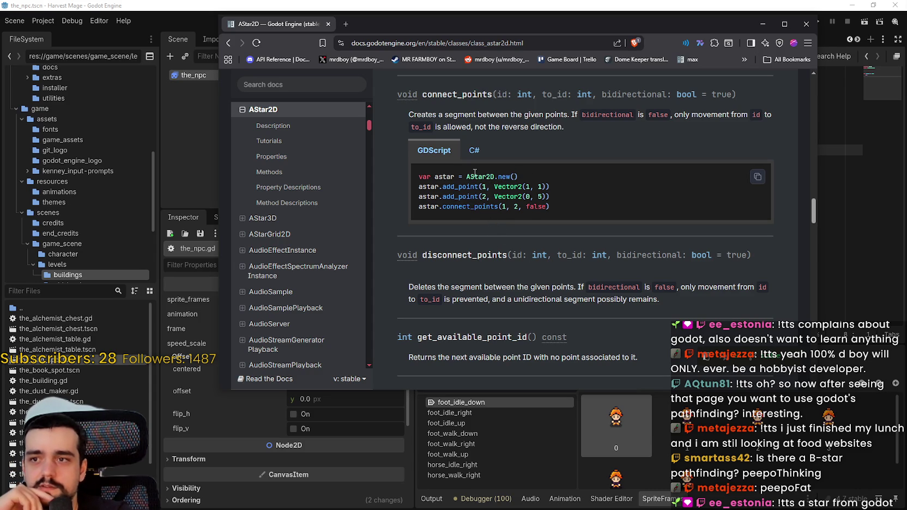
drag(467, 177, 518, 177)
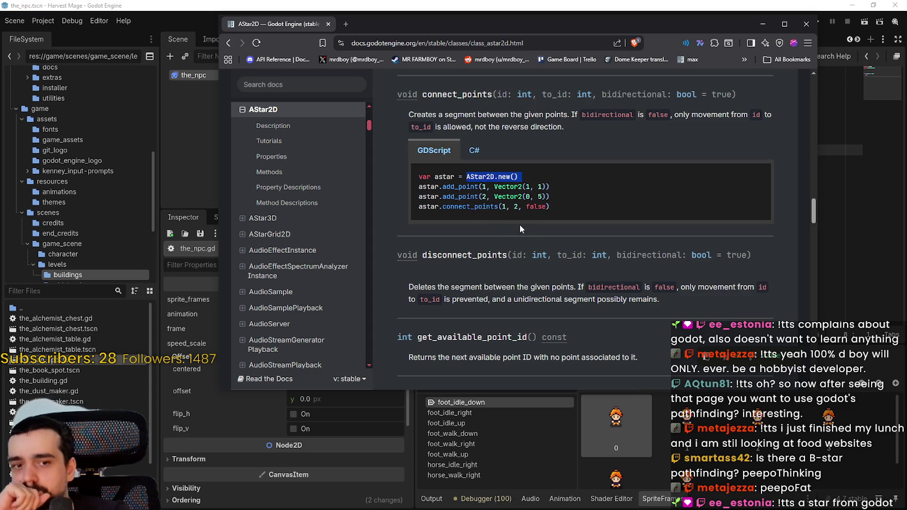
click(482, 177)
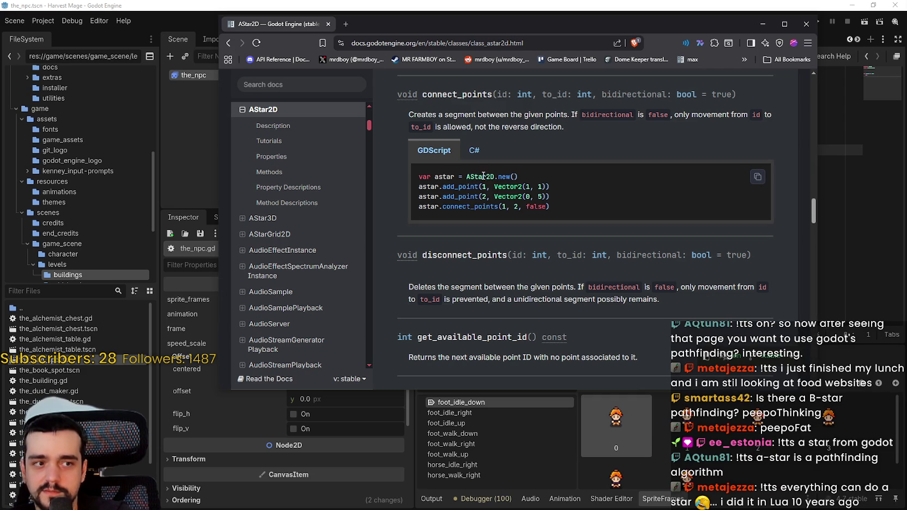
drag(519, 177, 417, 175)
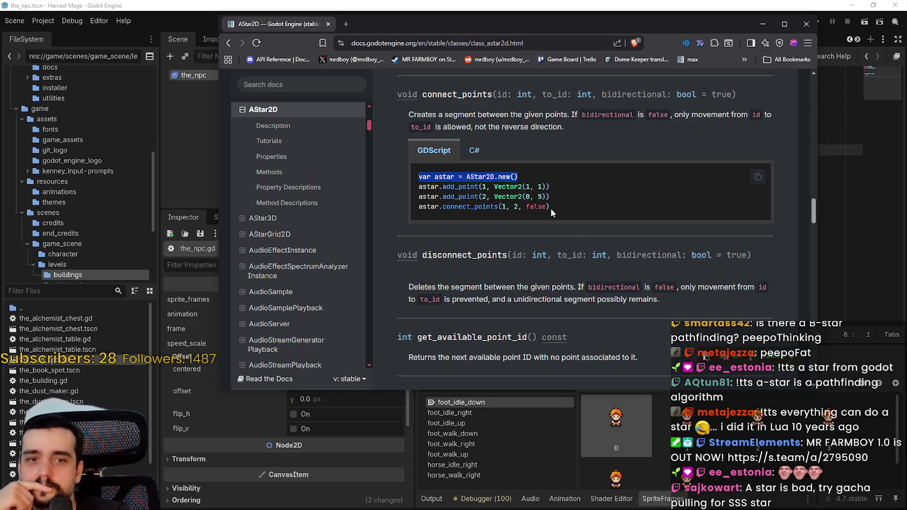
Scroll to get_closest_point and select the get_closest_position_in_segment call.
scroll(550, 208, down, 3)
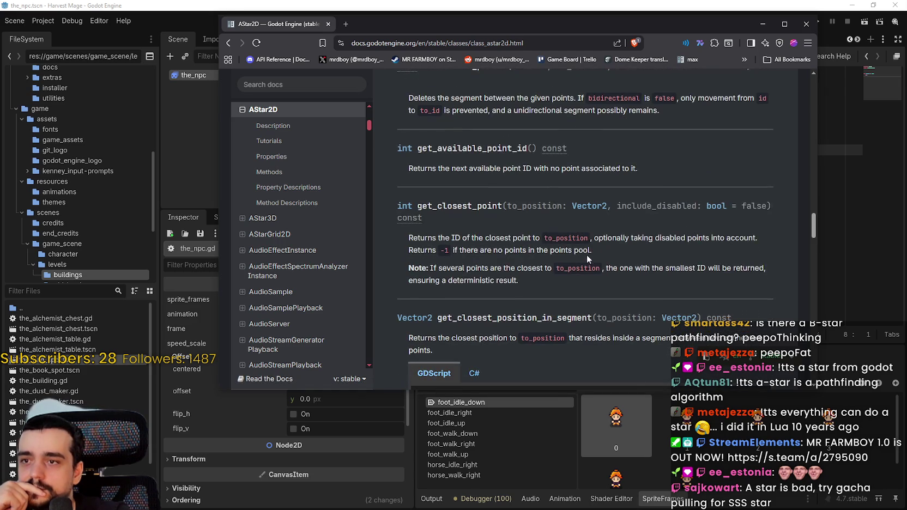
scroll(584, 253, down, 2)
scroll(583, 248, down, 1)
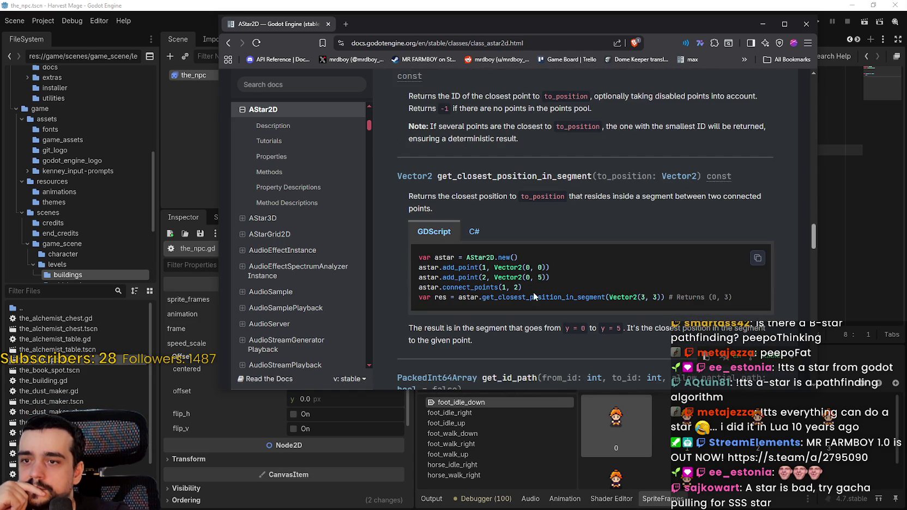
double_click(569, 297)
scroll(570, 297, down, 2)
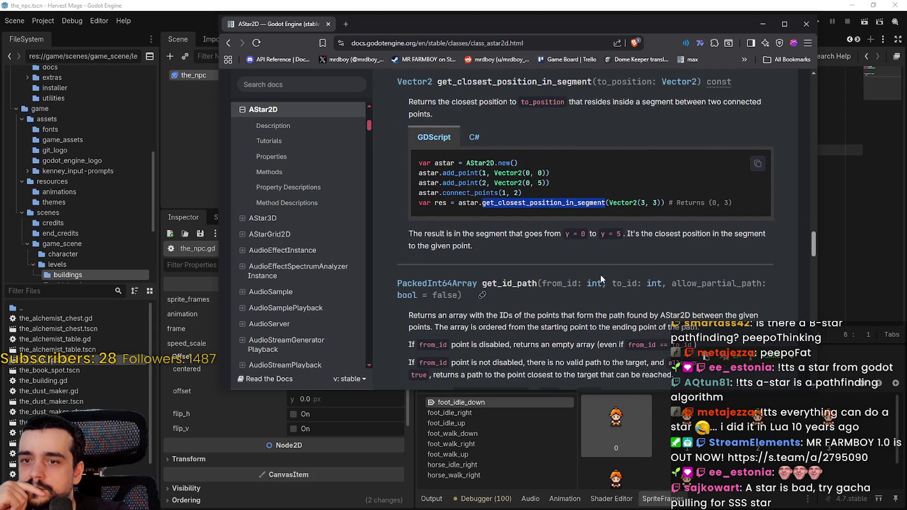
mouse_move(758, 205)
mouse_down()
mouse_move(468, 207)
mouse_move(420, 183)
mouse_move(411, 166)
mouse_up()
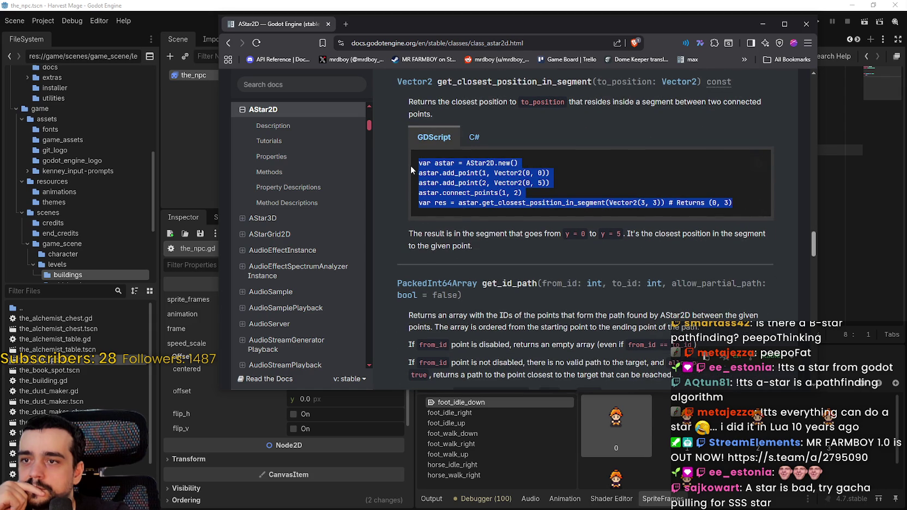
Read through get_id_path and get_point_path, then back up to get_point_connections.
scroll(526, 283, down, 2)
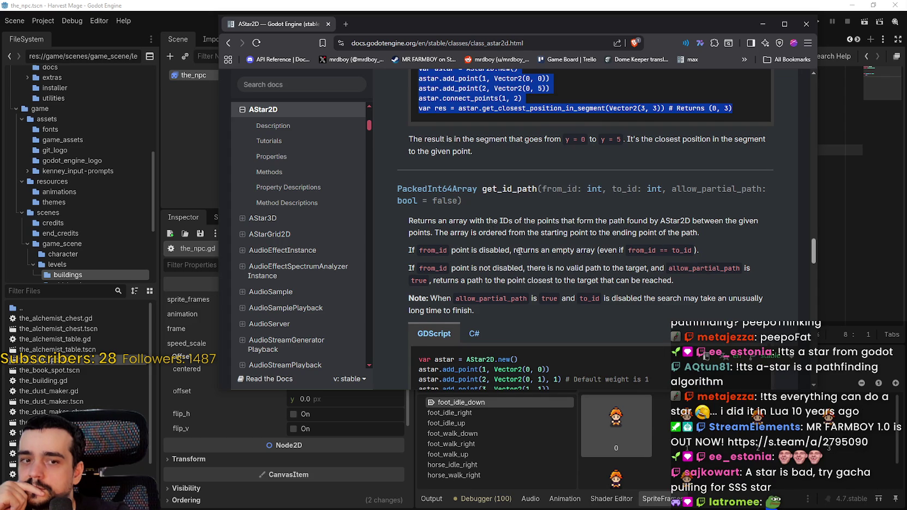
scroll(507, 245, down, 1)
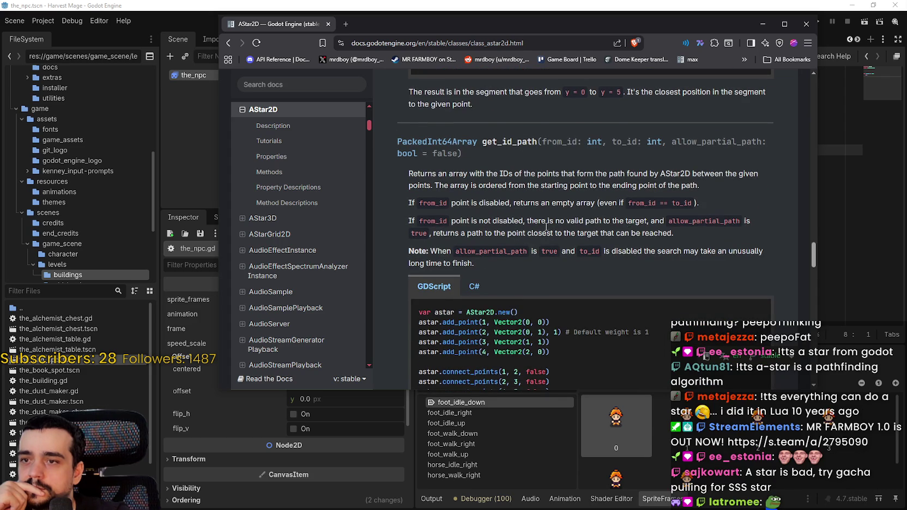
scroll(428, 248, down, 1)
scroll(559, 269, down, 1)
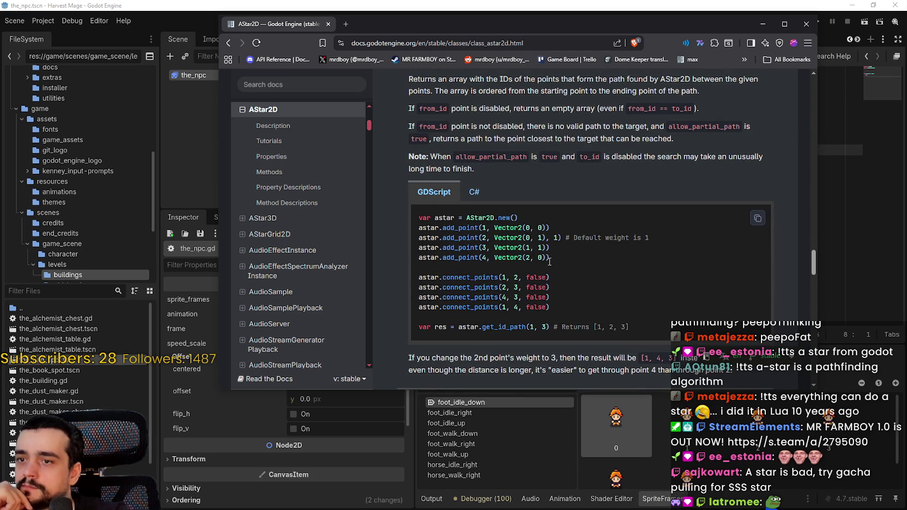
scroll(550, 262, down, 1)
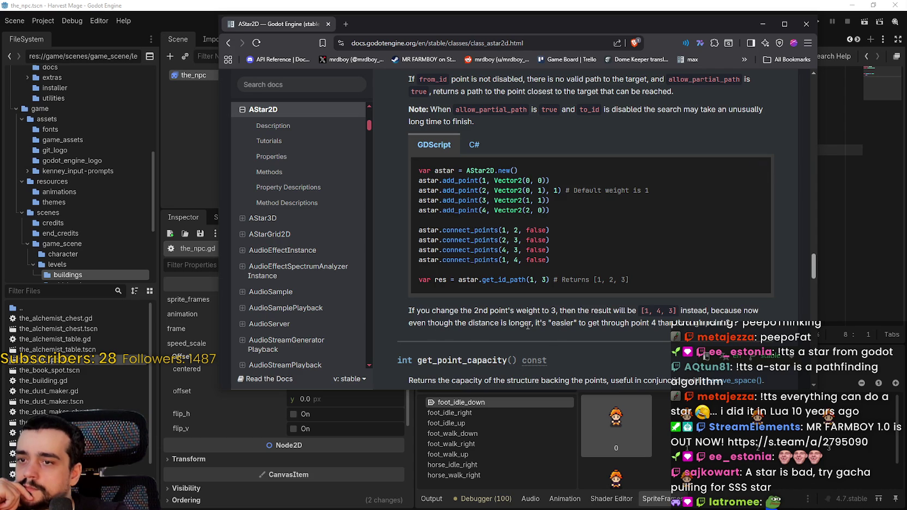
scroll(593, 301, down, 3)
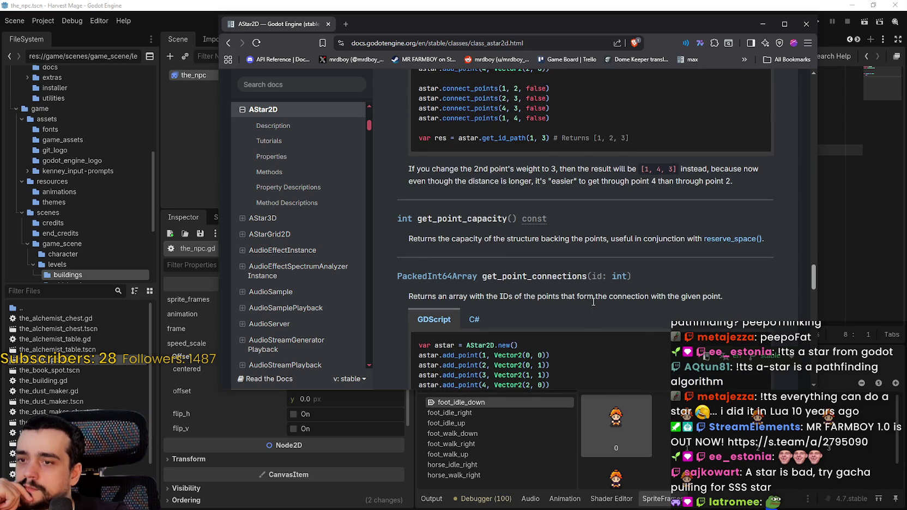
scroll(436, 218, down, 3)
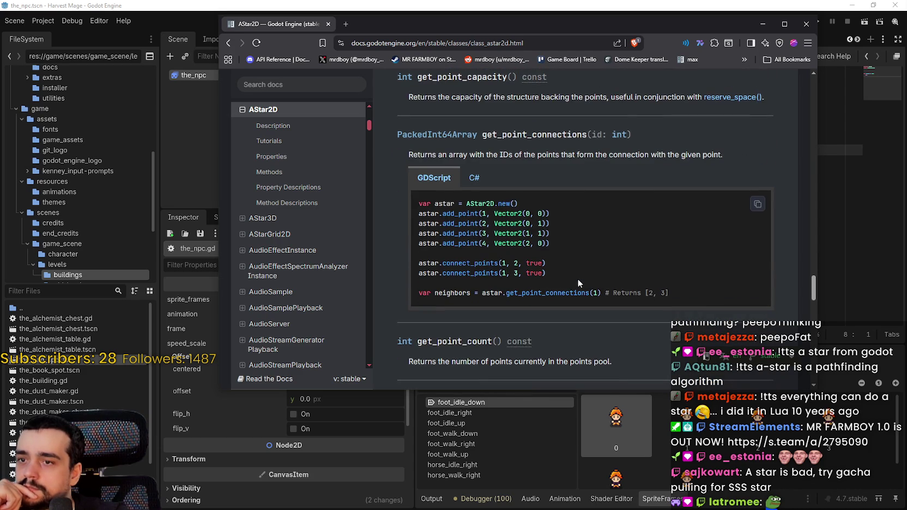
scroll(632, 345, down, 1)
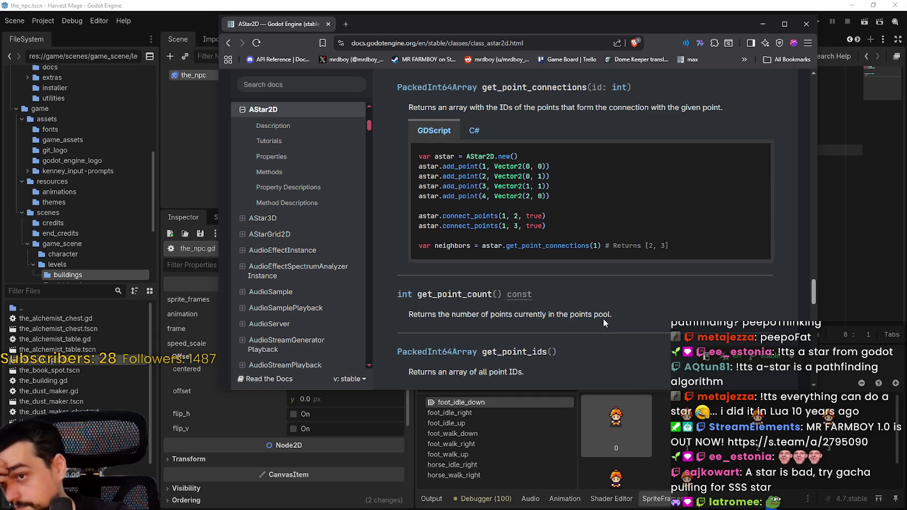
scroll(598, 313, down, 1)
scroll(593, 306, down, 1)
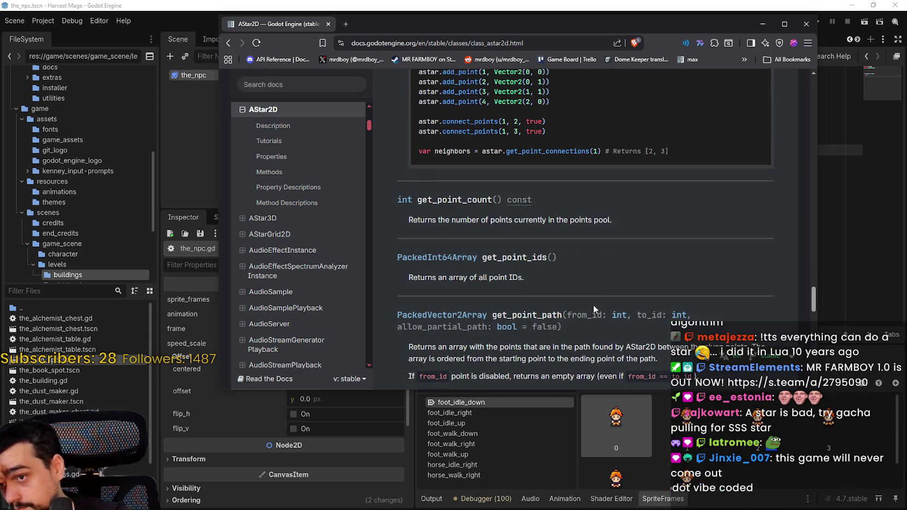
scroll(593, 304, down, 1)
scroll(589, 300, down, 3)
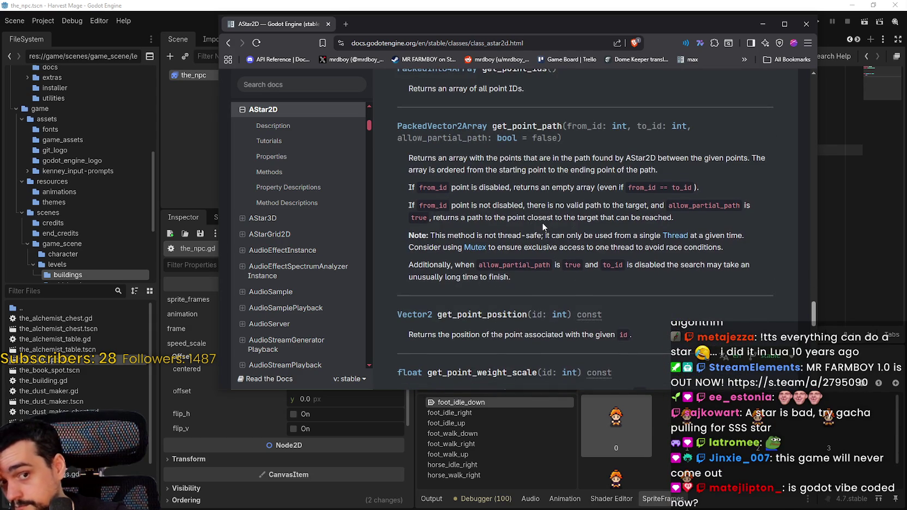
scroll(542, 225, down, 1)
scroll(540, 222, down, 4)
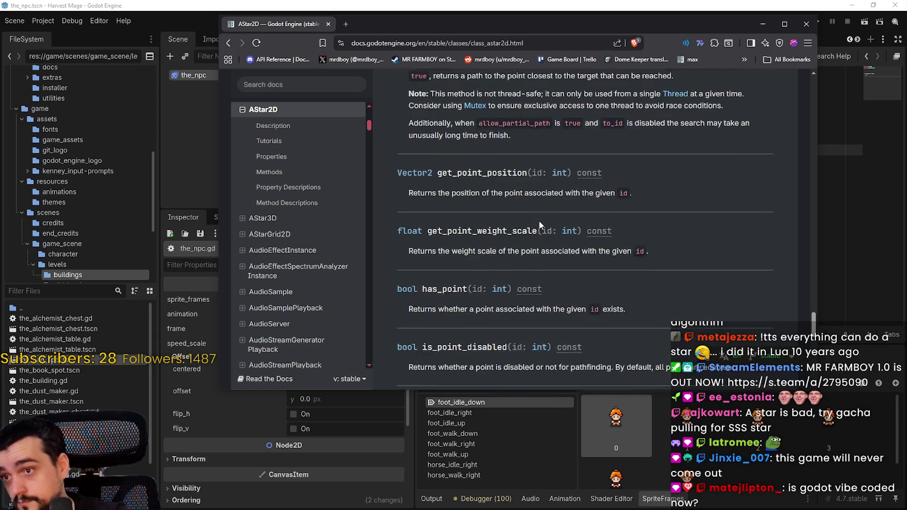
scroll(538, 220, down, 5)
scroll(589, 267, up, 10)
scroll(590, 267, up, 5)
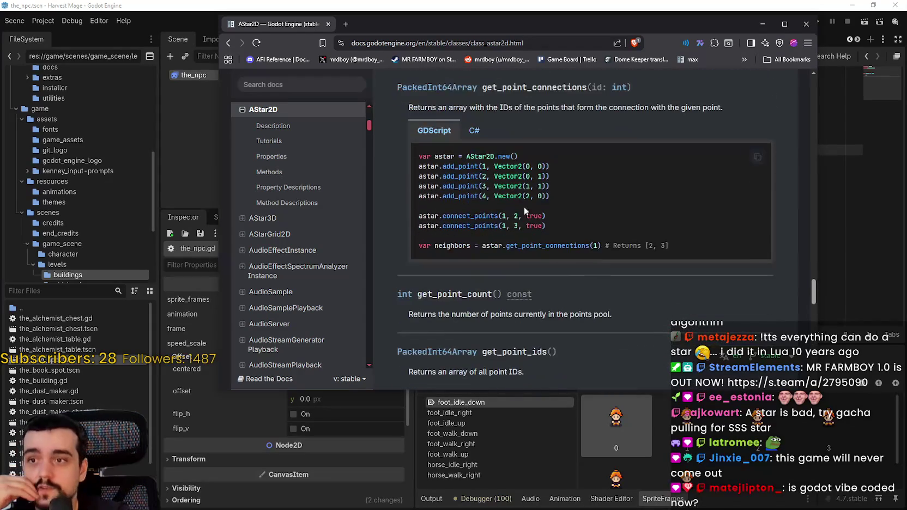
click(493, 7)
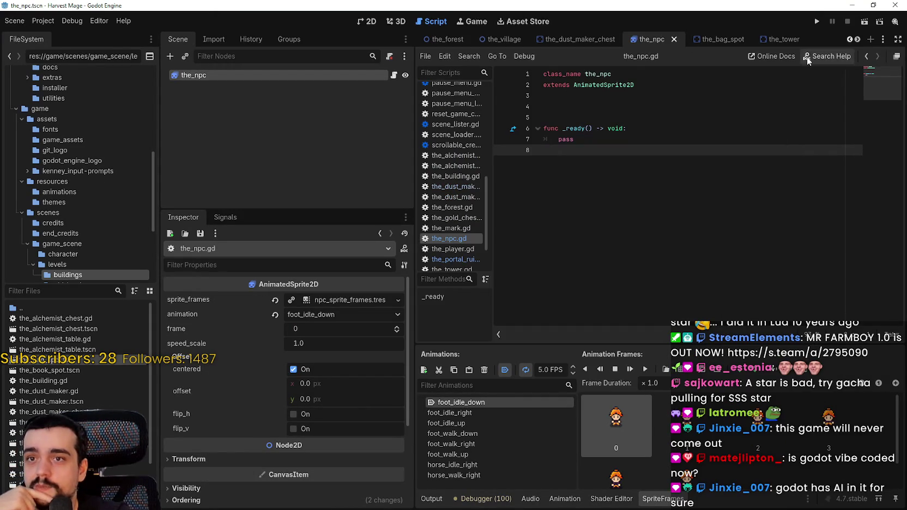
Switch to the_village scene tab and show it in the 2D editor.
click(848, 40)
click(849, 39)
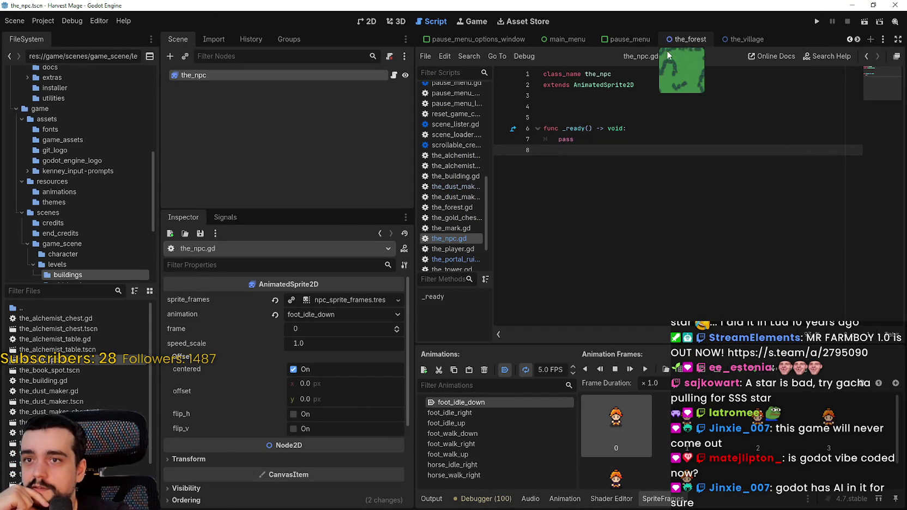
click(685, 42)
click(757, 40)
click(367, 22)
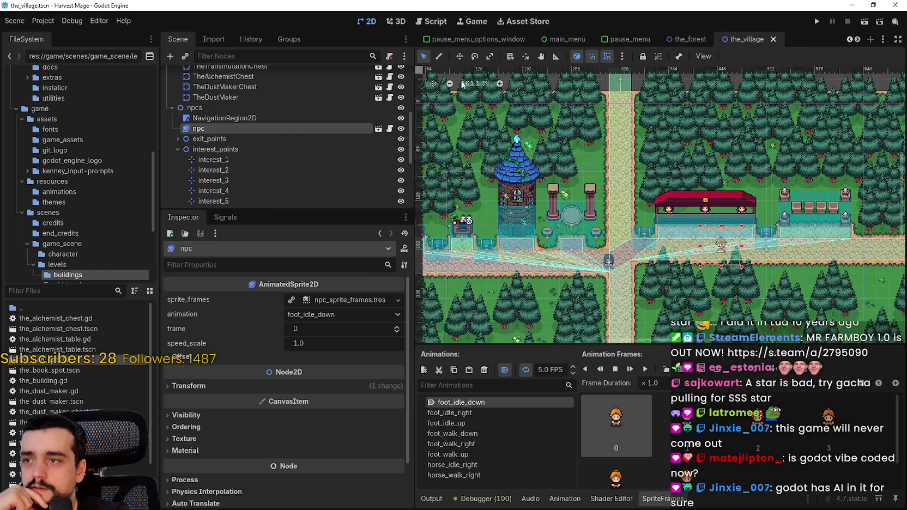
Select NavigationRegion2D, collapse its navigation polygon properties, and open its context menu.
scroll(648, 196, up, 6)
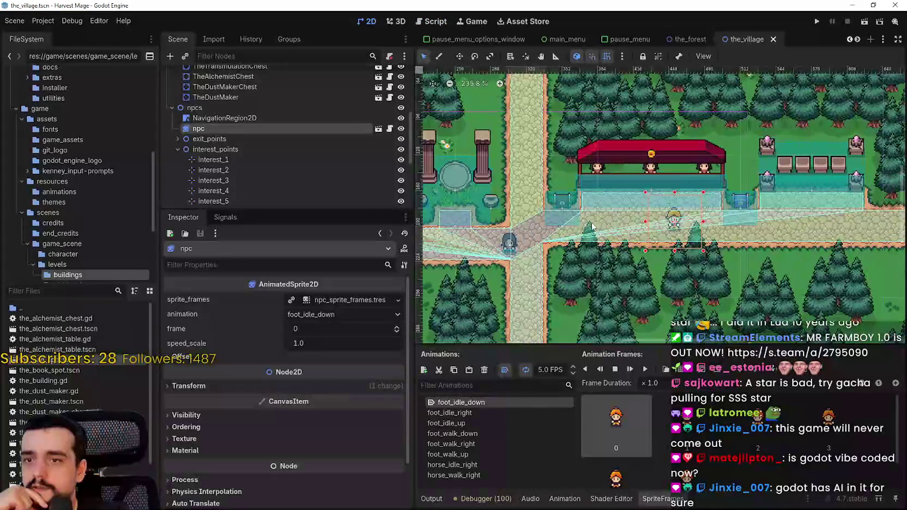
scroll(741, 188, down, 2)
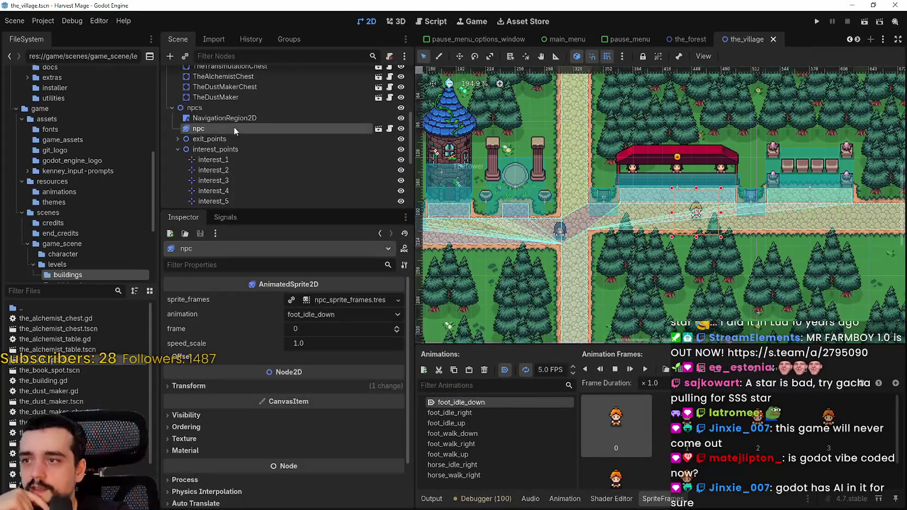
click(233, 117)
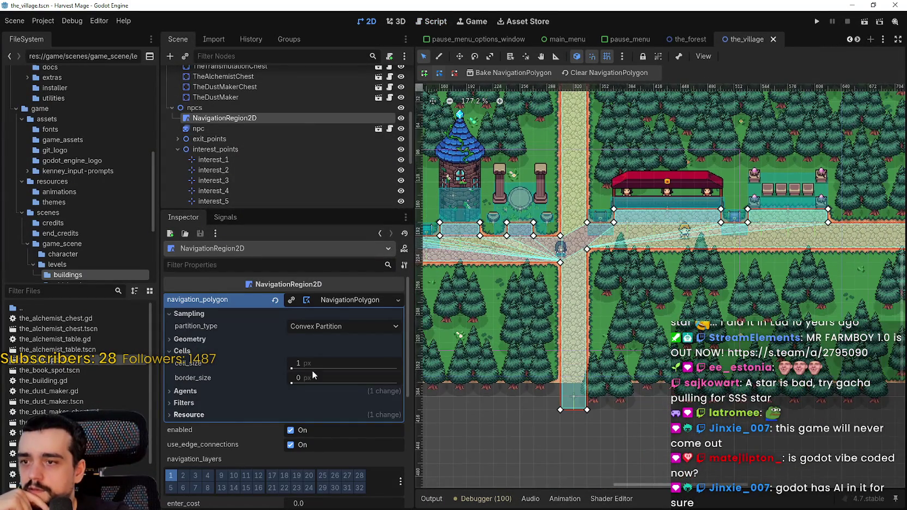
click(335, 300)
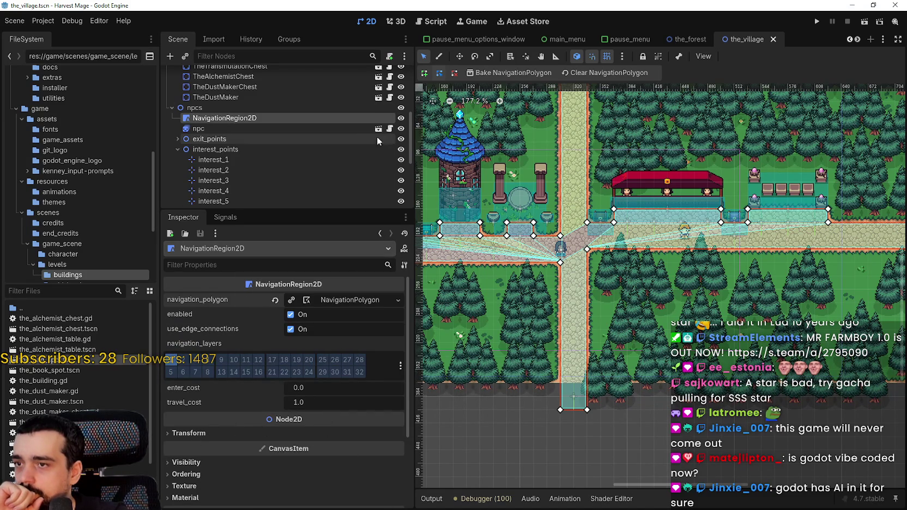
right_click(318, 123)
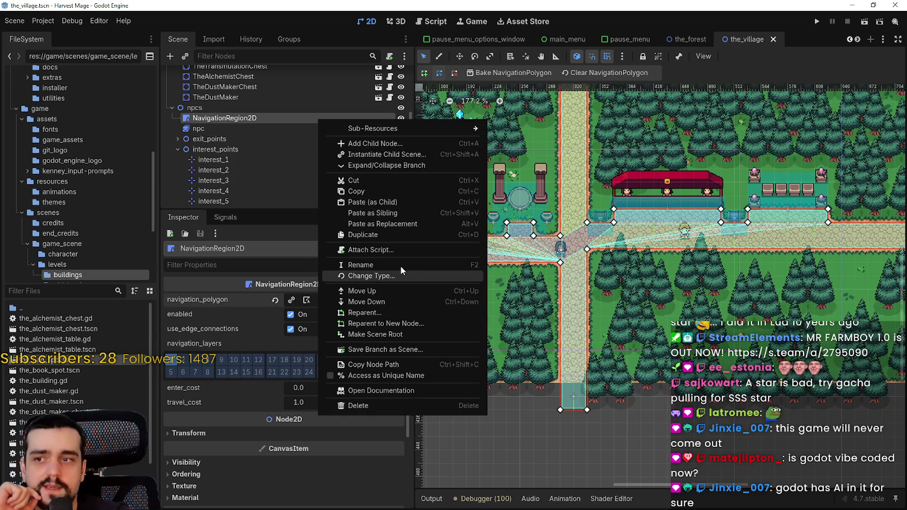
Create and attach the_2d_astar_grid.gd to NavigationRegion2D, placing the caret below extends.
click(396, 250)
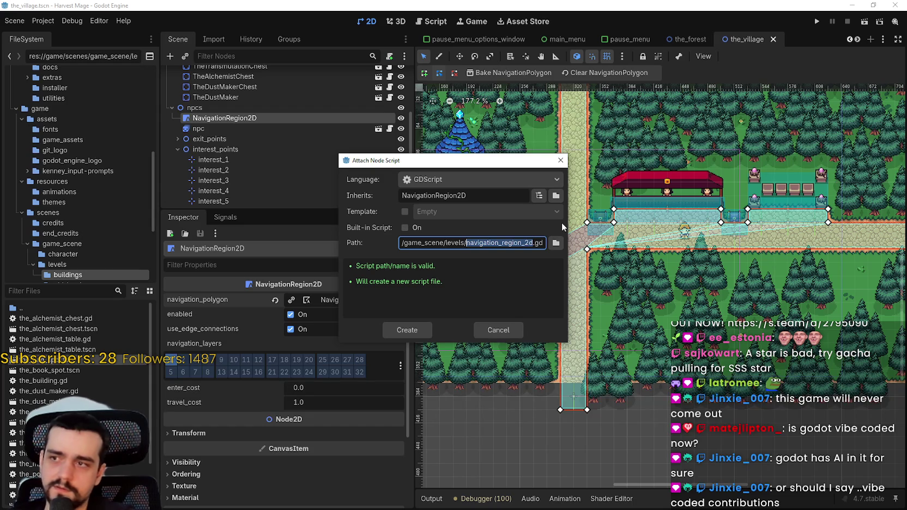
text(the)
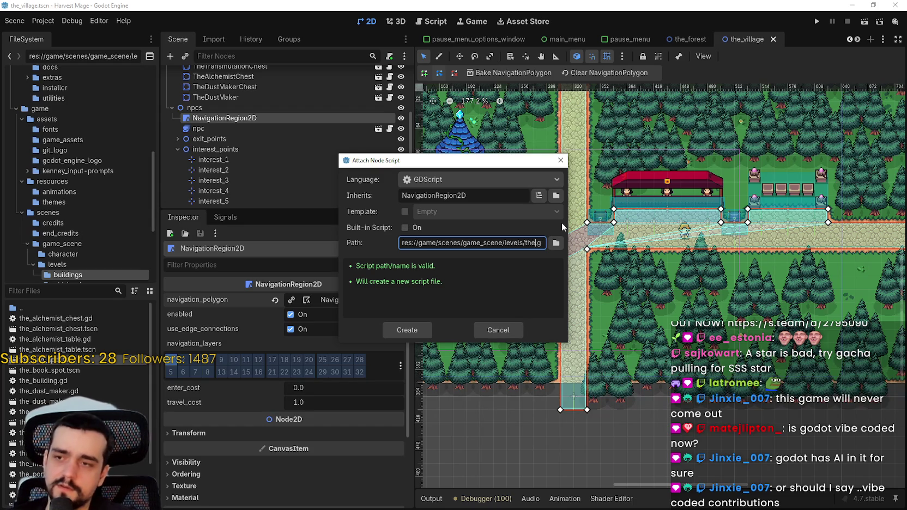
text(_2d_astar)
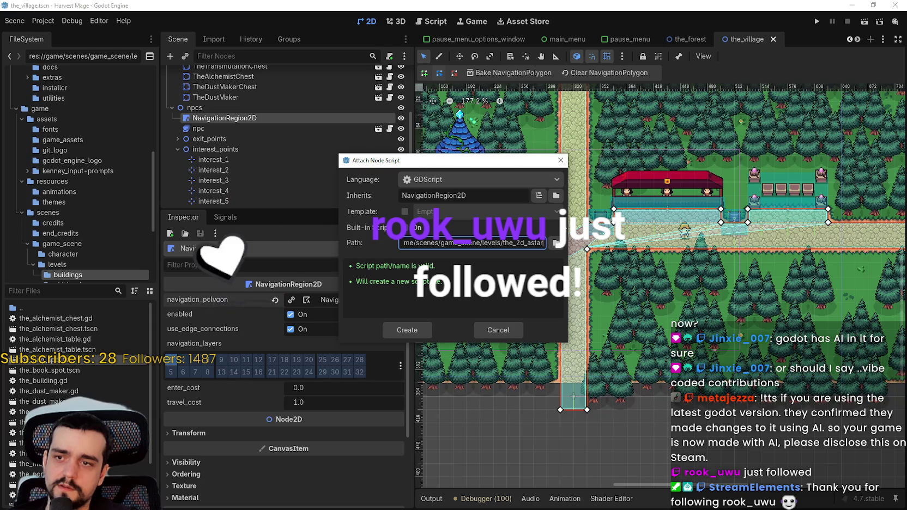
text(_grid)
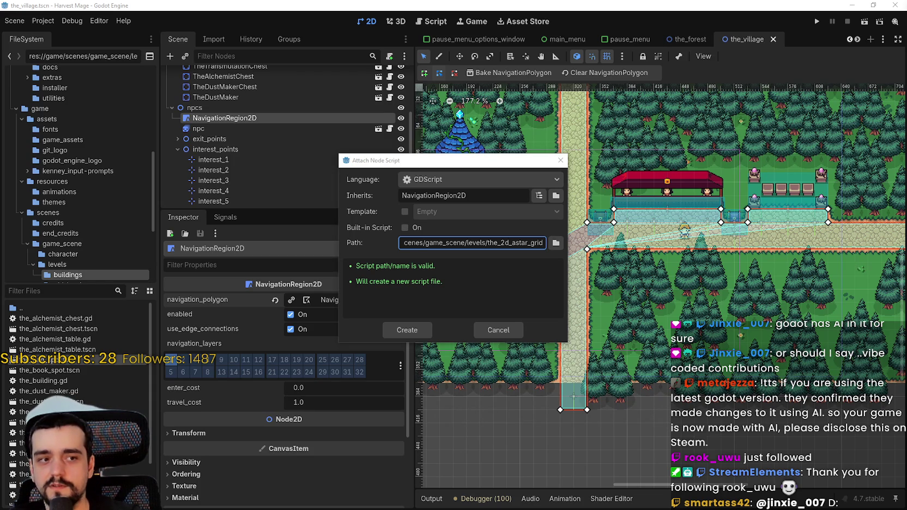
click(407, 336)
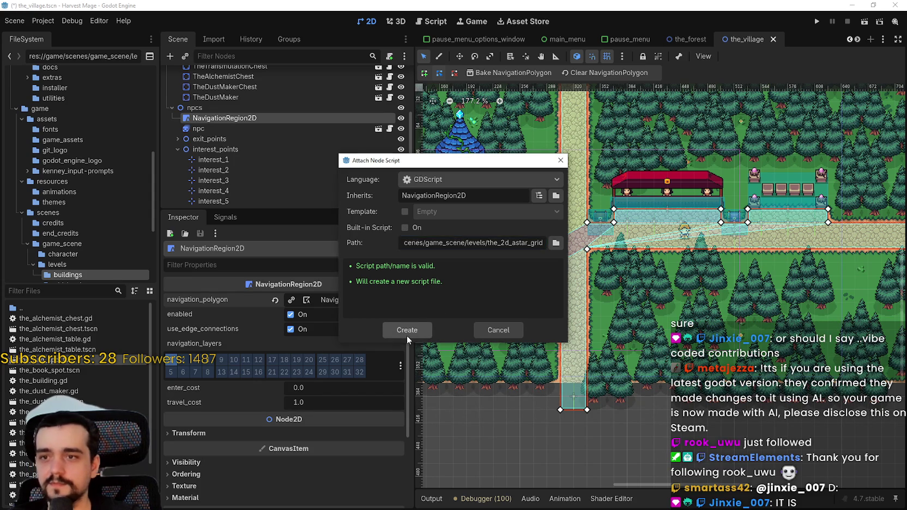
click(594, 127)
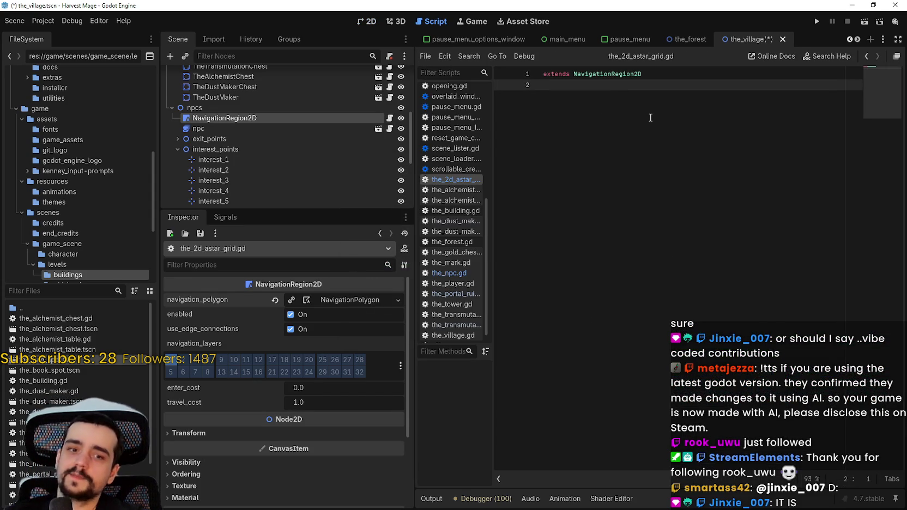
Add a func _ready() declaration below the extends line.
key(Return)
key(Return)
text(u)
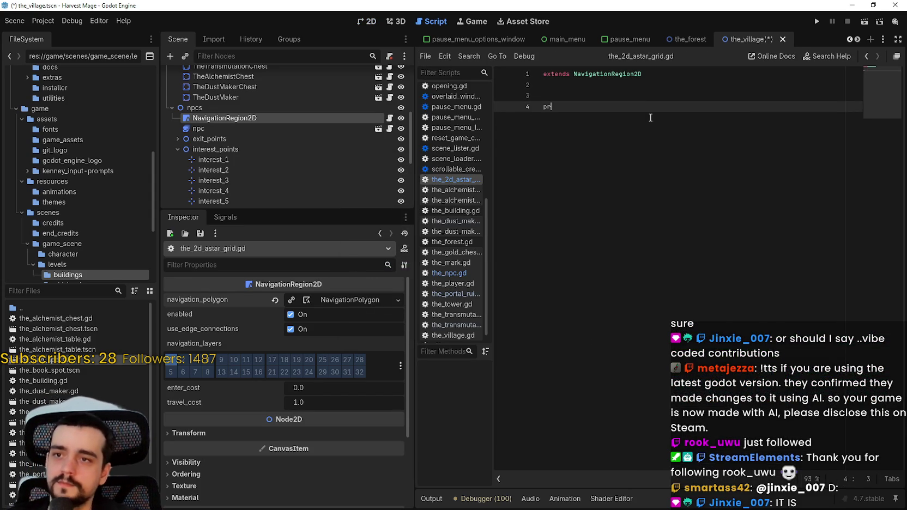
key(BackSpace)
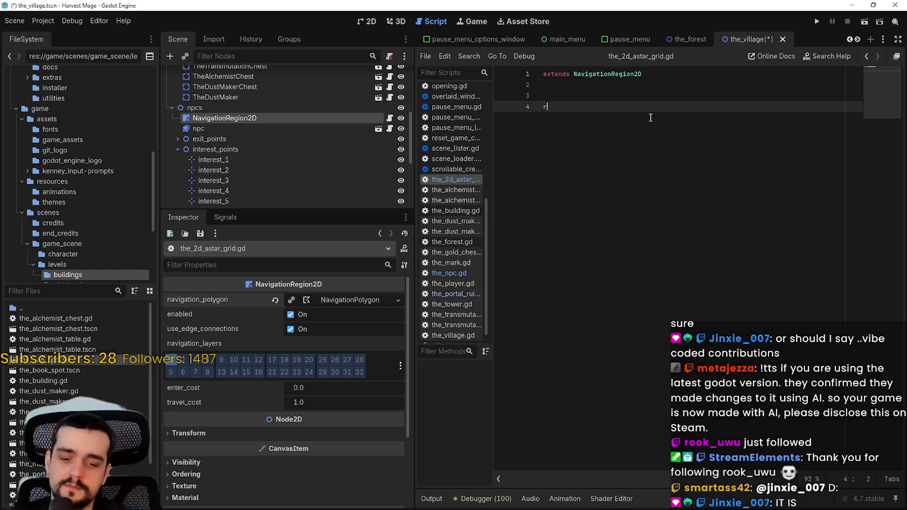
key(BackSpace)
key(BackSpace)
text(func rea)
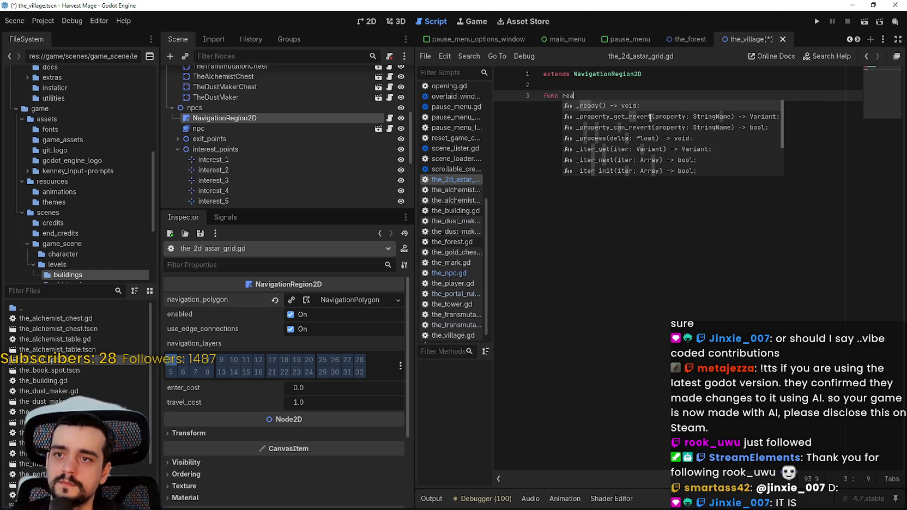
double_click(650, 117)
text(_ready() -> void:)
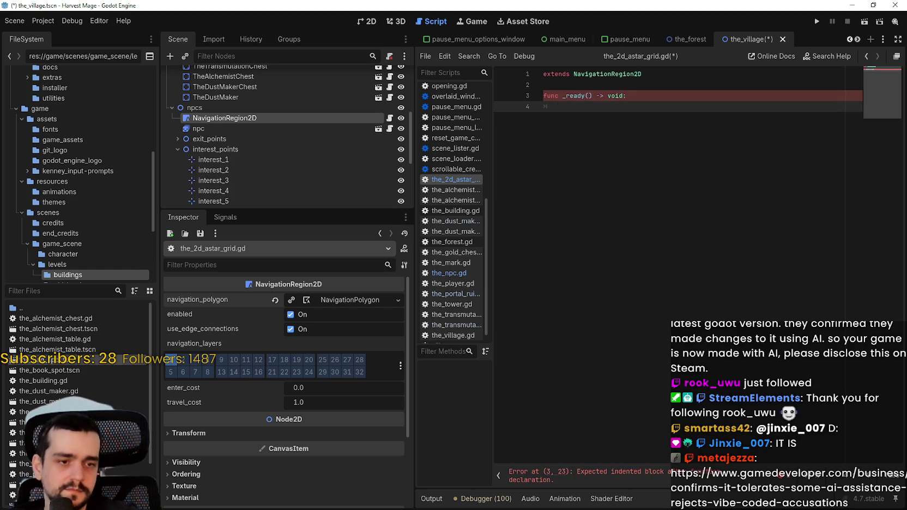
Paste the AStar2D docs example into _ready, indent it one level, and save.
key(alt+Tab)
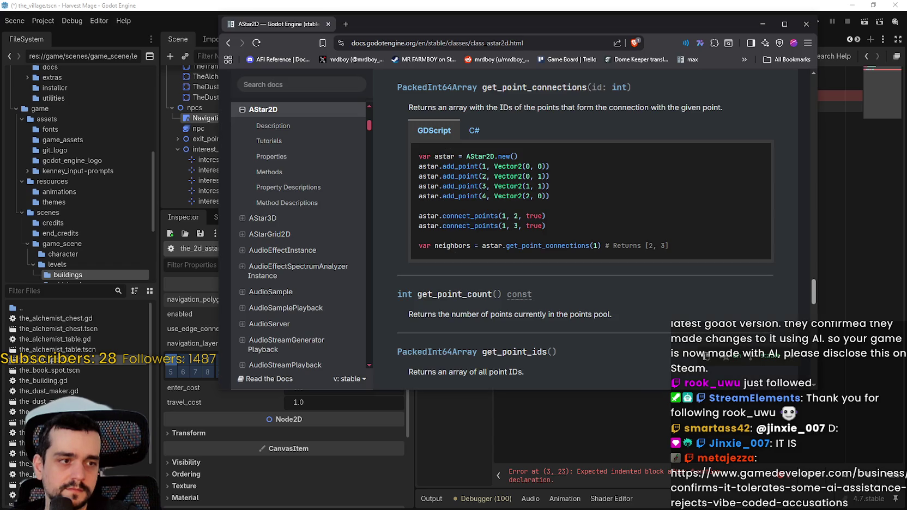
drag(417, 163, 682, 243)
key(ctrl+c)
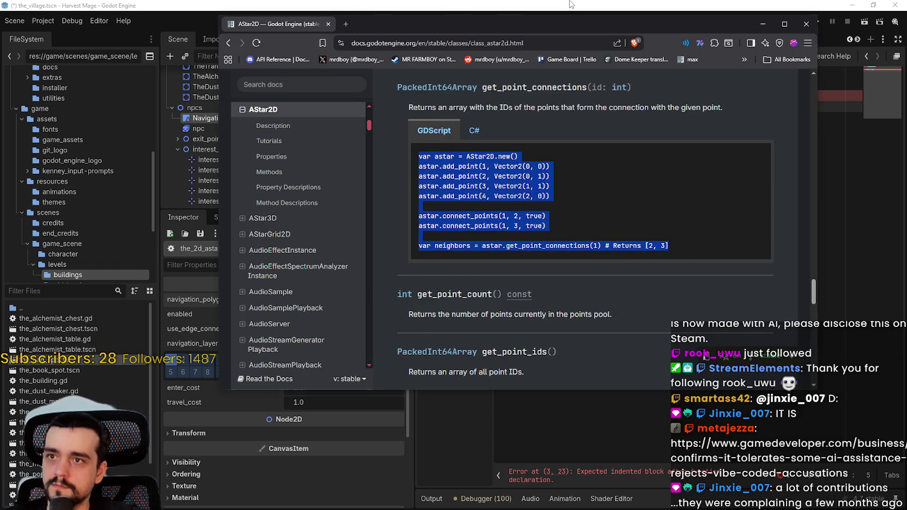
click(570, 3)
drag(615, 104, 546, 102)
key(ctrl+v)
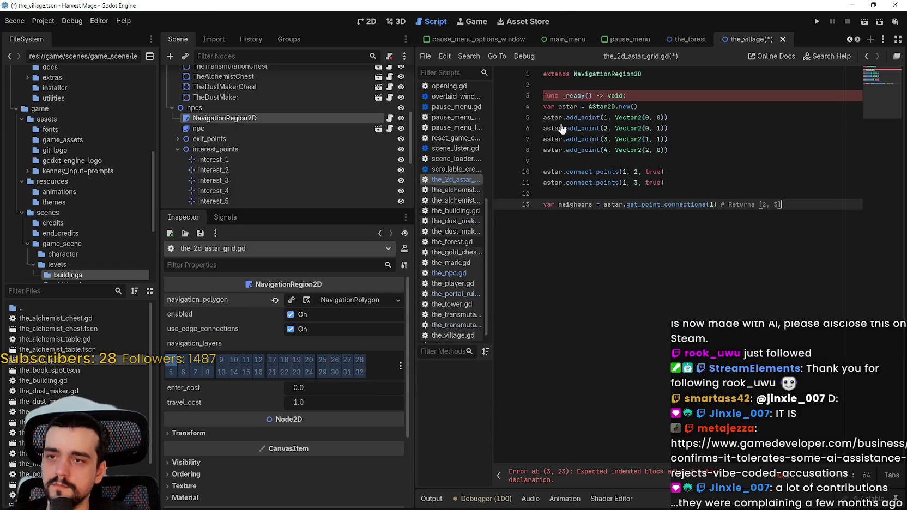
mouse_move(783, 206)
mouse_down()
mouse_move(559, 139)
mouse_move(517, 106)
mouse_up()
key(Tab)
click(616, 225)
key(ctrl+s)
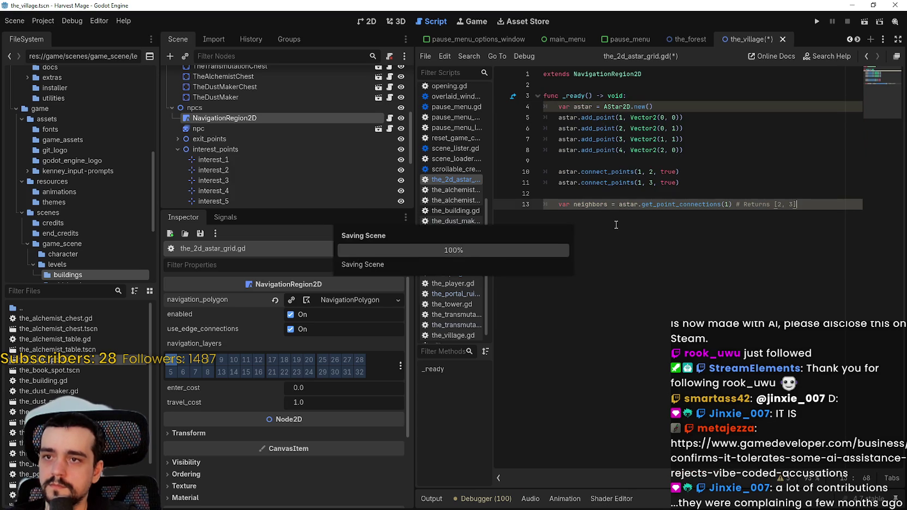
Place the caret inside the add_point call on line 5.
click(580, 106)
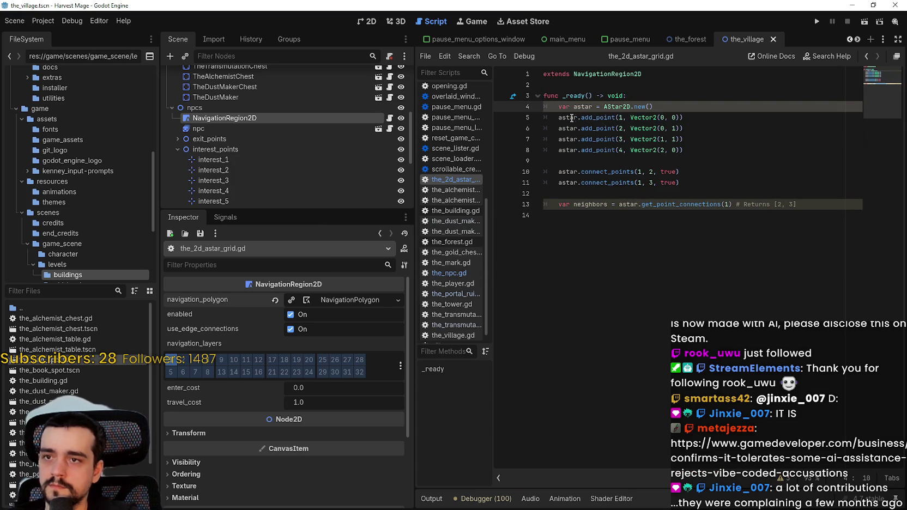
double_click(567, 117)
double_click(597, 118)
click(597, 118)
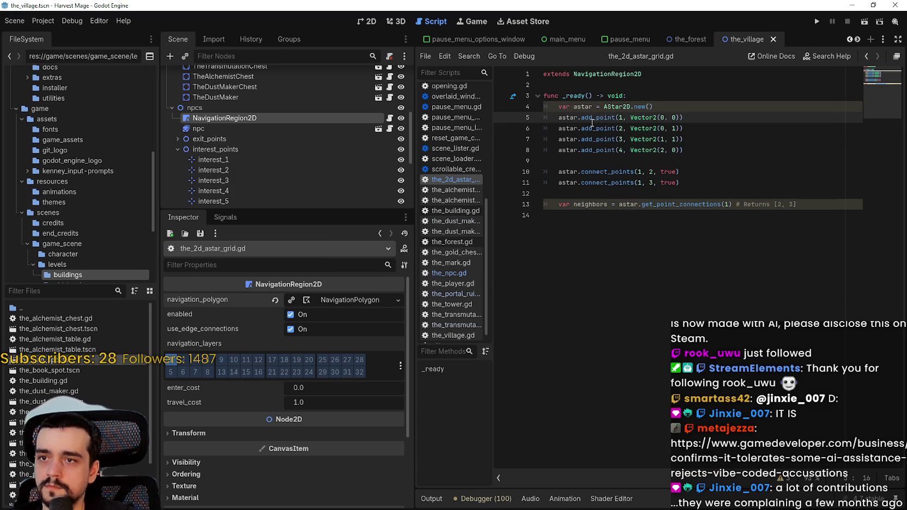
Switch to the 2D workspace and zoom around the village map.
mouse_move(592, 123)
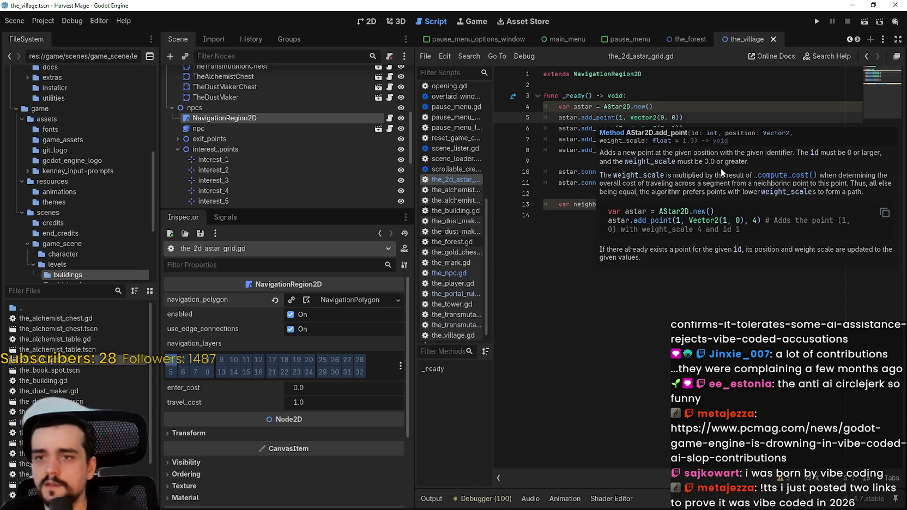
click(361, 22)
scroll(545, 199, down, 3)
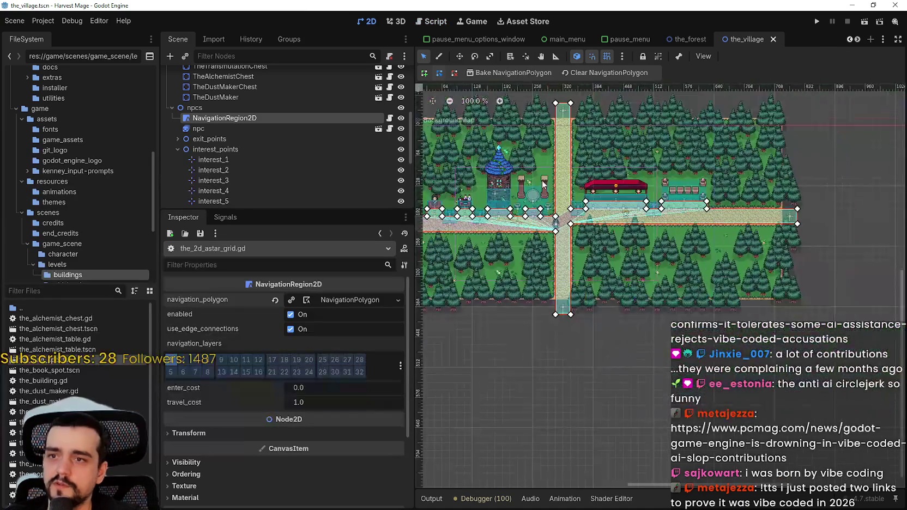
scroll(600, 175, up, 2)
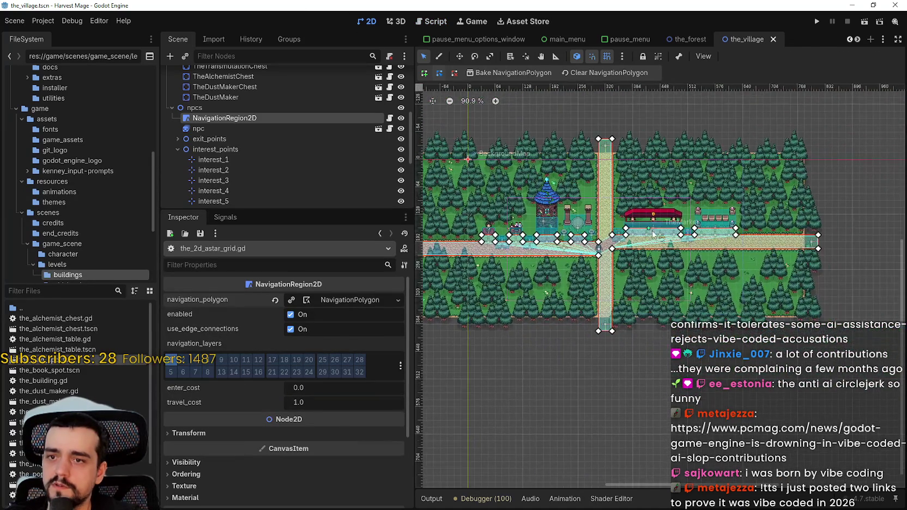
scroll(600, 176, up, 2)
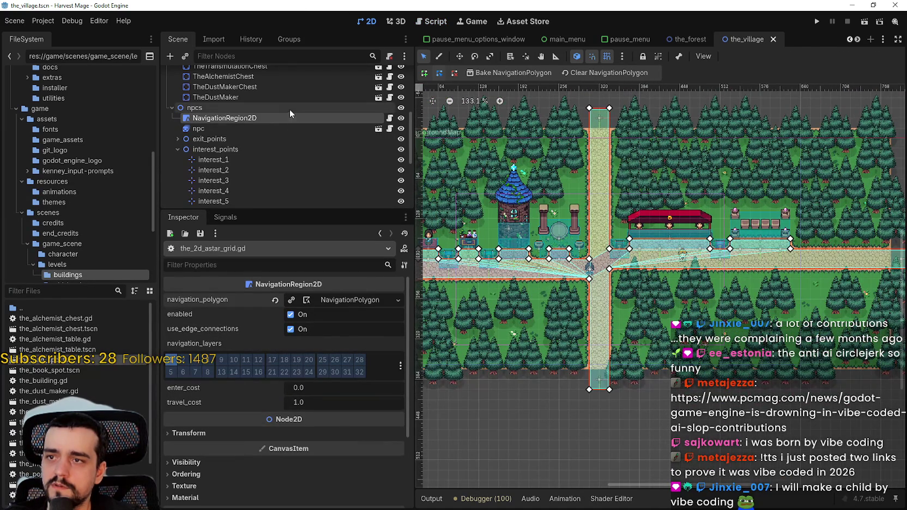
scroll(621, 201, down, 2)
scroll(621, 201, up, 3)
Glance at the AStar2D docs, then return to the_2d_astar_grid.gd script.
key(alt+Tab)
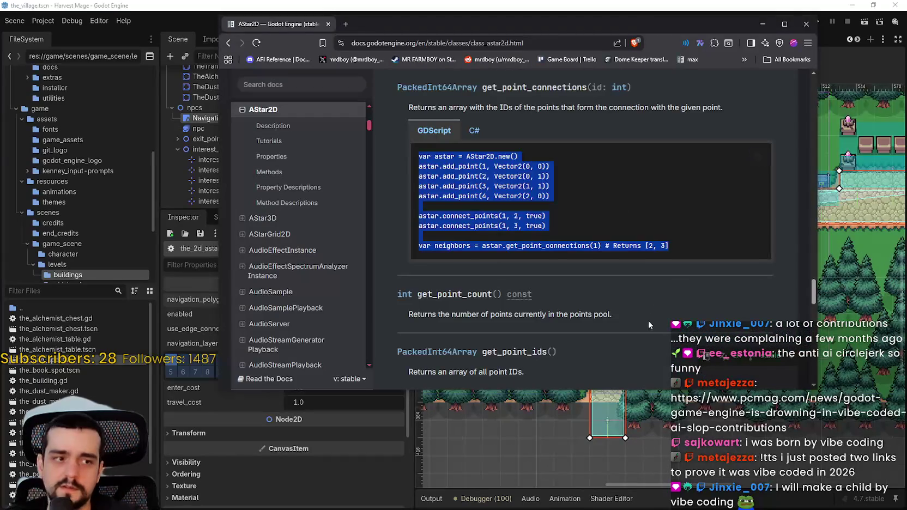
scroll(630, 233, down, 1)
key(alt+Tab)
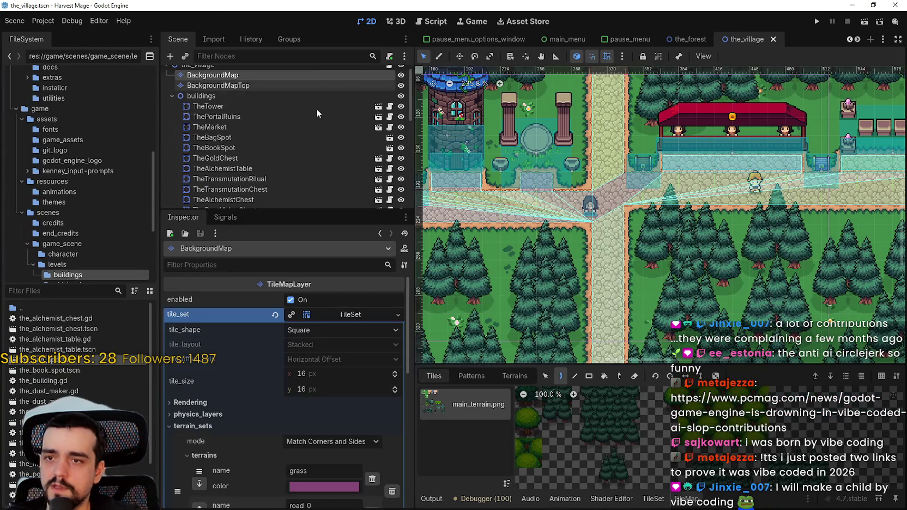
scroll(353, 103, up, 4)
scroll(362, 123, down, 4)
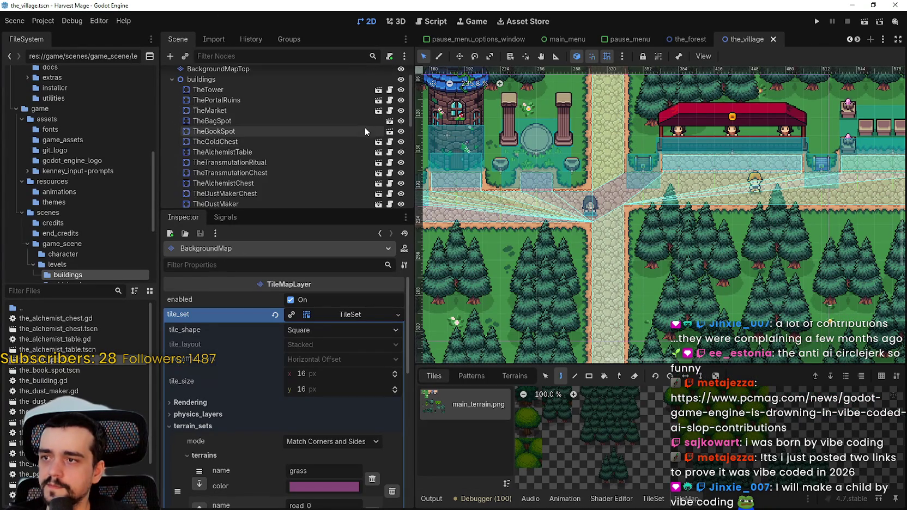
click(390, 141)
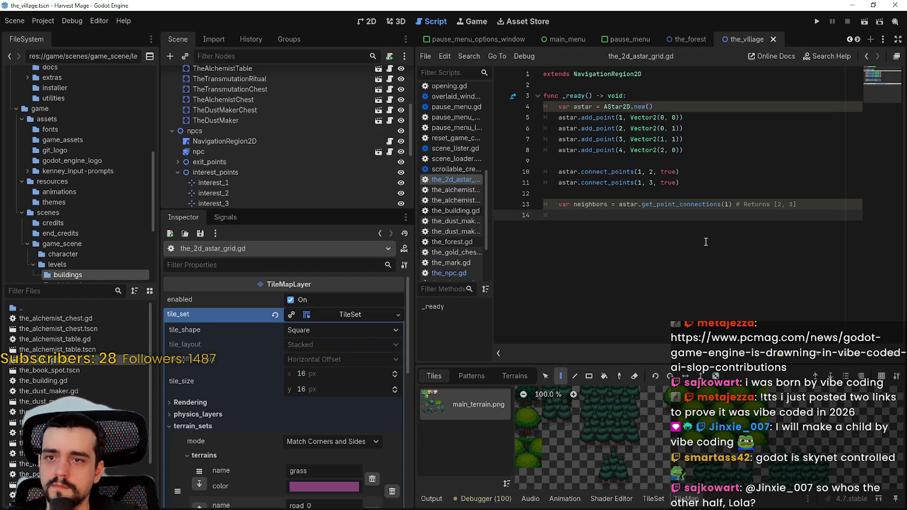
Add print(neighbors) on line 14 of the script and save with Ctrl+S.
text(print(nei)
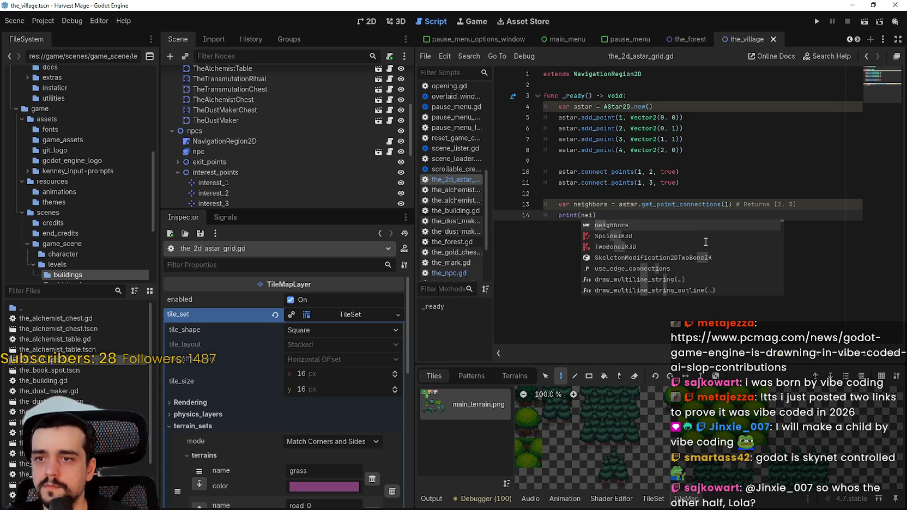
key(Return)
key(ctrl+s)
key(Return)
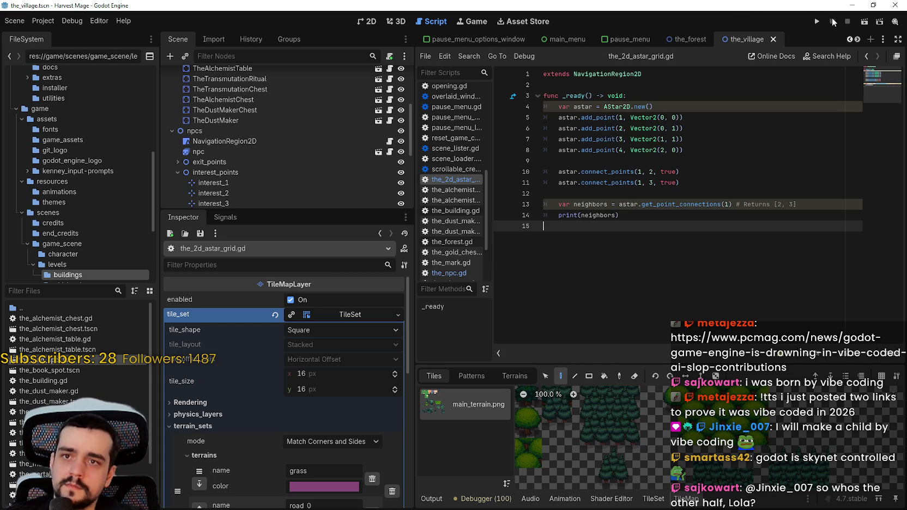
Run the game, load the village, close it, and find [2, 3] in the Output log.
click(818, 22)
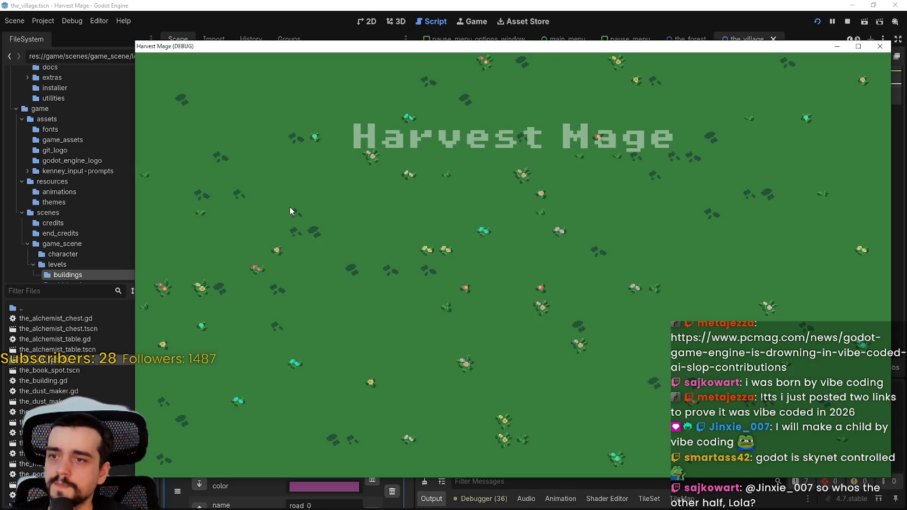
click(280, 226)
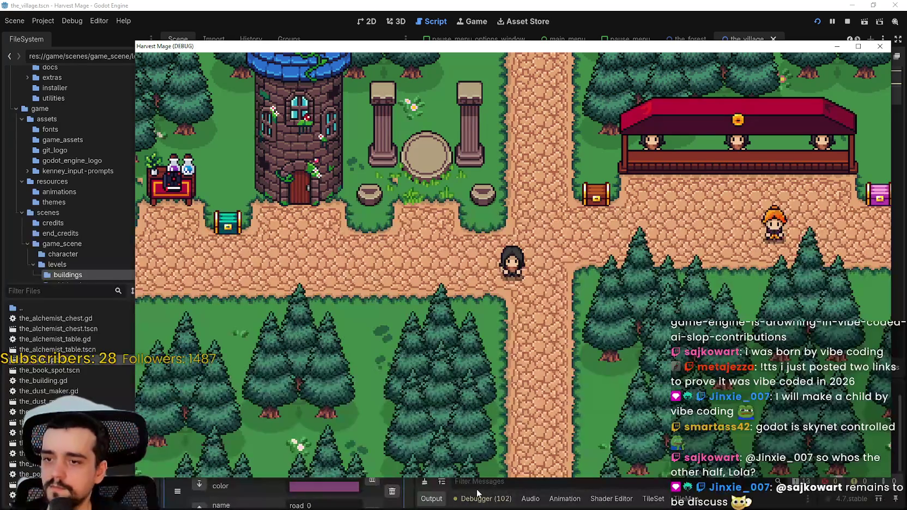
click(477, 494)
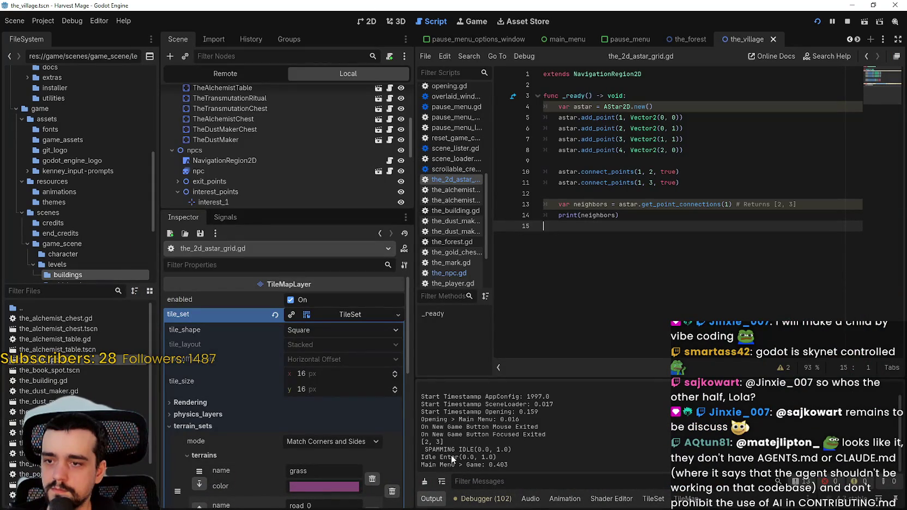
drag(422, 442, 450, 443)
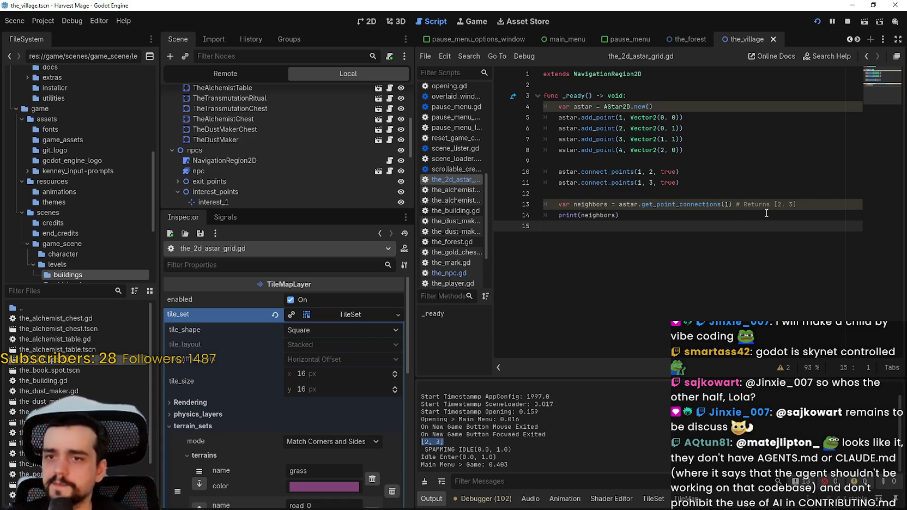
Select the four add_point calls on lines 5–8 of the script.
click(795, 205)
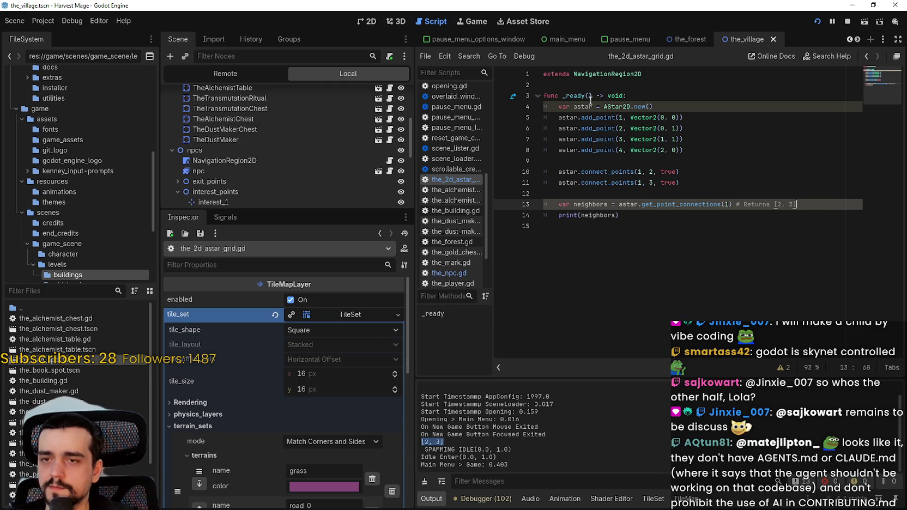
double_click(595, 117)
drag(685, 150, 539, 118)
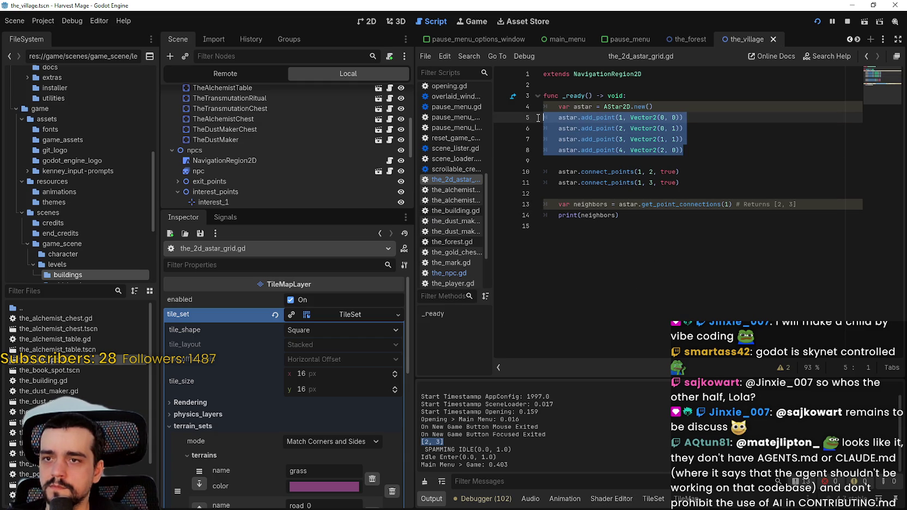
click(368, 22)
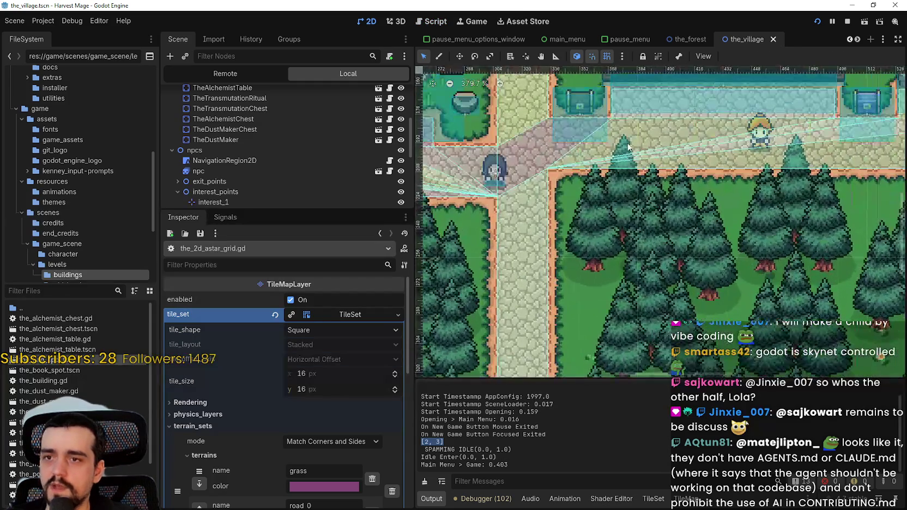
Select NavigationRegion2D and pan over the village roads, tower and northern forest to inspect its polygon.
scroll(629, 148, down, 3)
click(224, 160)
scroll(559, 227, down, 3)
mouse_move(559, 227)
mouse_down()
mouse_move(651, 342)
mouse_move(599, 307)
mouse_up()
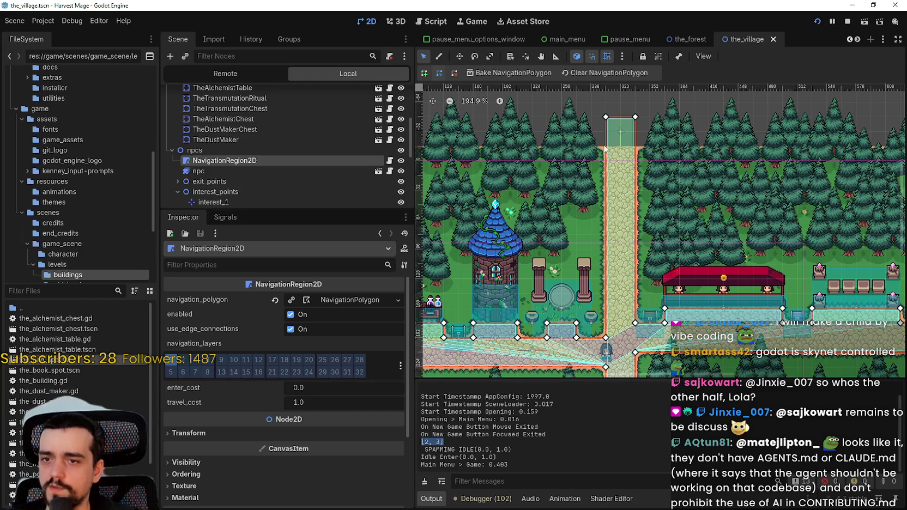
scroll(689, 253, down, 1)
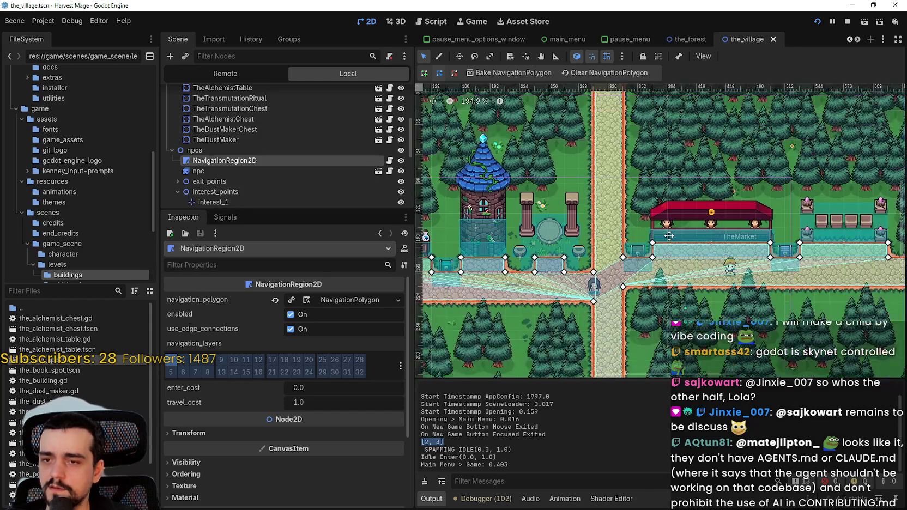
scroll(690, 252, up, 3)
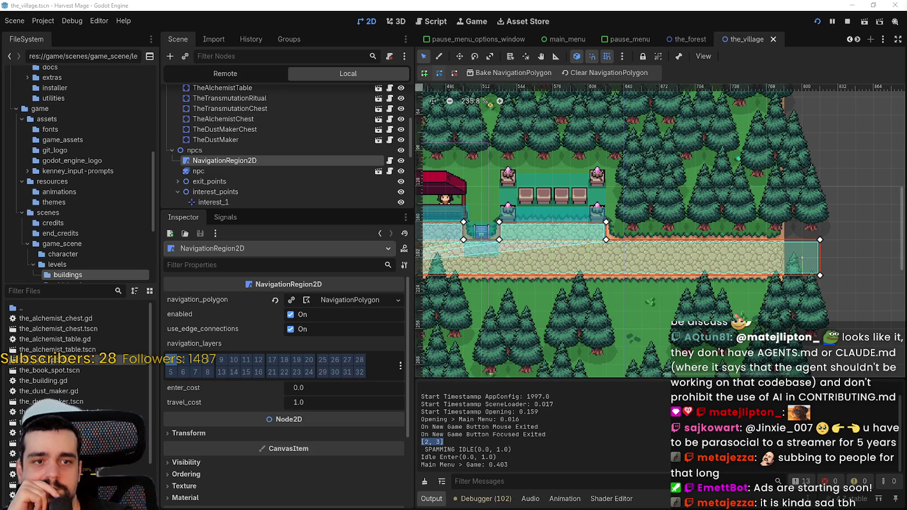
scroll(688, 224, down, 3)
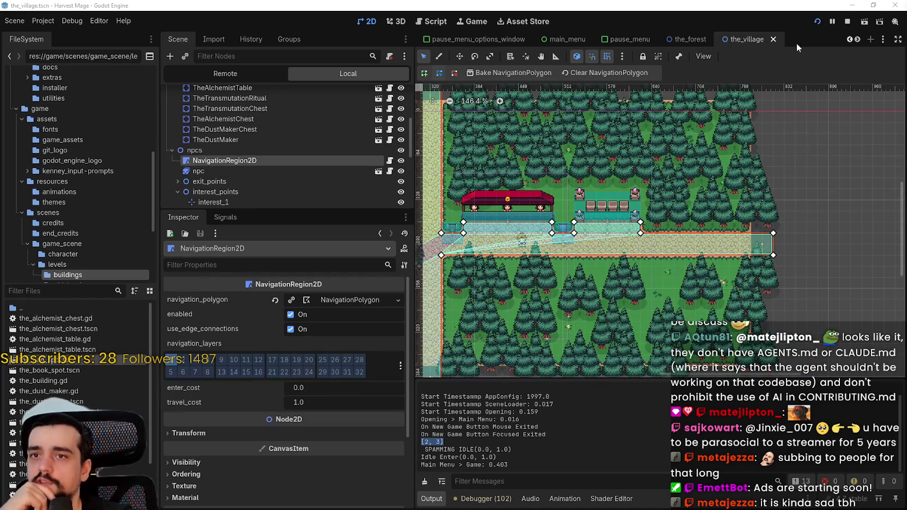
Hide the NavigationRegion2D polygon on the village map with its eye icon.
scroll(629, 236, down, 1)
drag(629, 236, 698, 225)
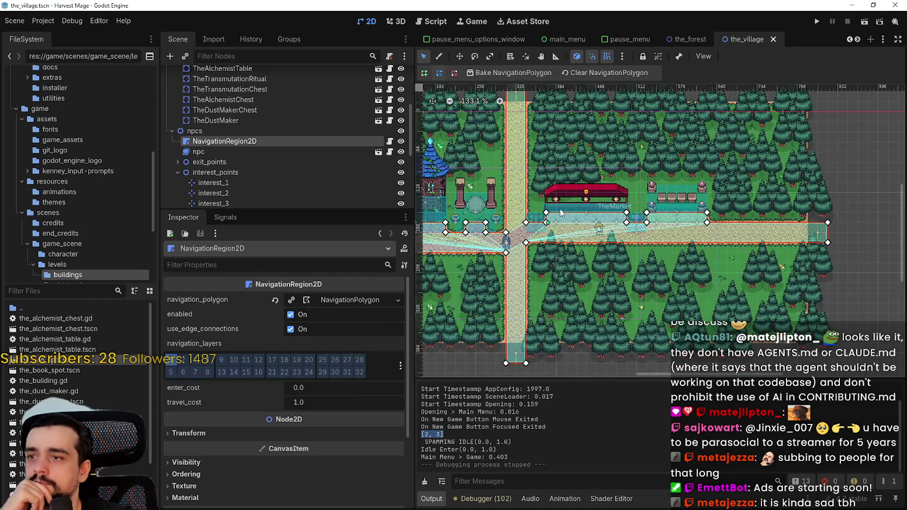
scroll(283, 163, down, 3)
right_click(229, 91)
key(Escape)
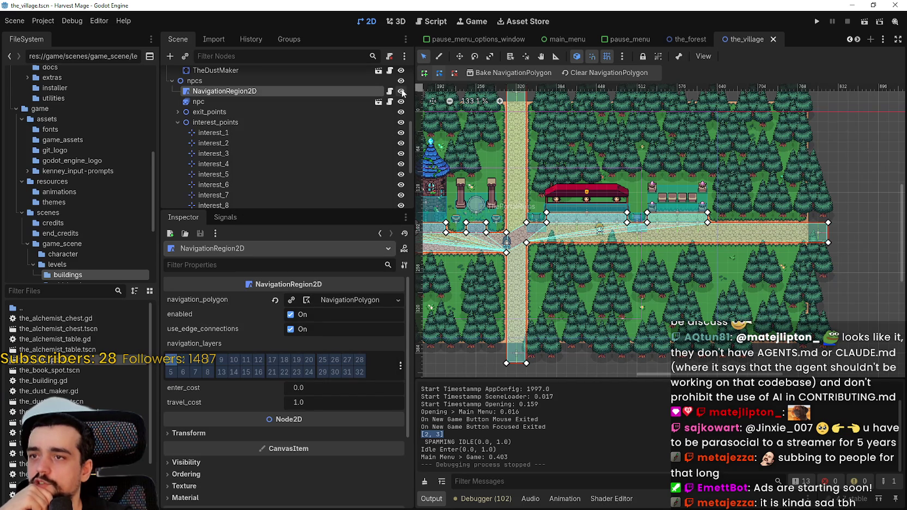
click(401, 91)
Open the attached the_2d_astar_grid.gd script and review its A* code on lines 3–14.
click(379, 92)
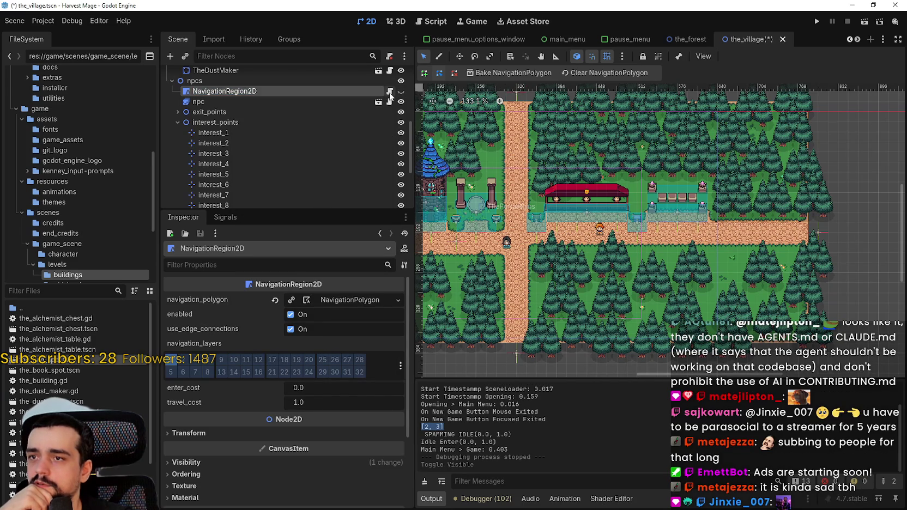
click(388, 91)
mouse_move(539, 127)
mouse_down()
mouse_move(506, 90)
mouse_move(505, 74)
mouse_move(512, 103)
mouse_up()
right_click(349, 91)
key(Escape)
click(892, 91)
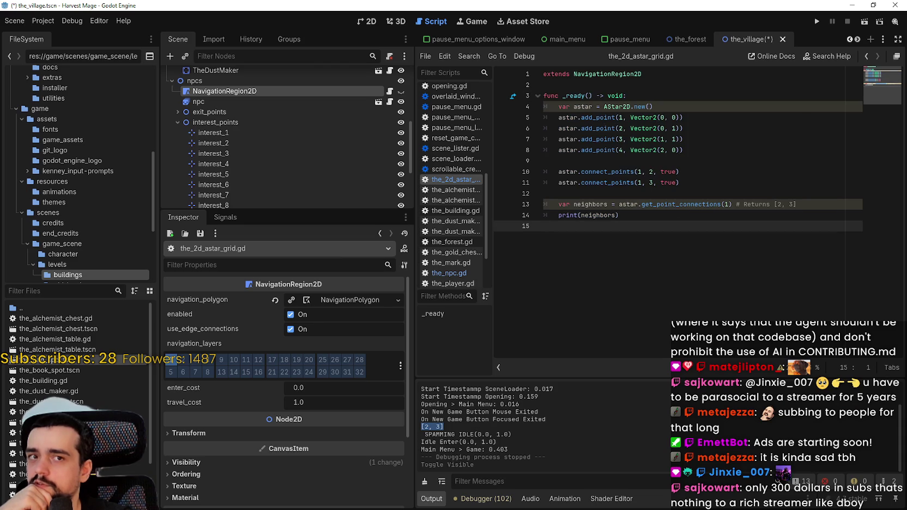
click(695, 215)
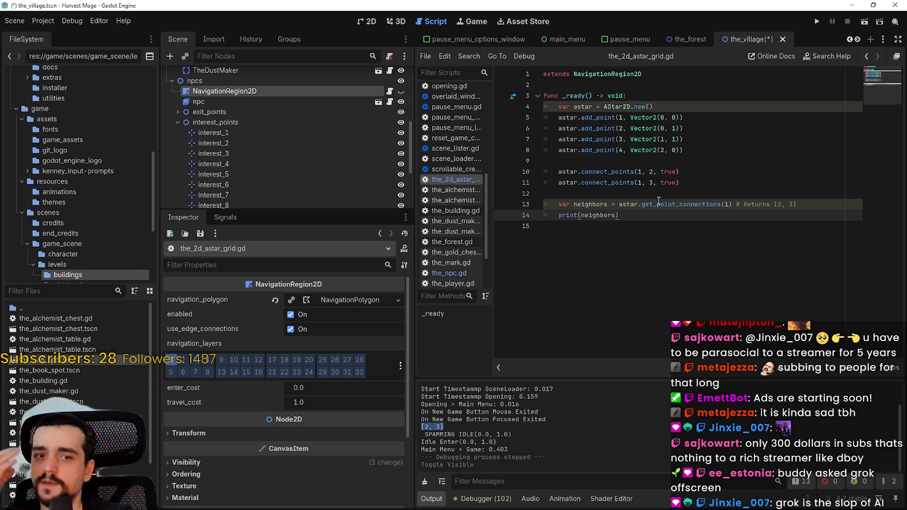
click(673, 158)
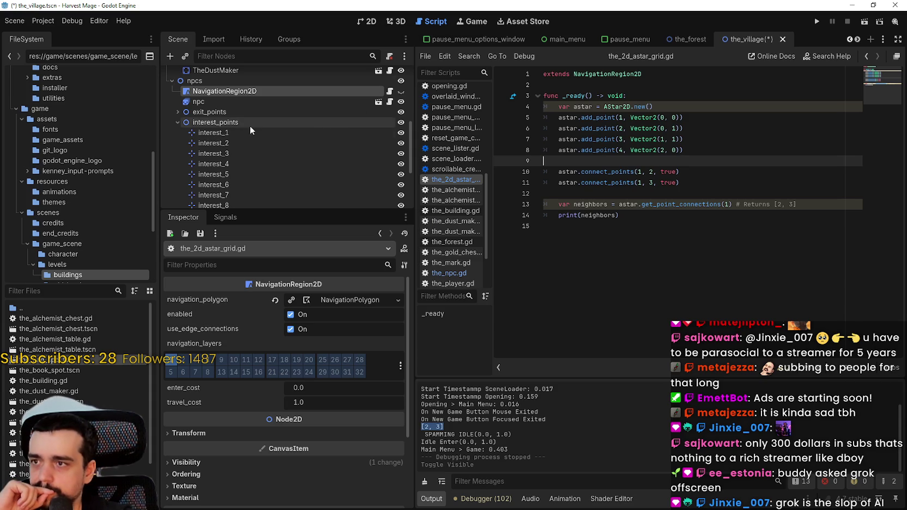
Select the_village root node and open its script.
click(187, 122)
click(216, 146)
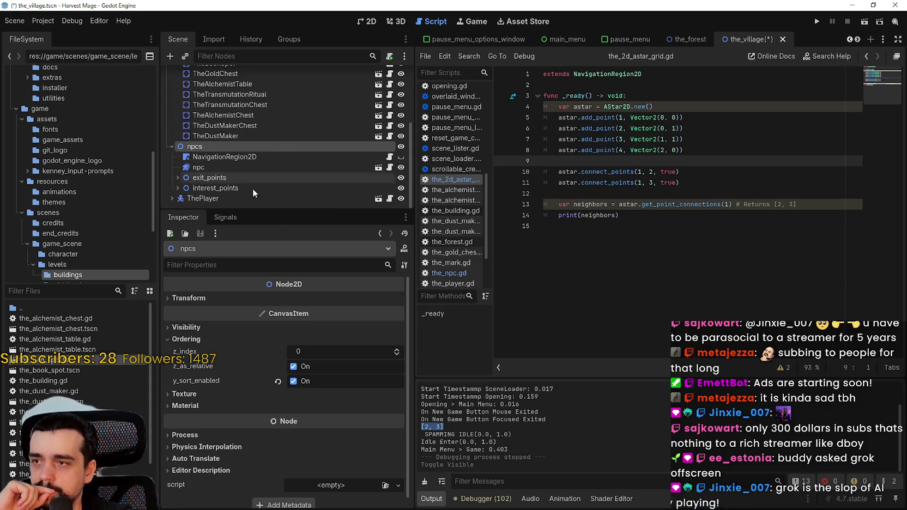
scroll(277, 188, up, 5)
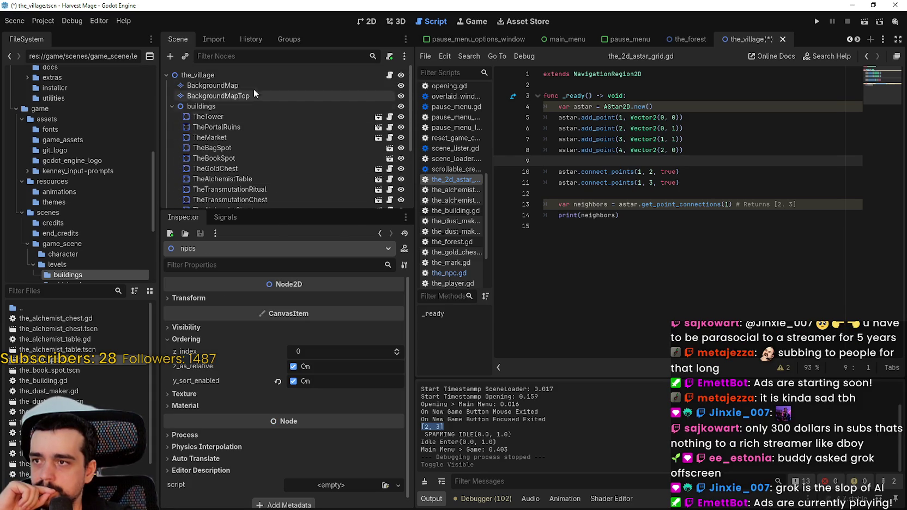
click(257, 78)
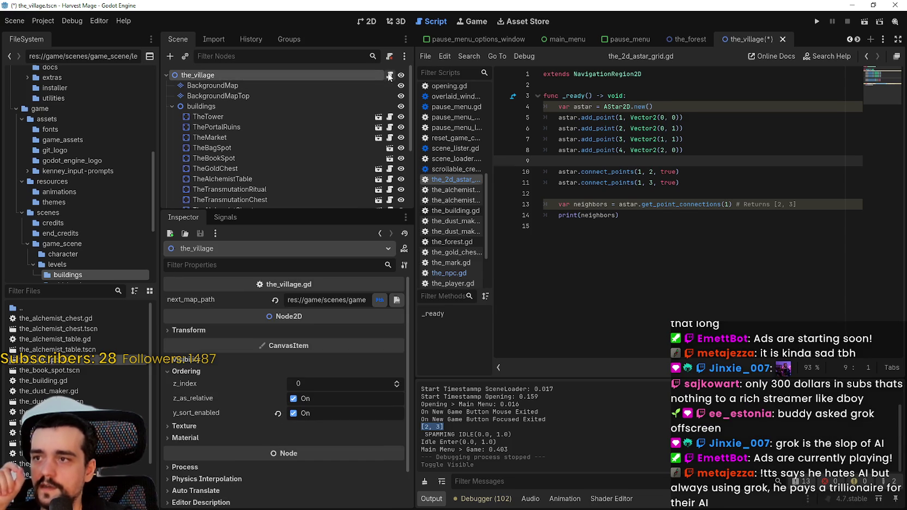
click(389, 76)
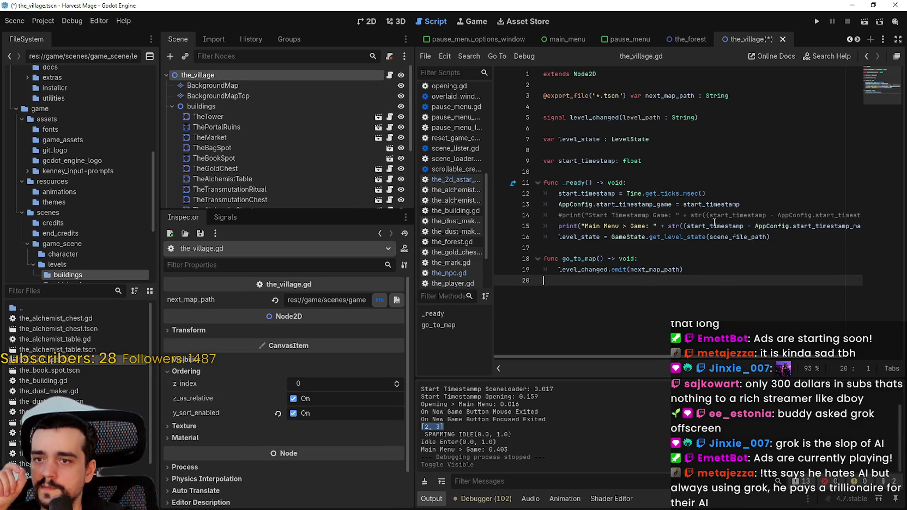
Add a 'func set_up_a_star2d() -> void:' function whose body is just pass.
key(Return)
text(func set_up_a)
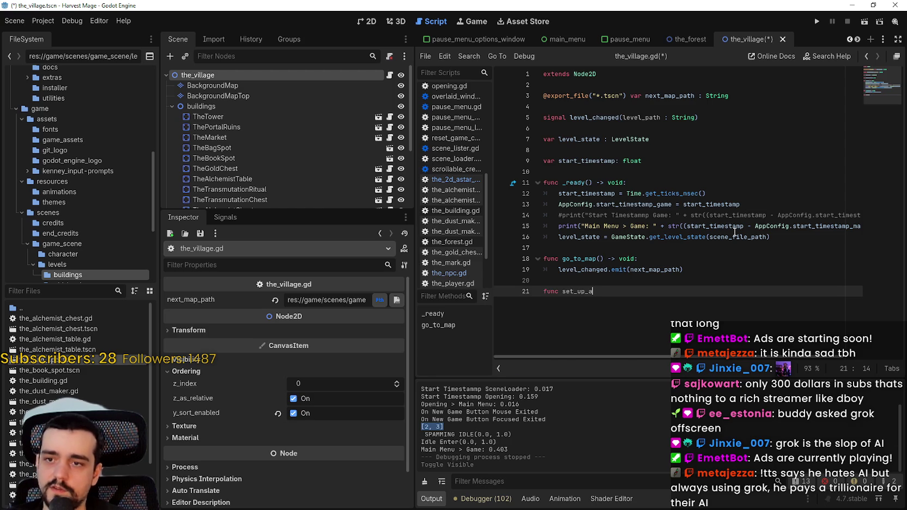
text(_star2d())
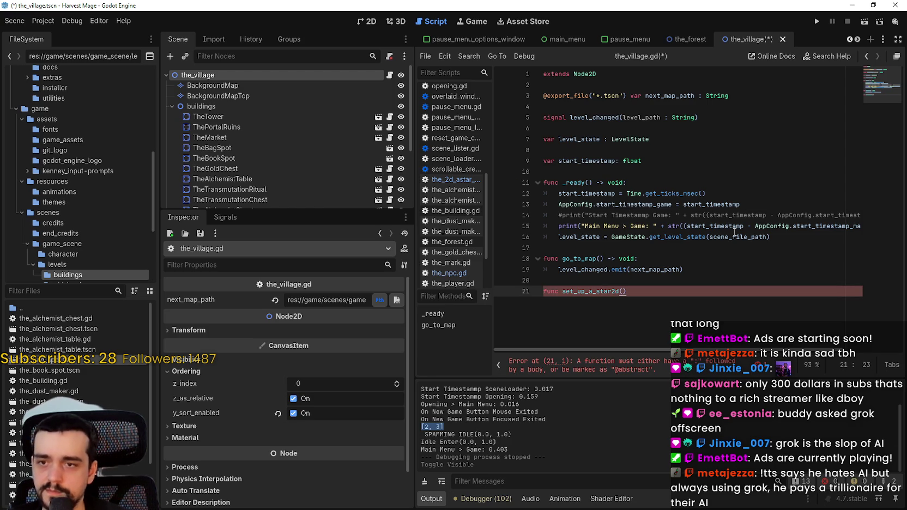
text( -> void)
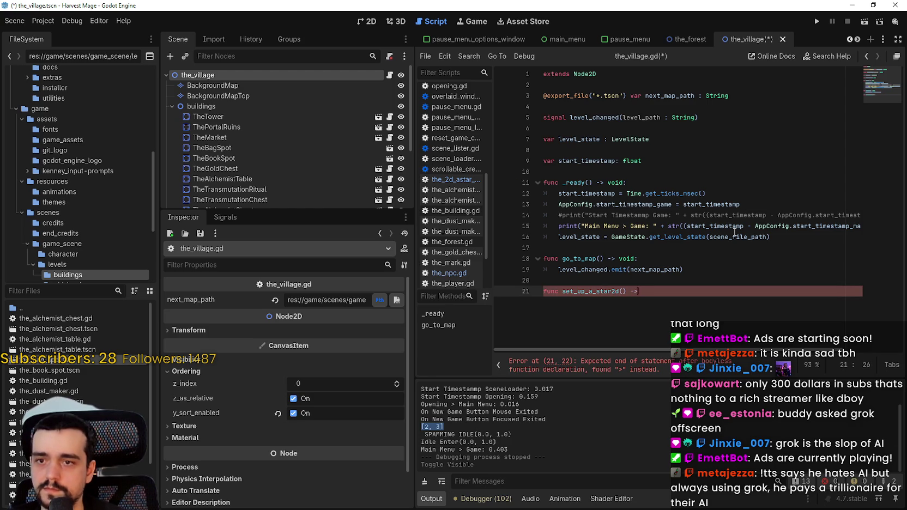
text(:)
key(Return)
text(pass)
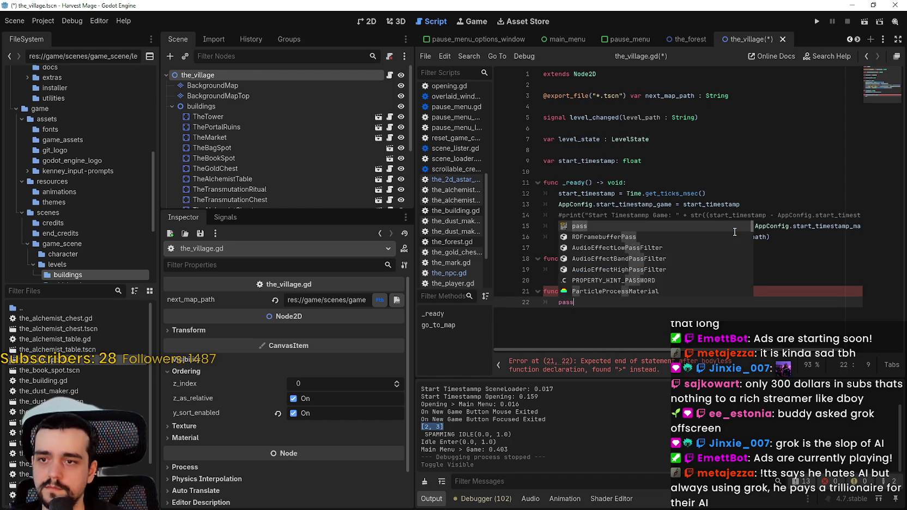
scroll(392, 202, down, 5)
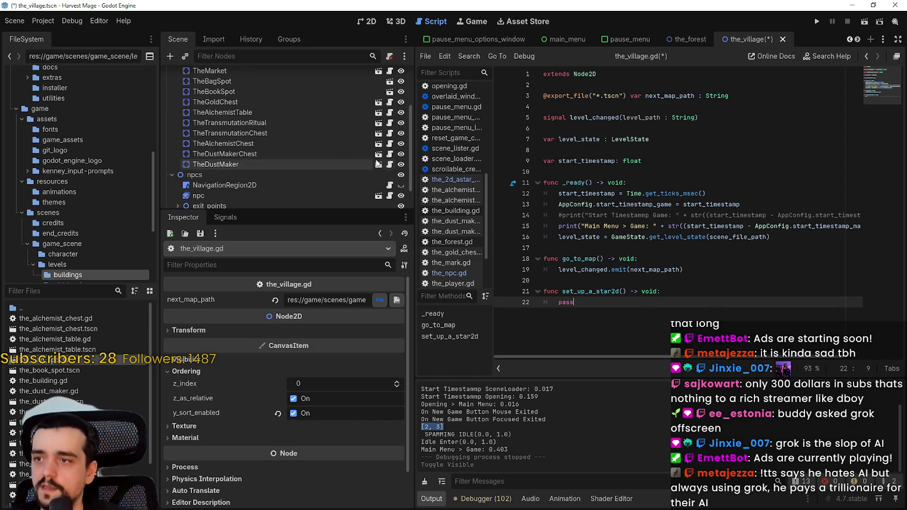
Select the A* code on lines 5–14 of the_2d_astar_grid.gd, then the placeholder pass in the_village.gd.
click(390, 185)
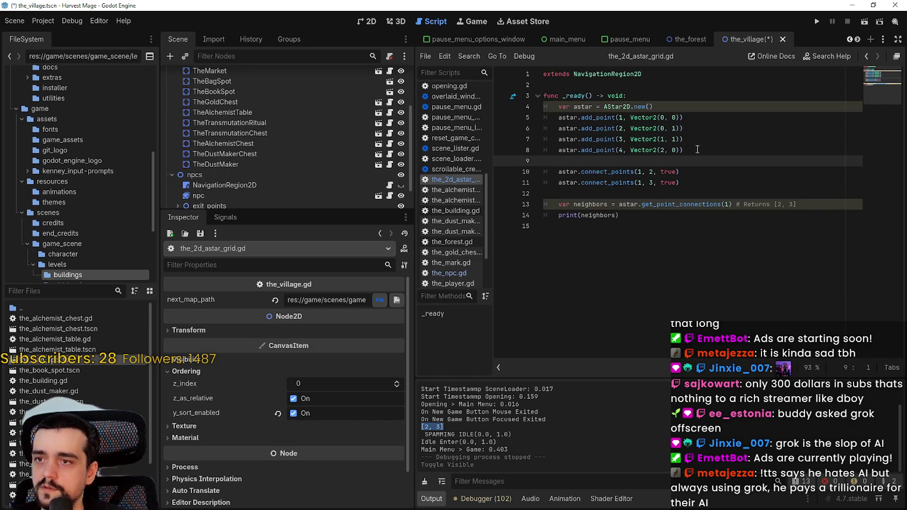
mouse_move(671, 118)
mouse_down()
mouse_move(679, 105)
mouse_move(711, 122)
mouse_up()
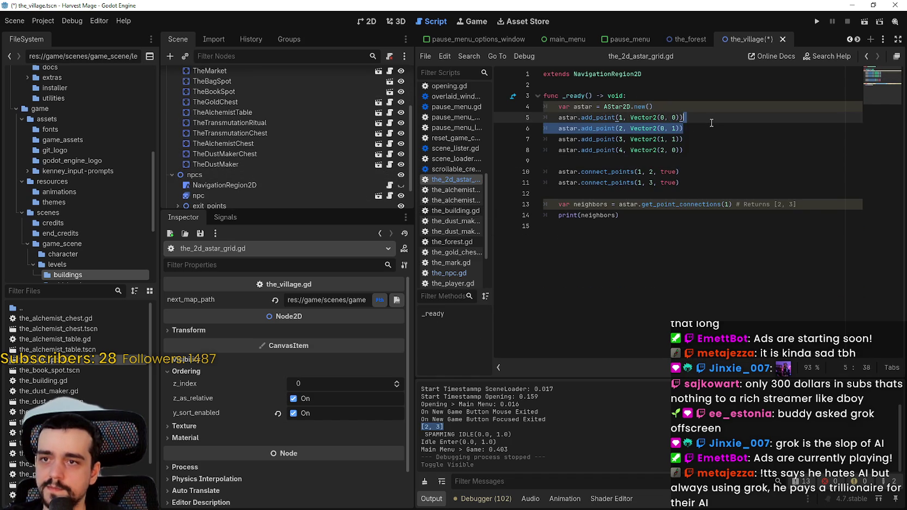
click(686, 191)
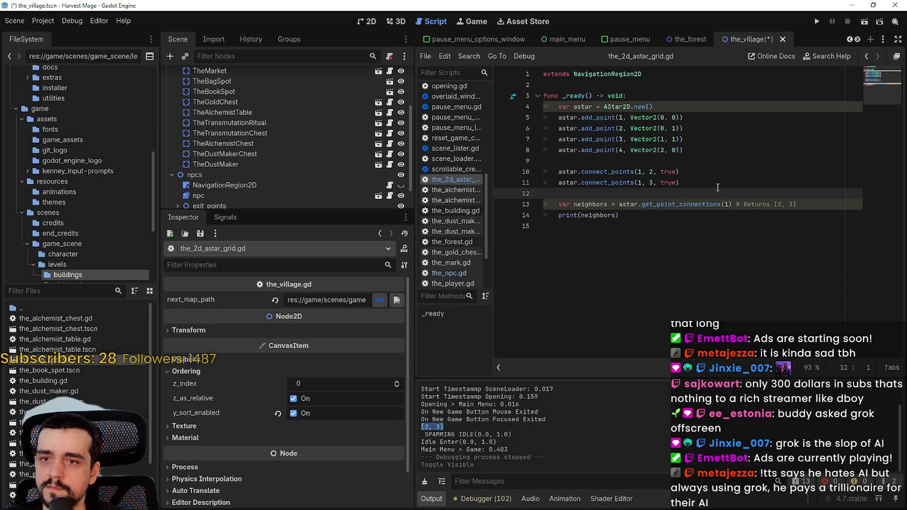
drag(647, 173, 665, 173)
click(711, 192)
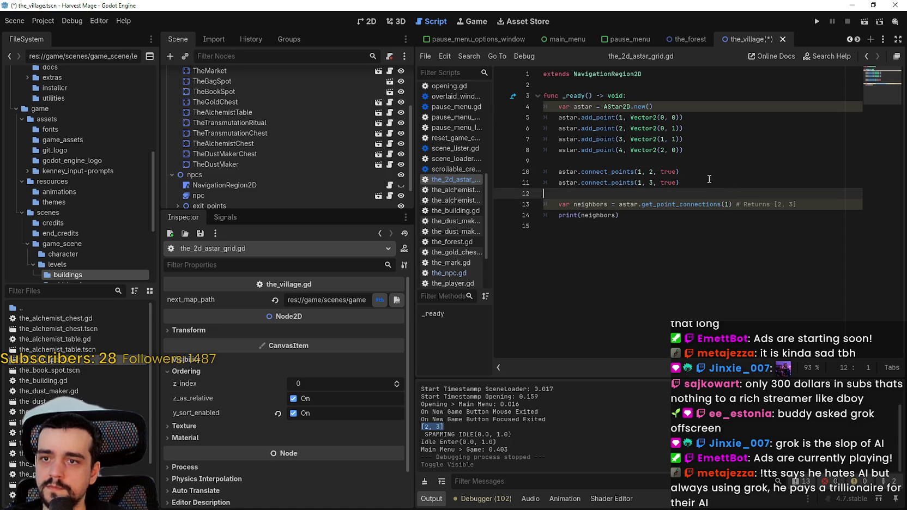
drag(659, 218, 546, 107)
key(ctrl+c)
scroll(343, 145, up, 4)
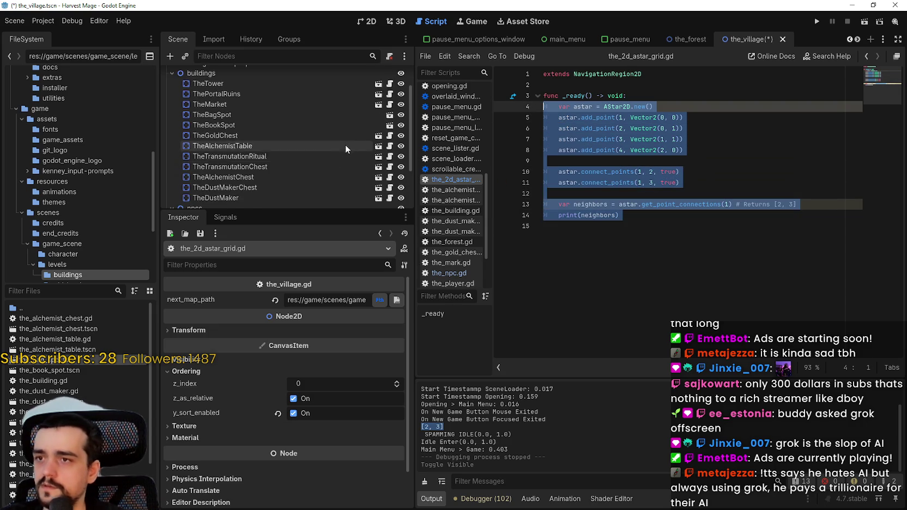
click(387, 75)
drag(574, 302, 530, 299)
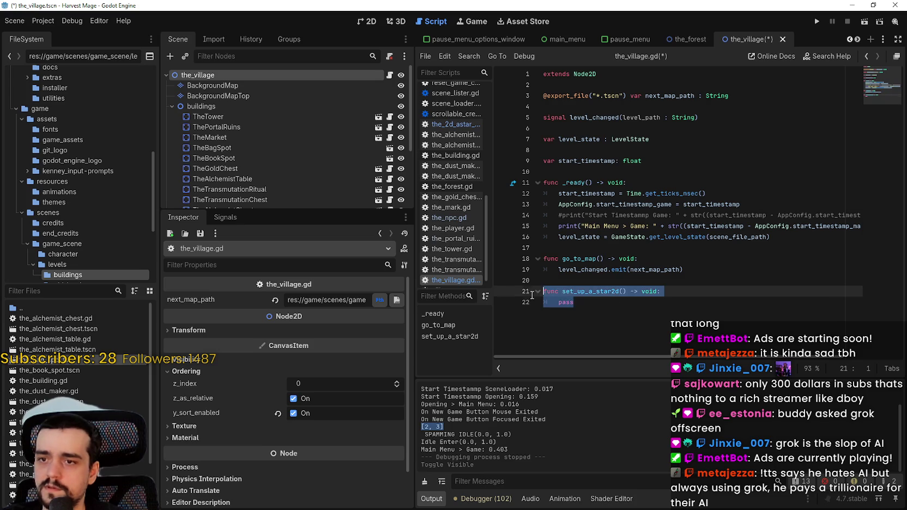
Paste the copied A* code into set_up_a_star2d in place of pass.
key(ctrl+v)
double_click(616, 225)
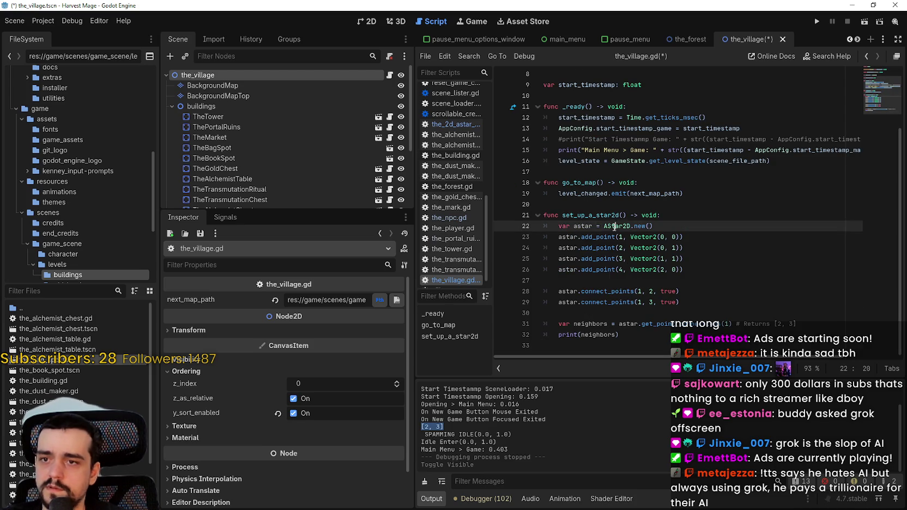
click(632, 345)
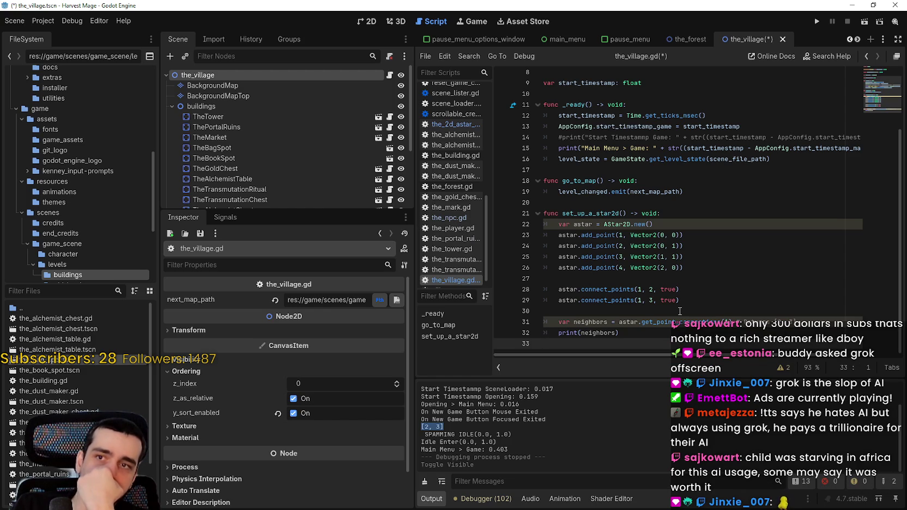
scroll(684, 280, up, 3)
click(678, 163)
scroll(637, 198, down, 3)
click(583, 206)
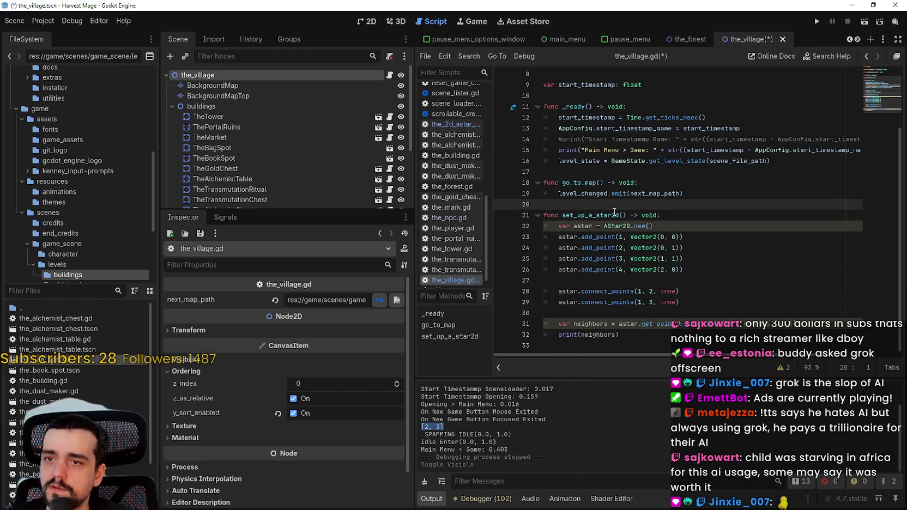
Declare a script-level var astar = AStar2D.new() above the function.
key(Return)
text(var astar = A)
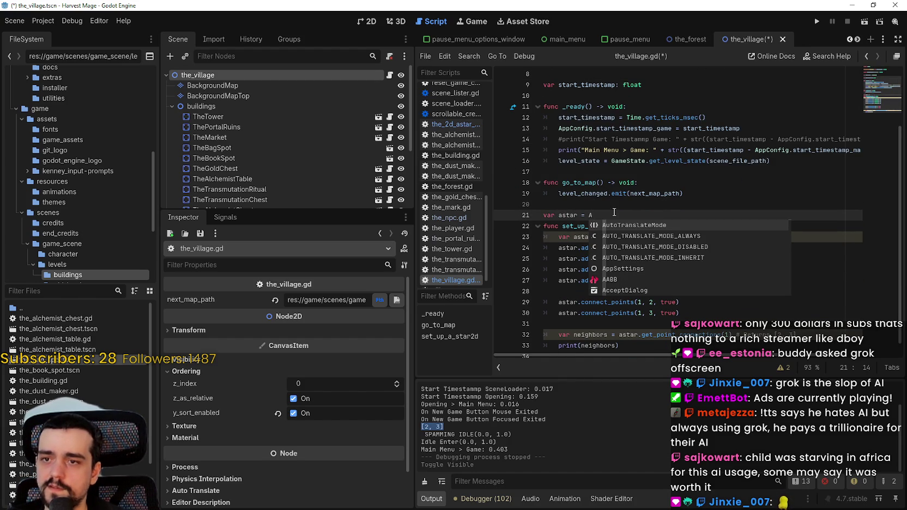
text(sta)
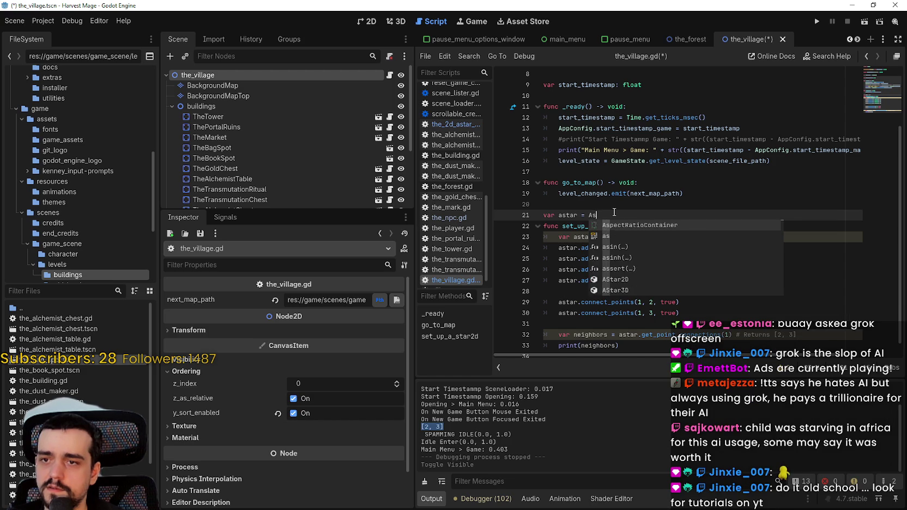
key(Return)
text(.new)
key(Return)
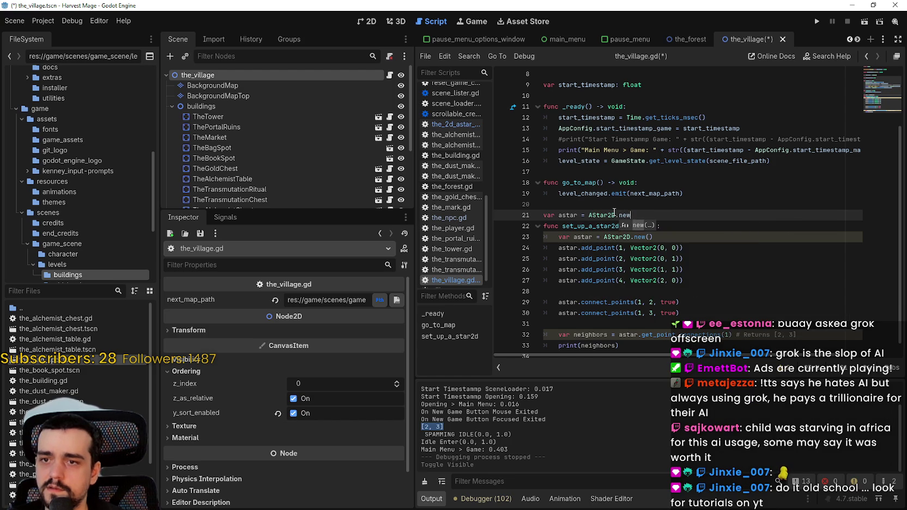
key(Return)
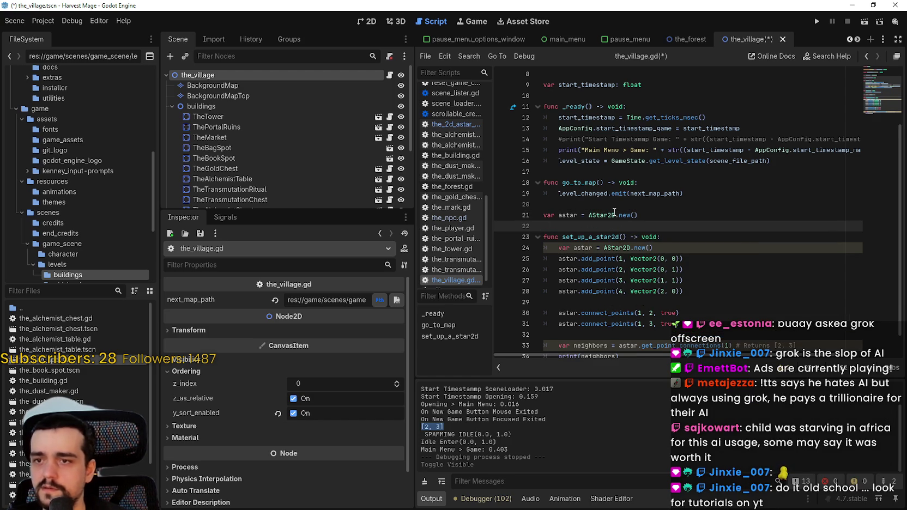
Delete the duplicate astar declaration inside set_up_a_star2d and save the script.
click(674, 247)
drag(674, 247, 530, 234)
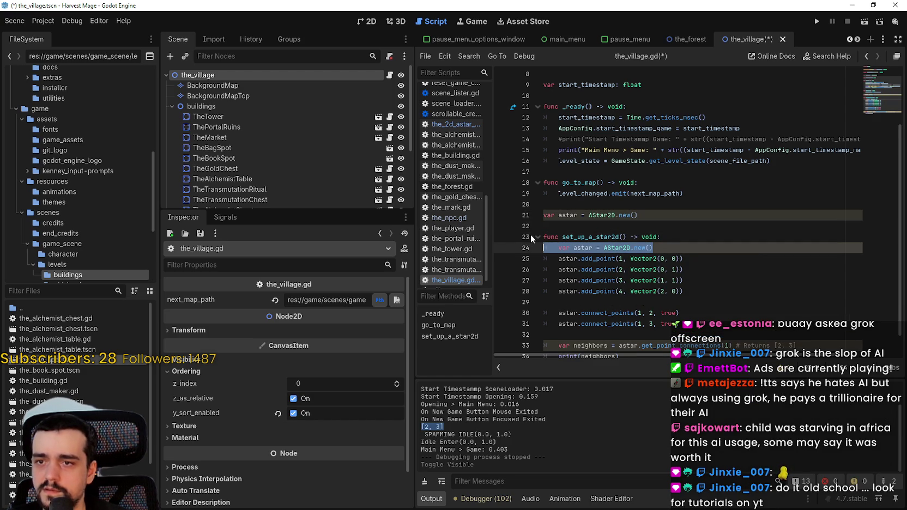
key(BackSpace)
click(593, 220)
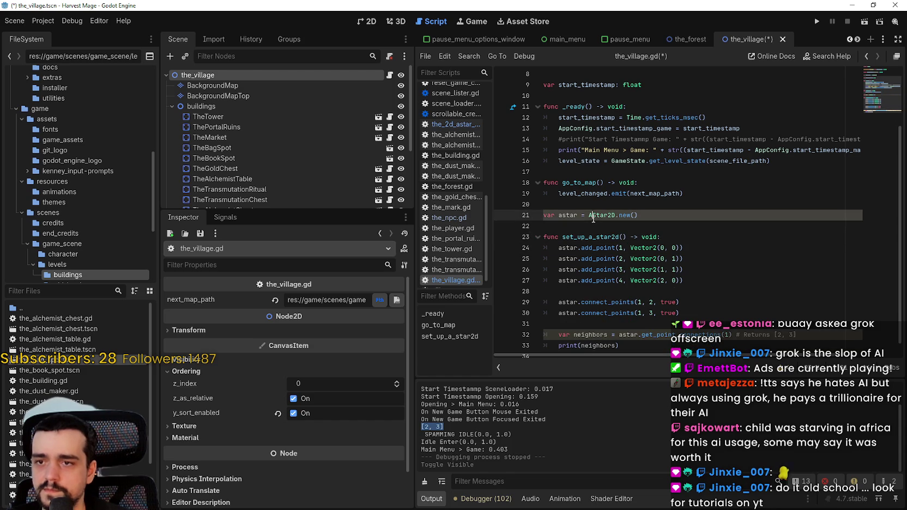
scroll(602, 247, down, 1)
click(597, 327)
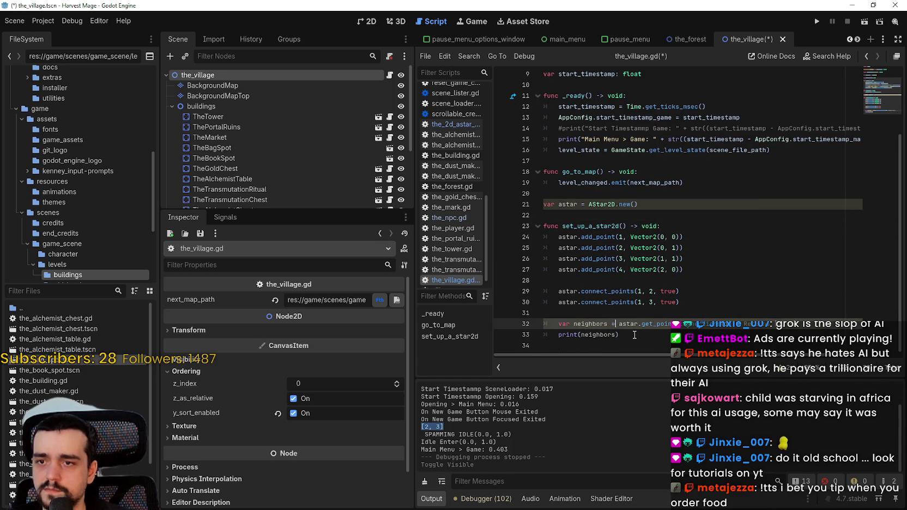
key(ctrl+s)
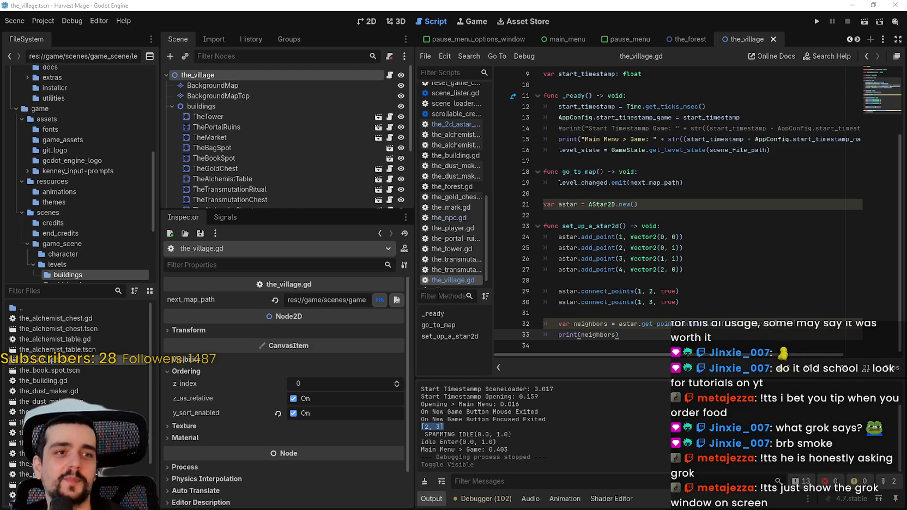
Switch to the browser to glance at the AStar2D documentation.
key(alt+Tab)
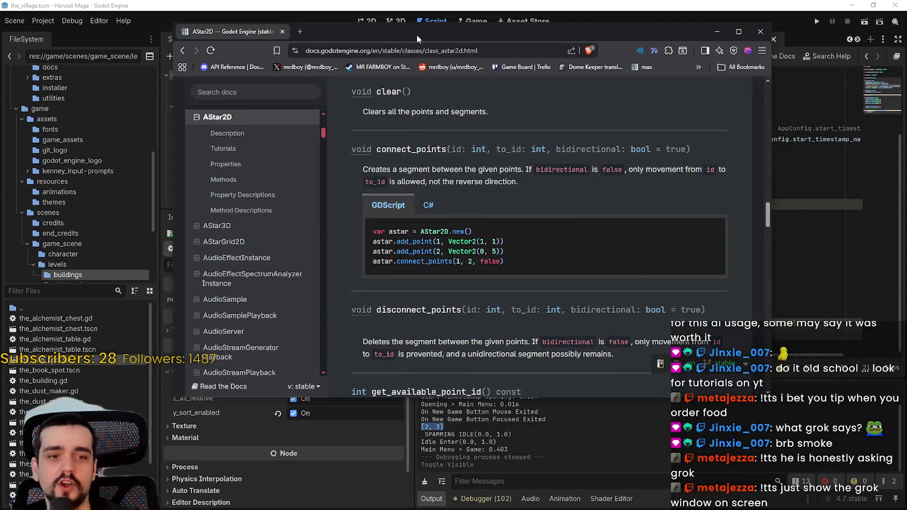
Review the set_up_a_star2d function header in the_village.gd, then switch back to the AStar2D docs.
key(alt+Tab)
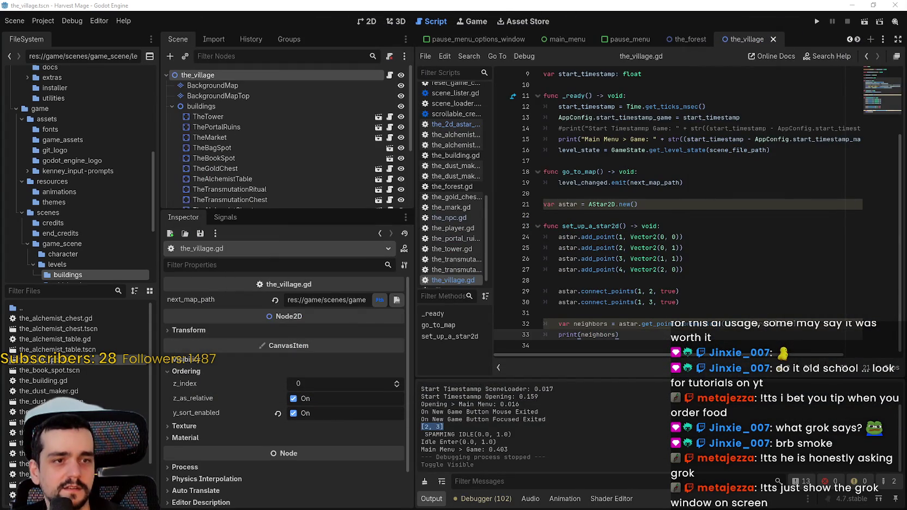
click(633, 260)
click(655, 233)
click(668, 224)
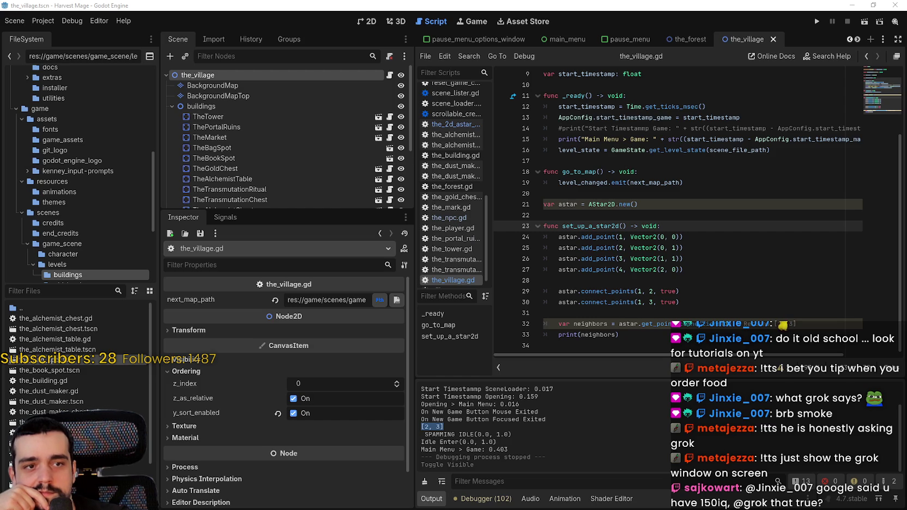
key(alt+Tab)
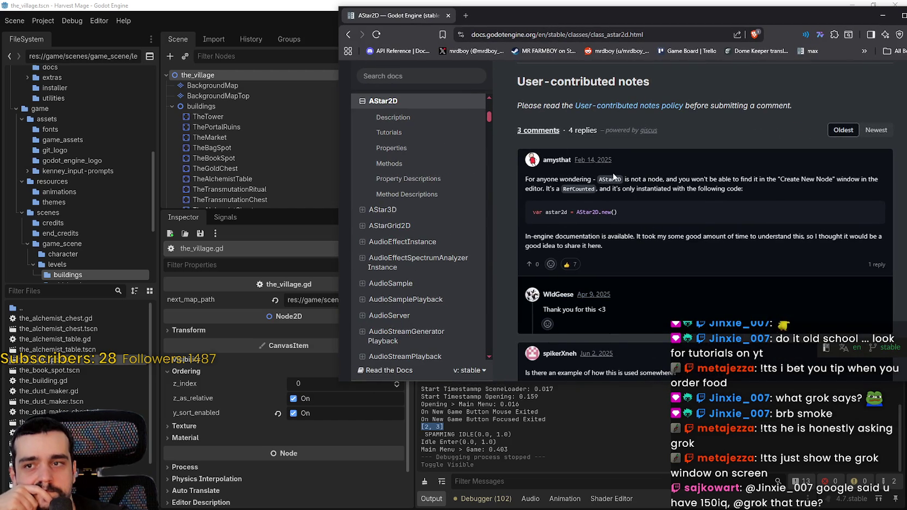
Read the user notes explaining AStar2D is a RefCounted, not a node, created with AStar2D.new().
mouse_move(607, 178)
mouse_down()
mouse_move(836, 180)
mouse_move(690, 180)
mouse_up()
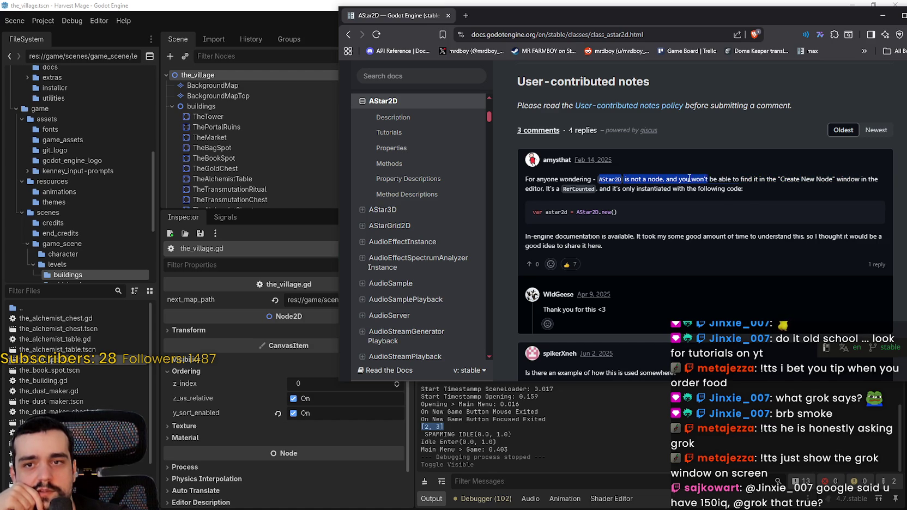
click(589, 188)
click(666, 192)
drag(645, 186, 741, 188)
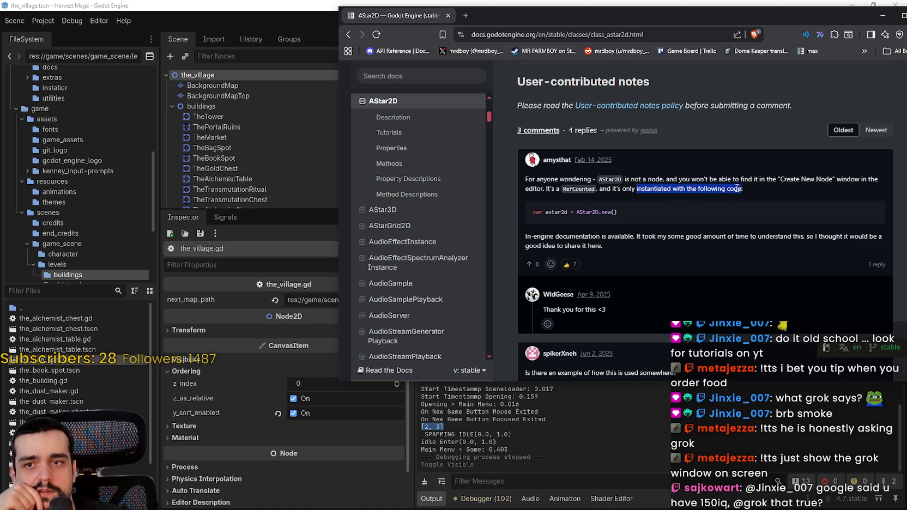
drag(618, 212, 532, 212)
scroll(709, 259, down, 1)
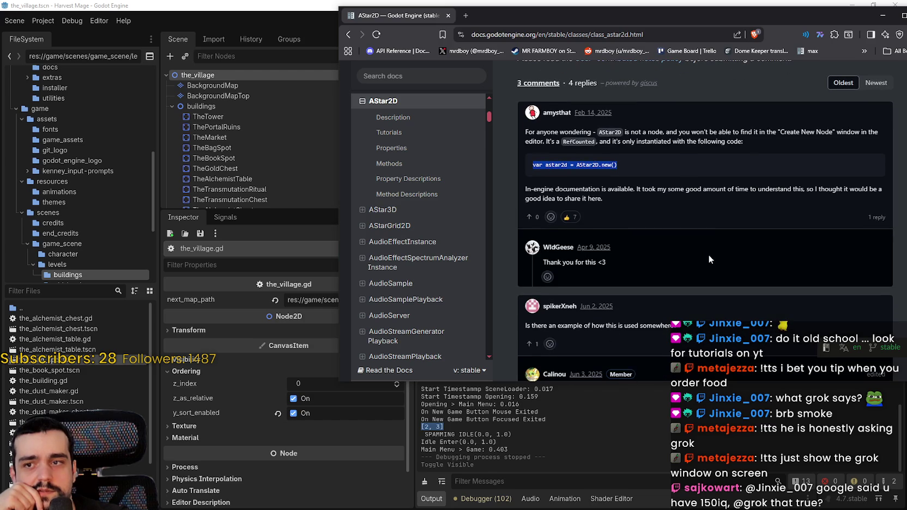
scroll(707, 247, down, 2)
scroll(707, 240, up, 1)
scroll(707, 239, down, 2)
scroll(706, 239, up, 2)
scroll(707, 239, down, 3)
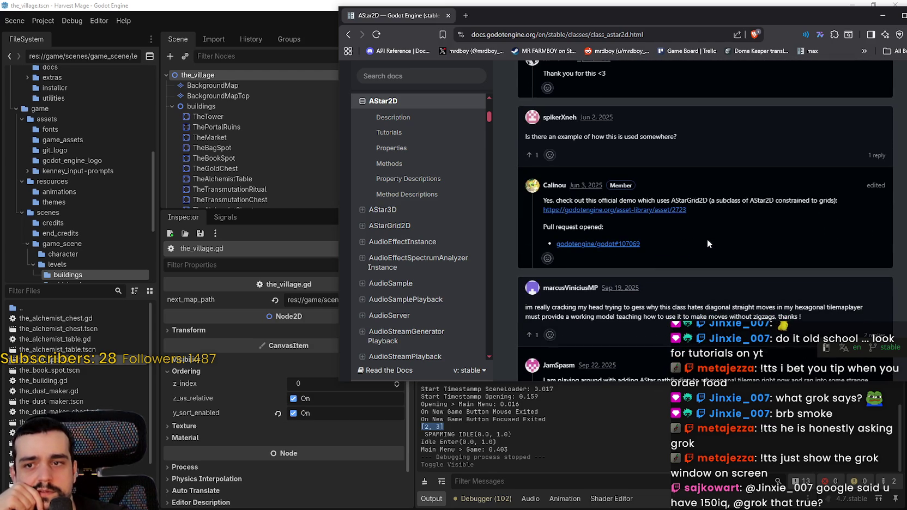
Open the comment's official grid-based navigation demo link in a new tab and switch to it.
drag(574, 201, 832, 201)
right_click(598, 210)
click(625, 218)
scroll(635, 252, down, 3)
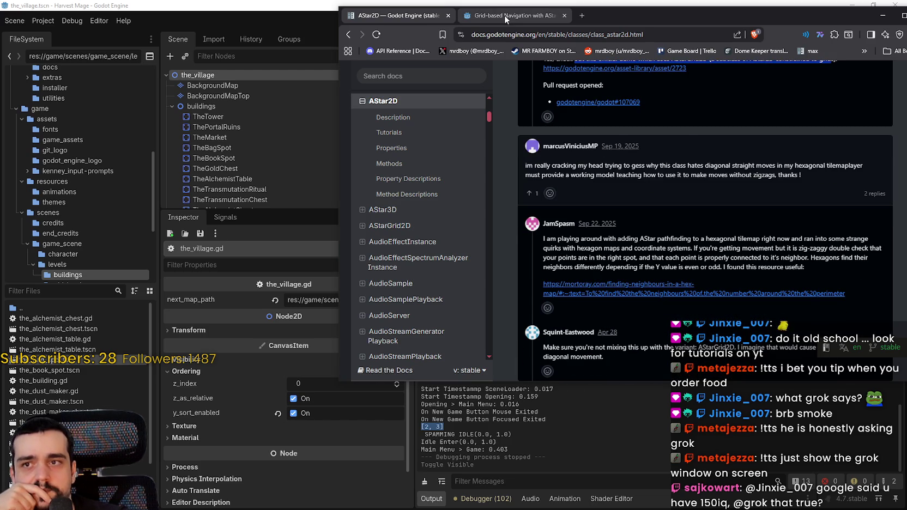
key(ctrl+Tab)
Open the demo's source on GitHub and view the pathfind_astar.gd script.
click(392, 200)
scroll(578, 223, down, 2)
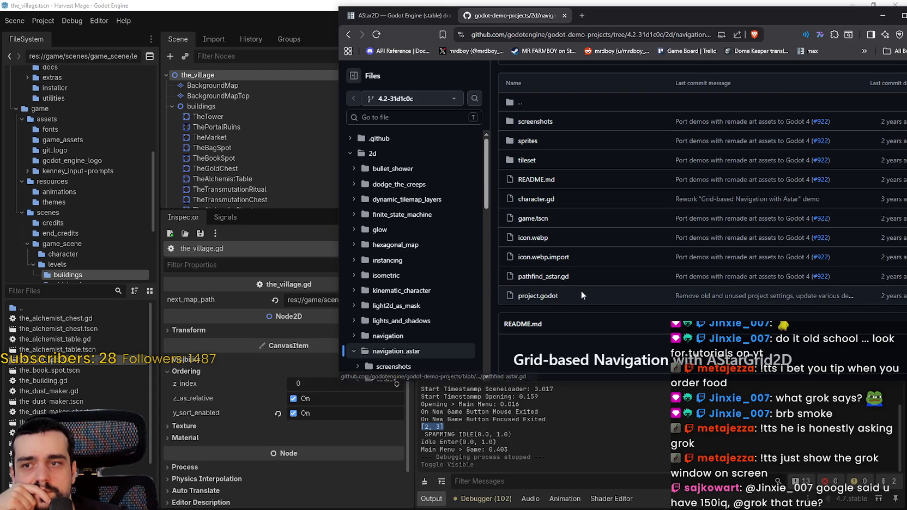
click(547, 279)
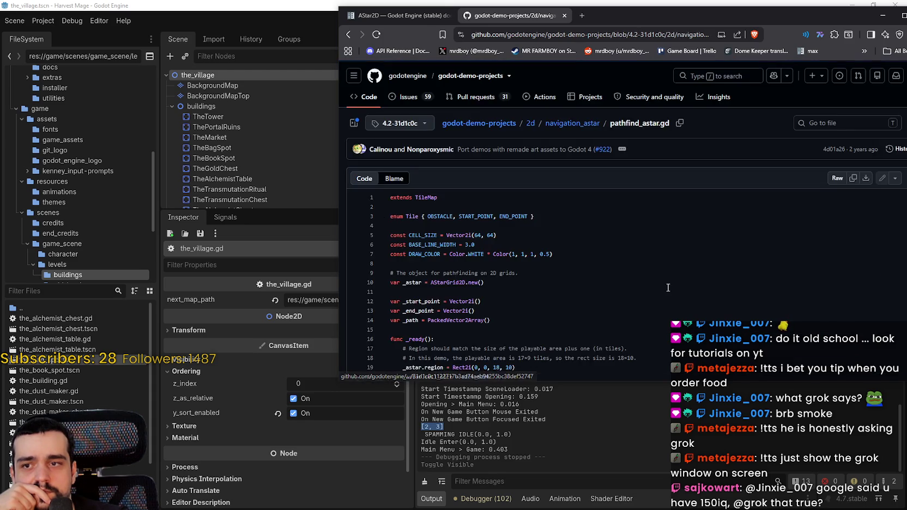
scroll(627, 271, down, 2)
scroll(428, 197, down, 2)
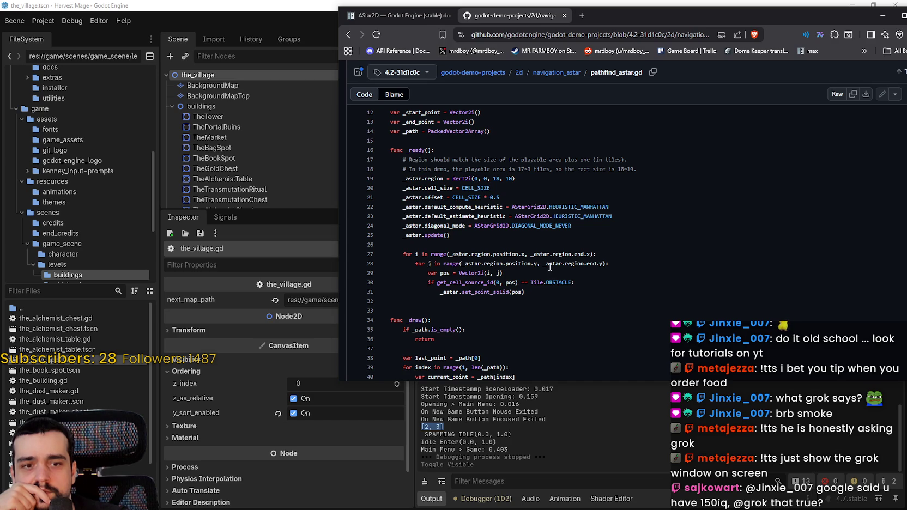
Look up cell_size usage and study the region setup and set_point_solid obstacle loop on lines 27–31.
click(430, 188)
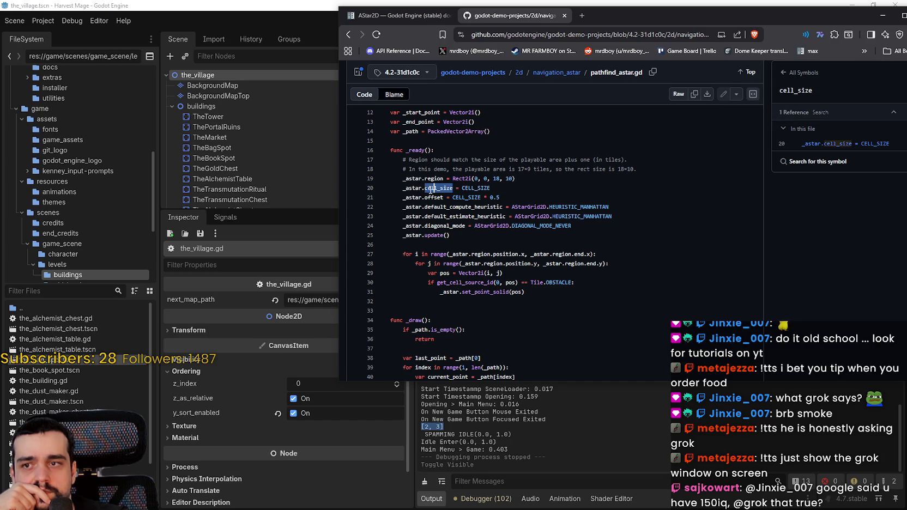
scroll(452, 201, up, 3)
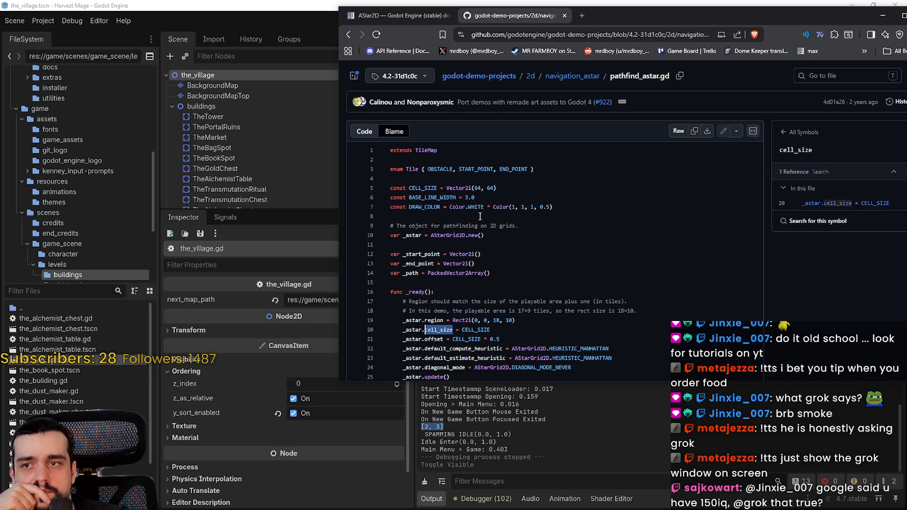
mouse_move(504, 187)
mouse_down()
mouse_move(390, 188)
mouse_move(409, 188)
mouse_up()
scroll(445, 227, down, 2)
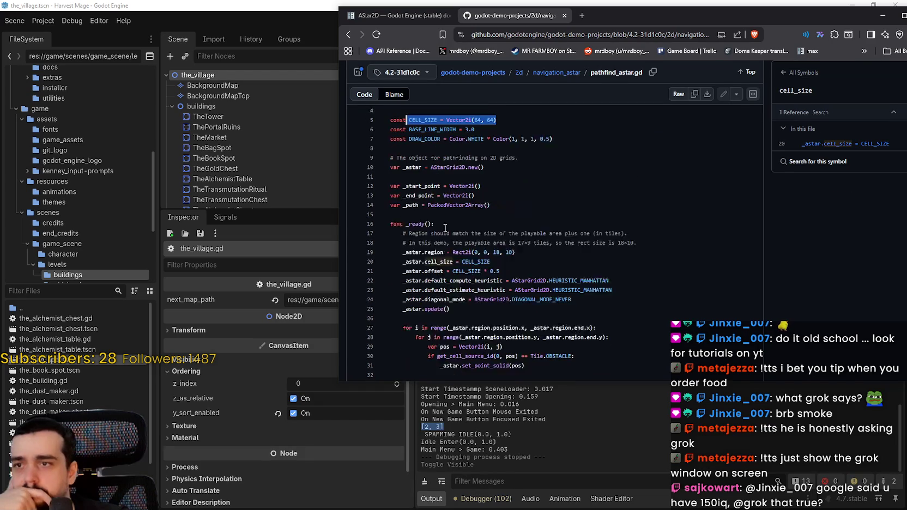
scroll(445, 228, up, 2)
scroll(446, 227, down, 2)
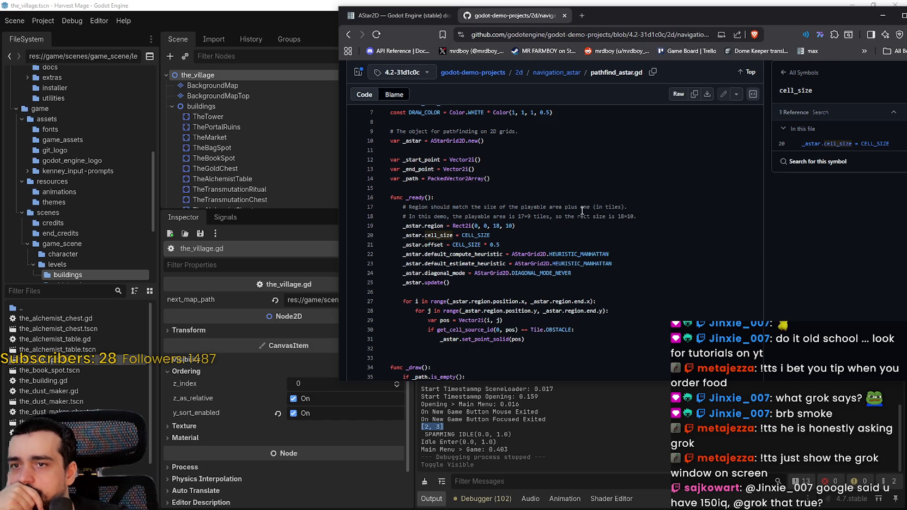
double_click(612, 207)
click(635, 216)
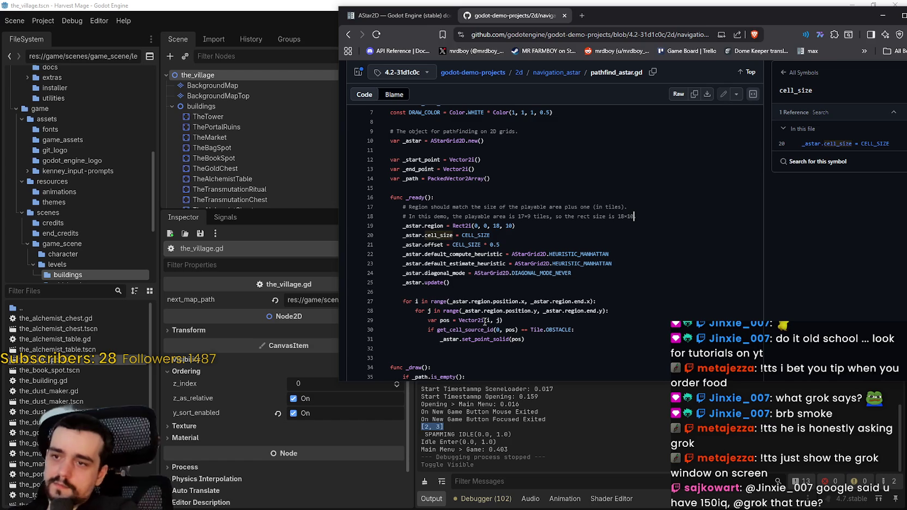
scroll(523, 272, down, 1)
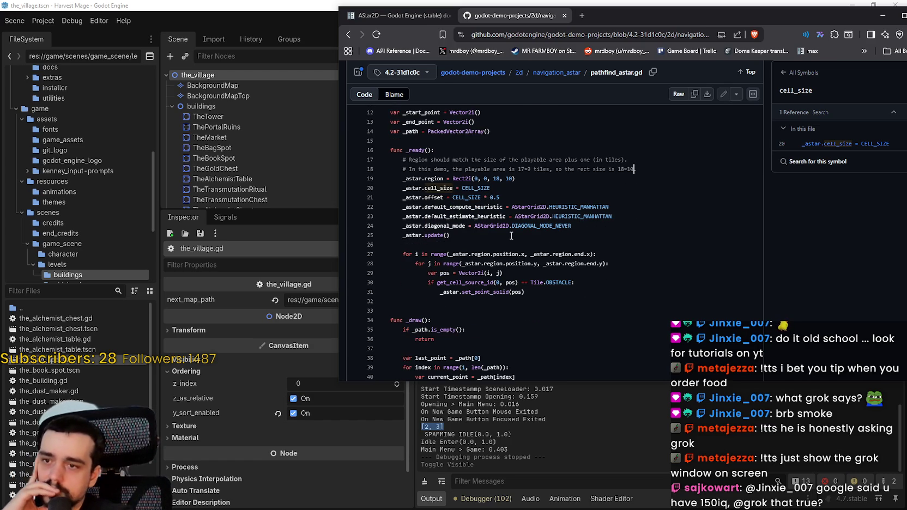
drag(518, 254, 462, 259)
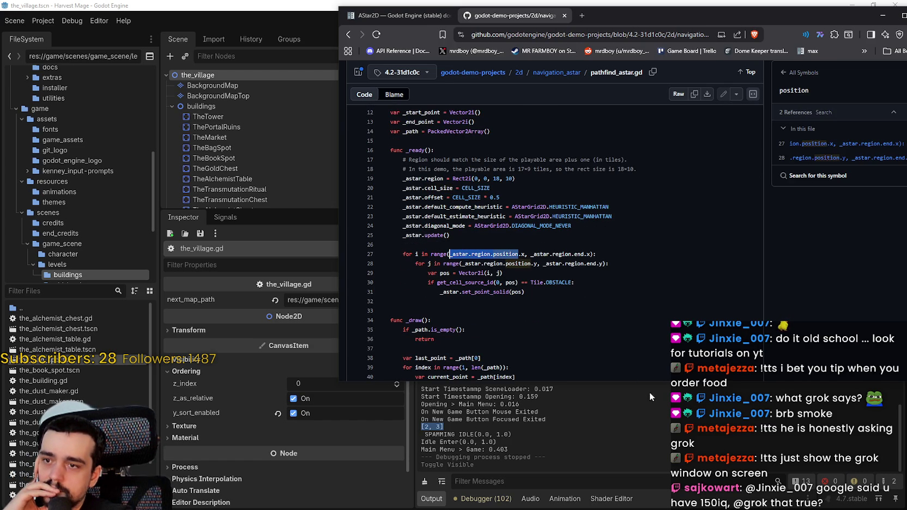
double_click(494, 292)
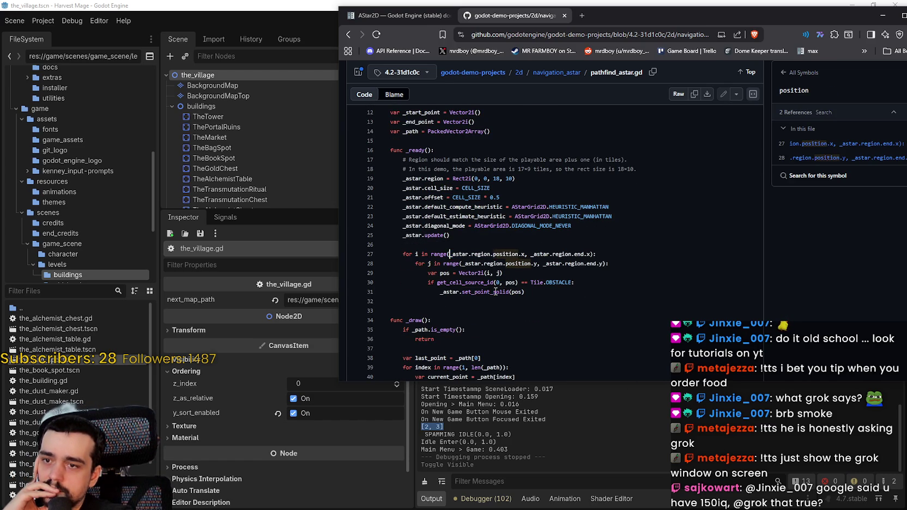
mouse_move(553, 294)
mouse_down()
mouse_move(406, 279)
mouse_move(402, 257)
mouse_up()
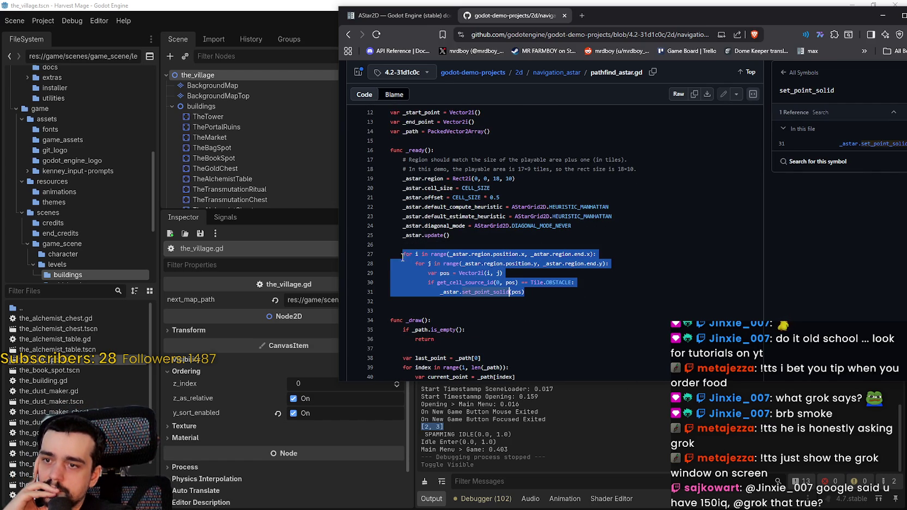
Select the pathfind_astar.gd code from line 3 downward for copying.
scroll(406, 257, down, 1)
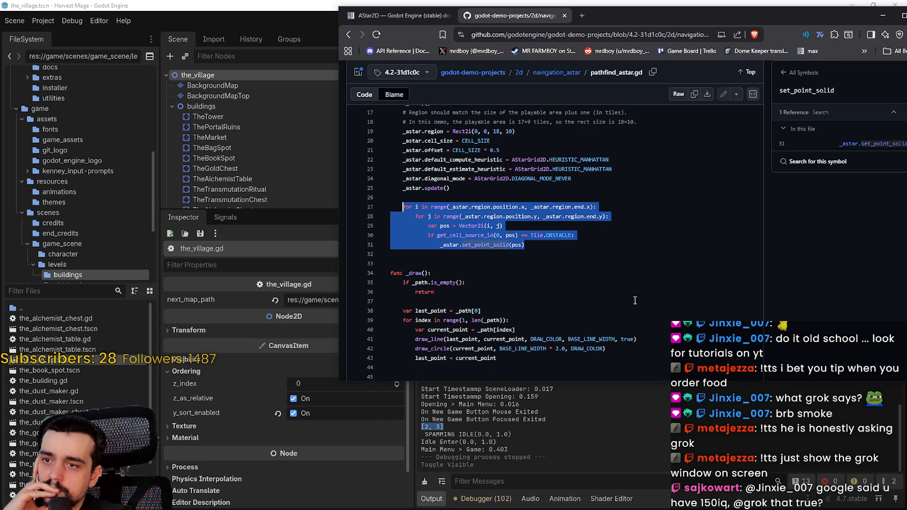
scroll(635, 301, down, 1)
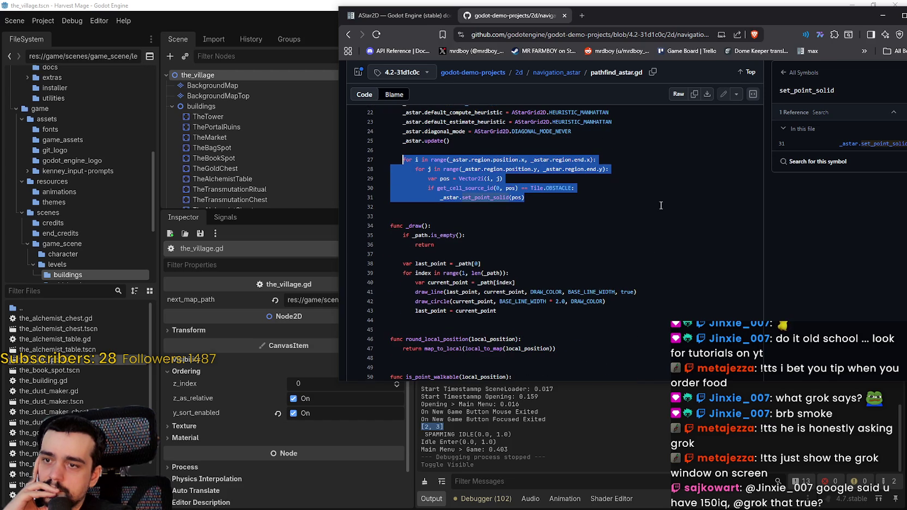
scroll(654, 207, down, 1)
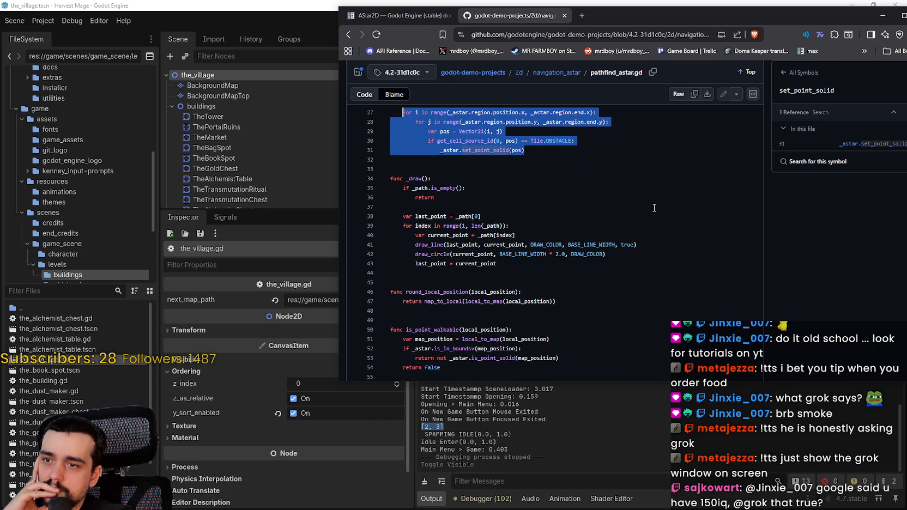
scroll(654, 208, up, 5)
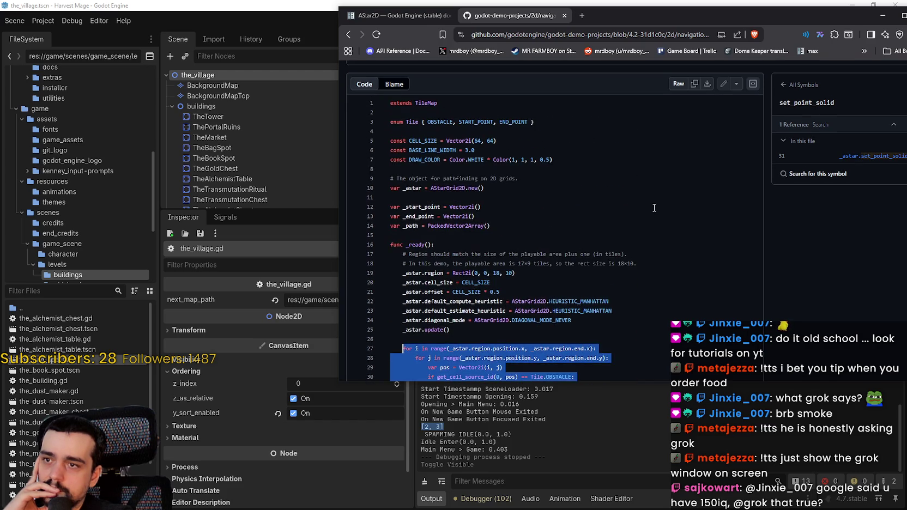
scroll(654, 208, down, 10)
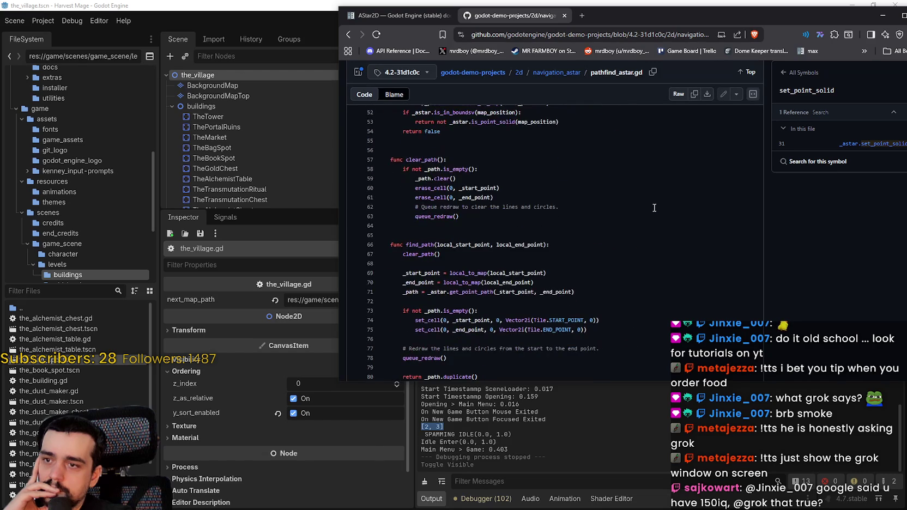
scroll(654, 207, down, 1)
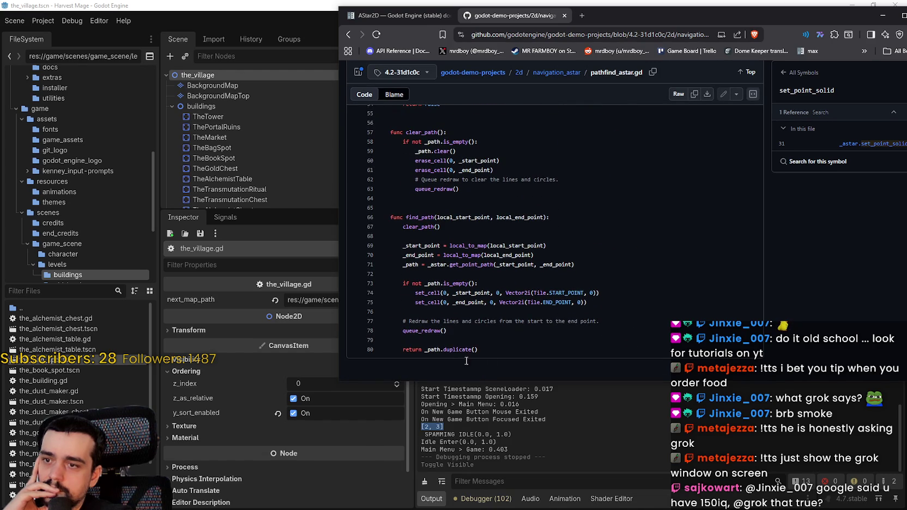
scroll(458, 361, up, 8)
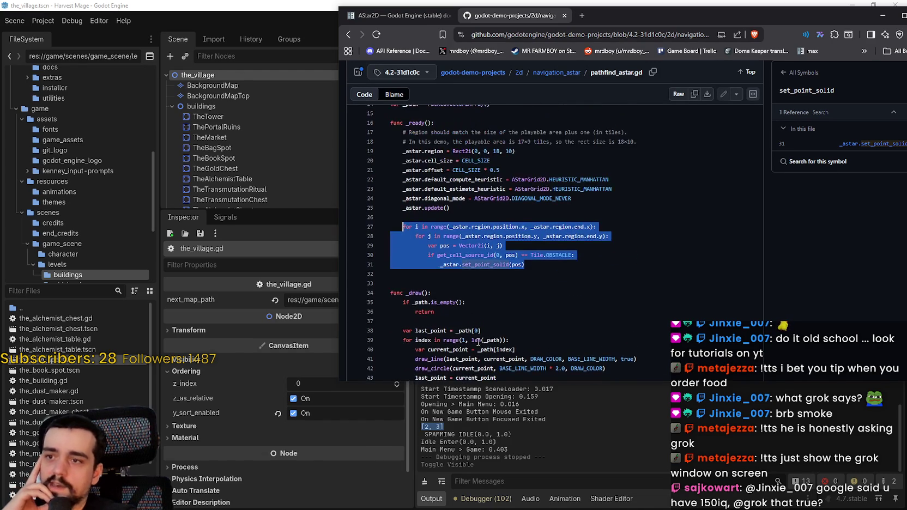
click(509, 264)
scroll(507, 273, up, 5)
scroll(506, 289, down, 3)
scroll(506, 289, down, 7)
mouse_move(443, 334)
mouse_down()
mouse_move(477, 355)
mouse_move(490, 282)
mouse_move(528, 314)
mouse_move(482, 291)
mouse_move(374, 172)
mouse_move(389, 162)
mouse_move(388, 231)
mouse_move(385, 197)
mouse_move(403, 196)
mouse_up()
scroll(507, 305, up, 9)
Copy the selected demo code, then delete the old AStar2D test code from the_village.gd.
right_click(423, 192)
click(446, 235)
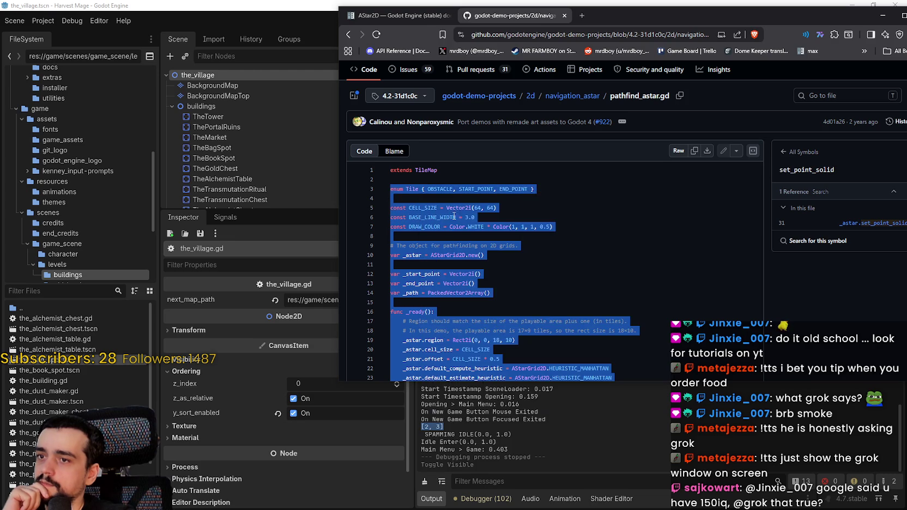
click(552, 5)
drag(273, 210, 280, 330)
mouse_move(621, 334)
mouse_down()
mouse_move(545, 324)
mouse_move(545, 193)
mouse_up()
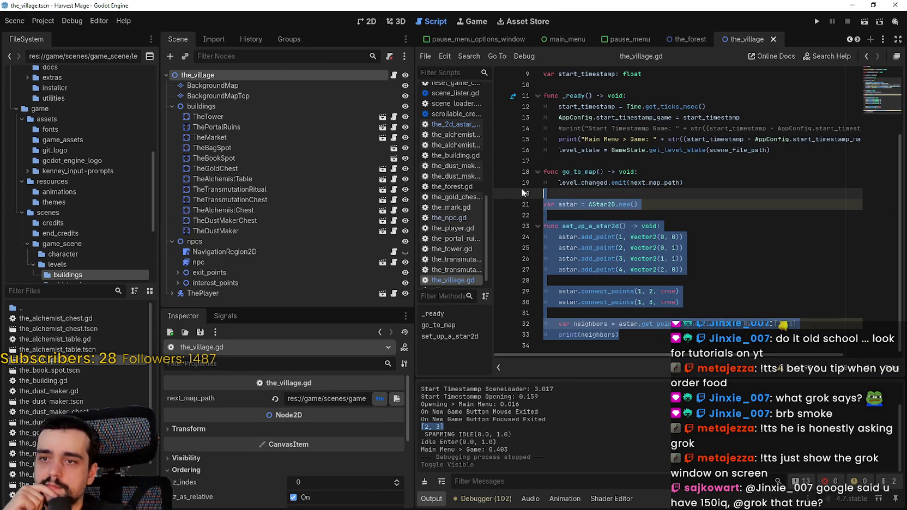
key(Delete)
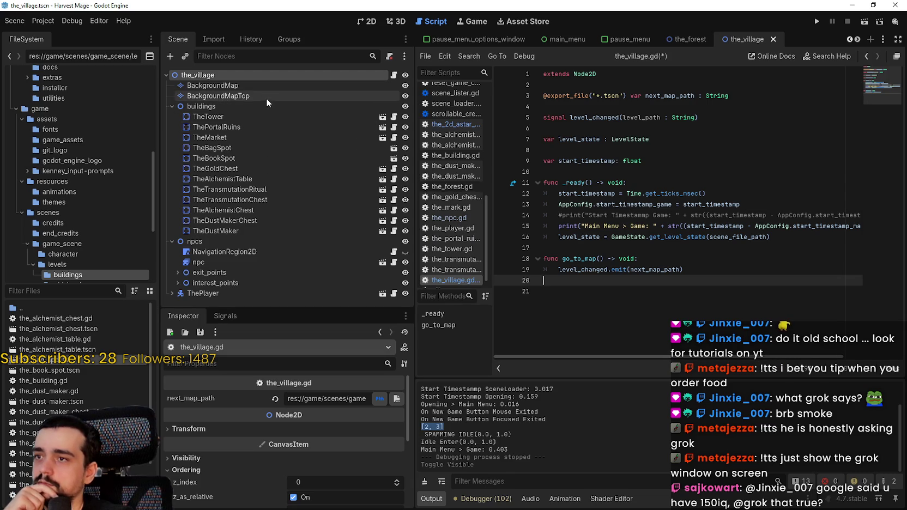
Select the BackgroundMap layer and show the village tile map in the 2D view.
click(266, 85)
click(362, 20)
scroll(665, 182, down, 3)
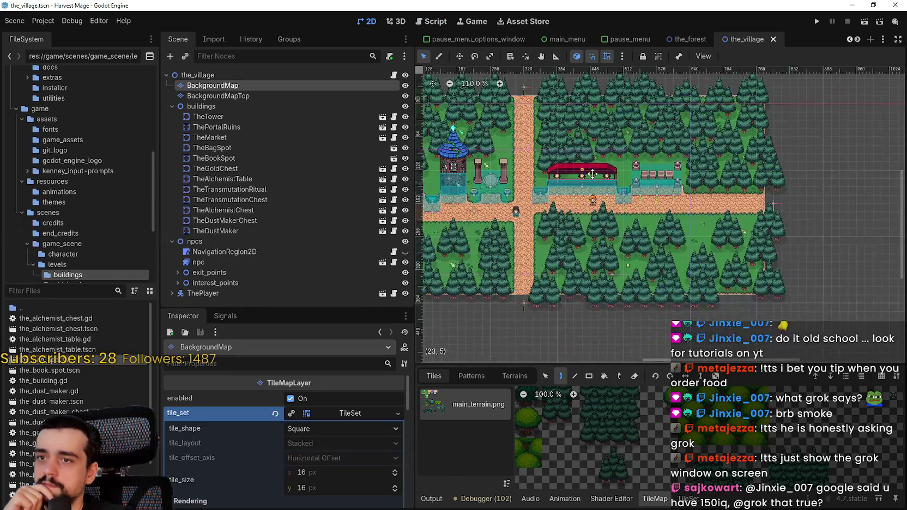
scroll(586, 181, down, 2)
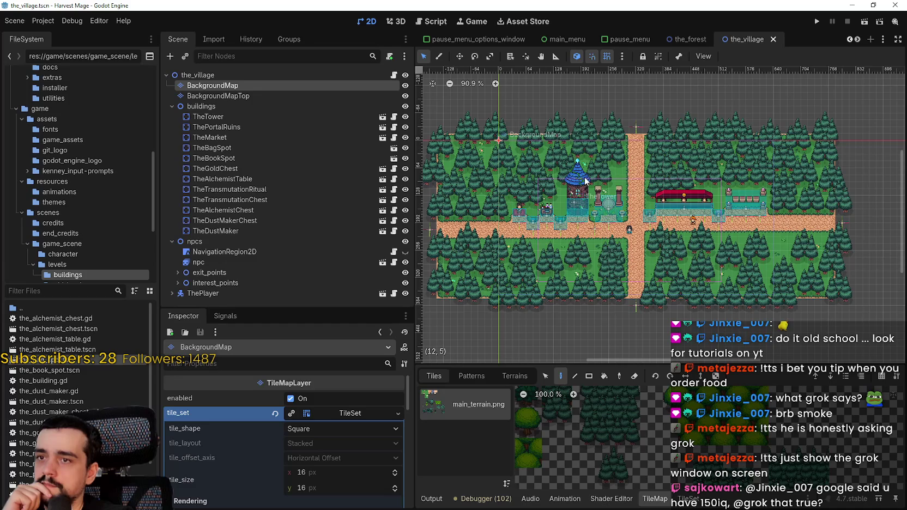
click(259, 95)
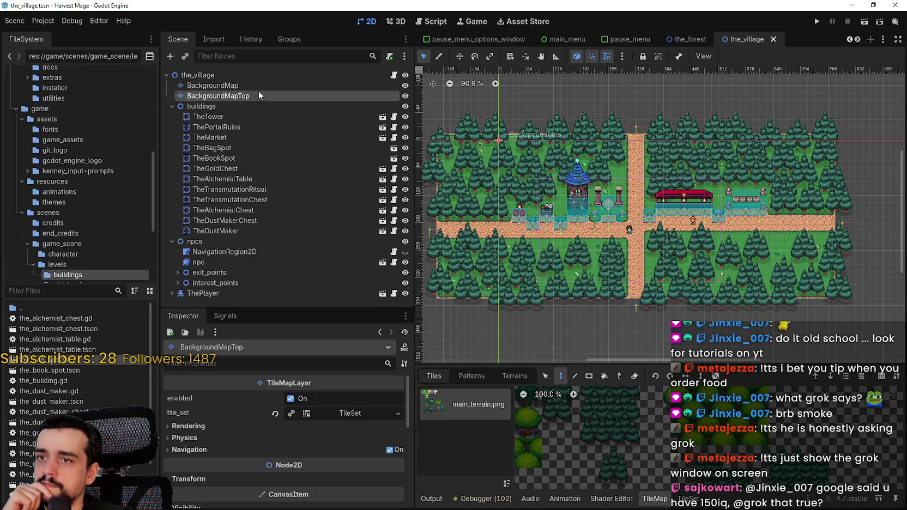
click(252, 85)
Attach a new background_map.gd script to BackgroundMap and paste the copied pathfinding demo code into it.
right_click(255, 85)
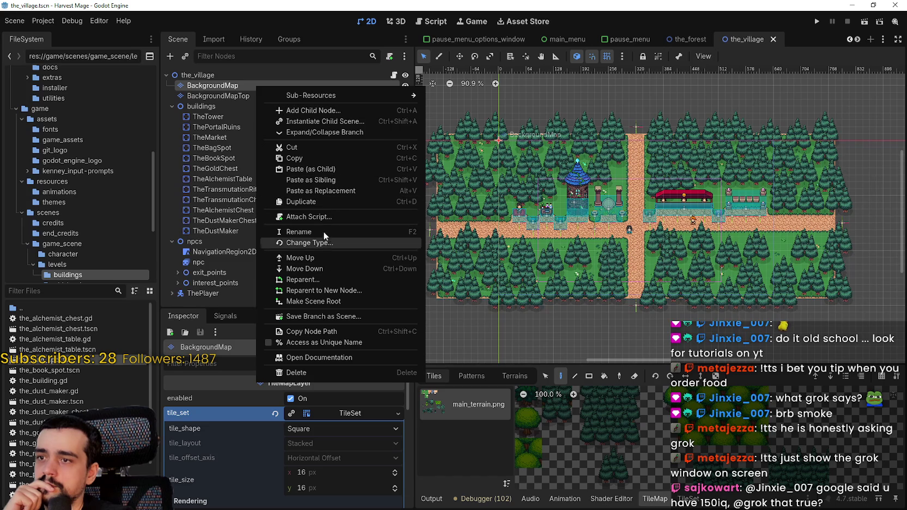
click(325, 217)
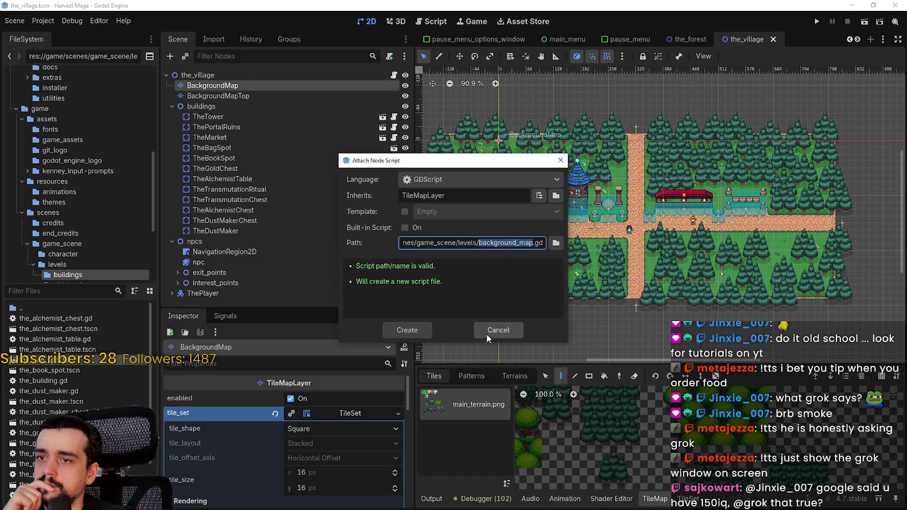
click(400, 328)
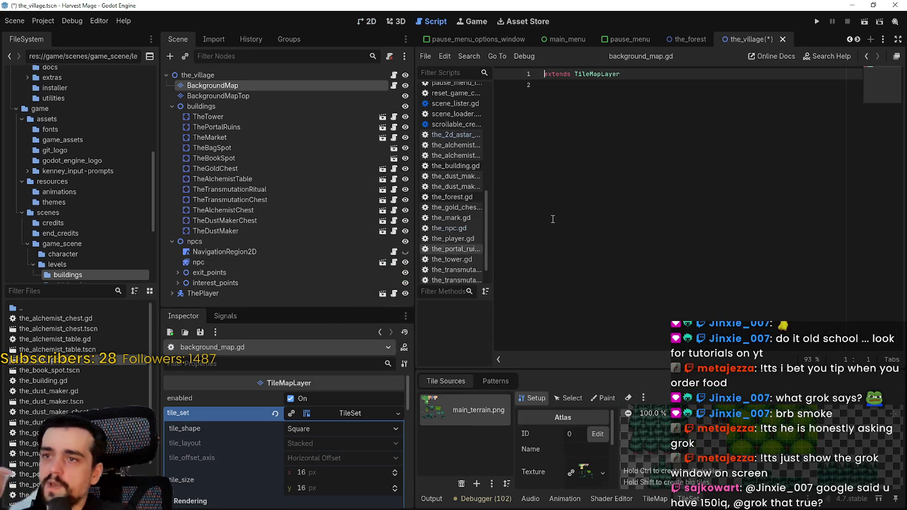
key(ctrl+v)
Add a blank line after the extends TileMapLayer line.
scroll(616, 172, down, 8)
scroll(632, 180, up, 8)
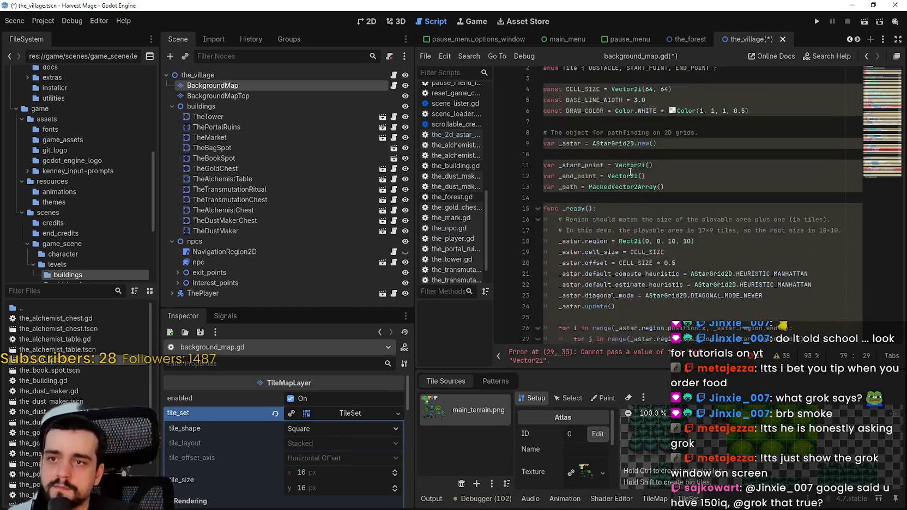
click(599, 102)
key(Up)
key(Up)
key(End)
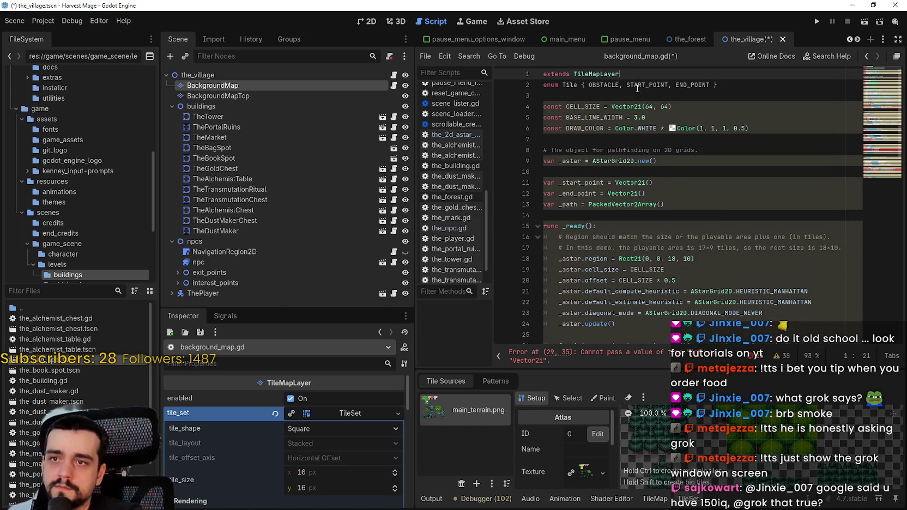
key(Return)
Change both CELL_SIZE values from 64 to 16, then review the AStarGrid2D setup lines.
double_click(649, 117)
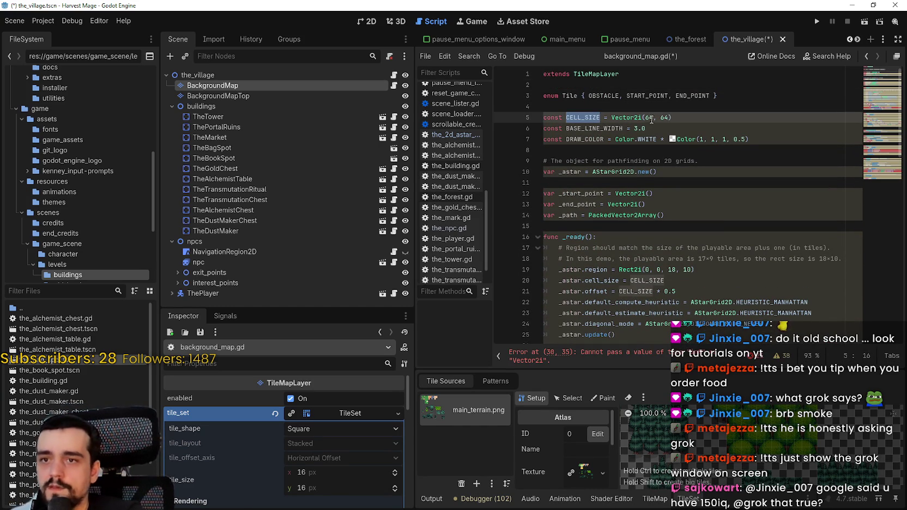
text(16)
click(668, 117)
double_click(665, 117)
text(16)
click(655, 129)
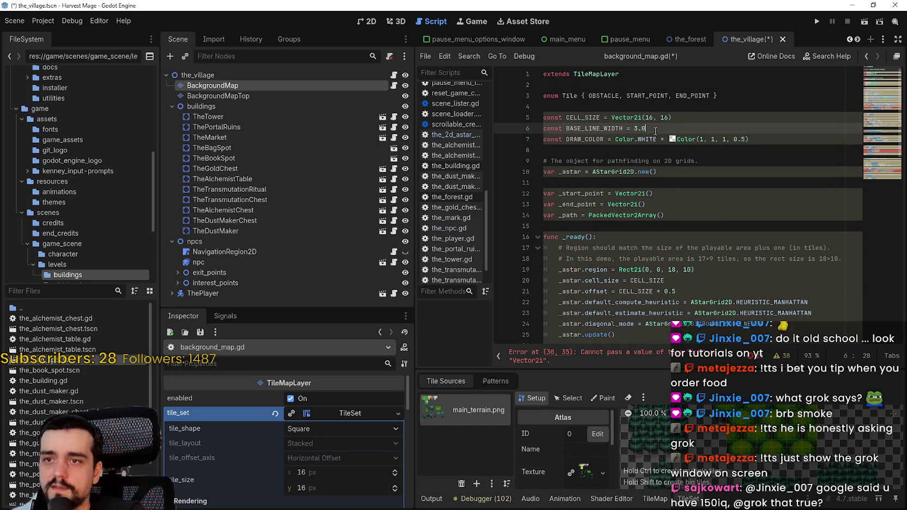
click(702, 145)
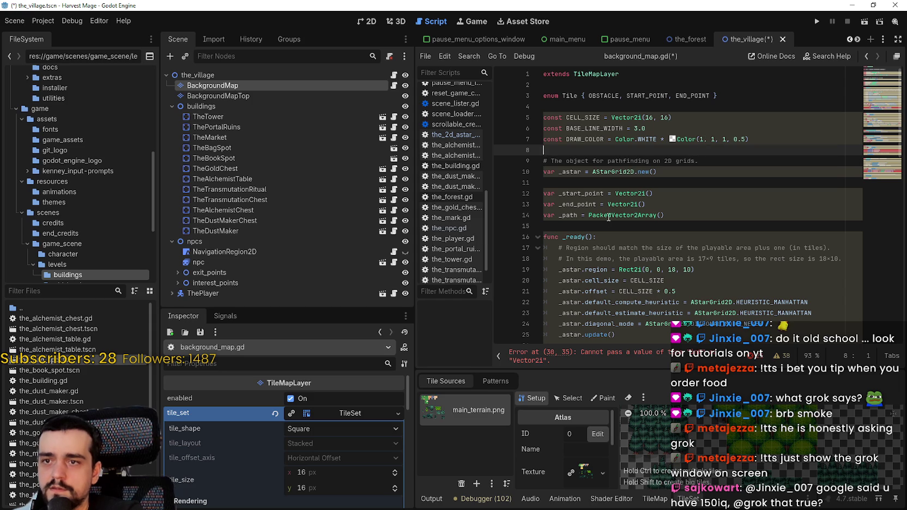
click(617, 187)
double_click(625, 172)
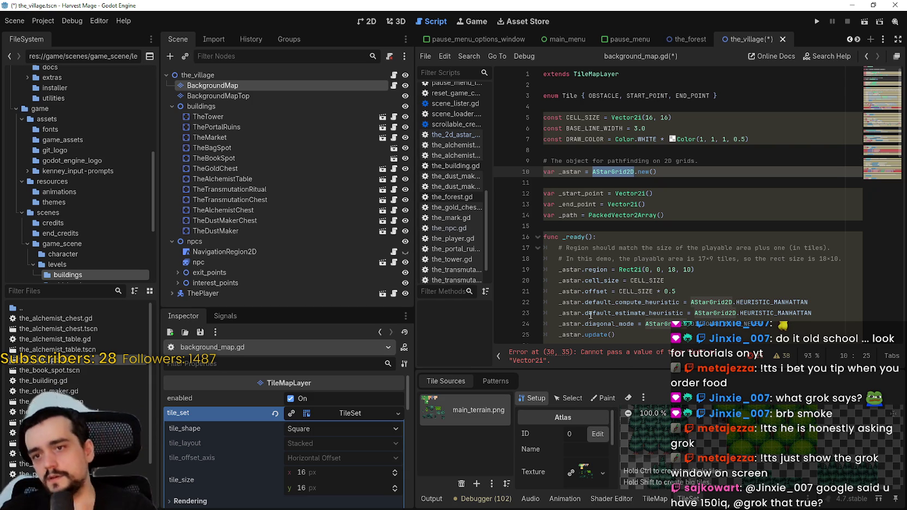
scroll(583, 199, down, 4)
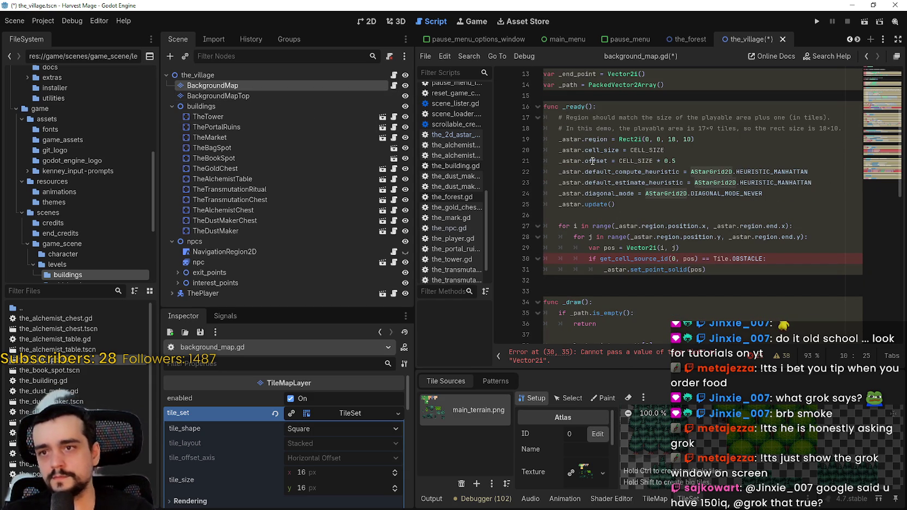
Remove the layer argument from the get_cell_source_id call in the solid-cell setup.
double_click(634, 259)
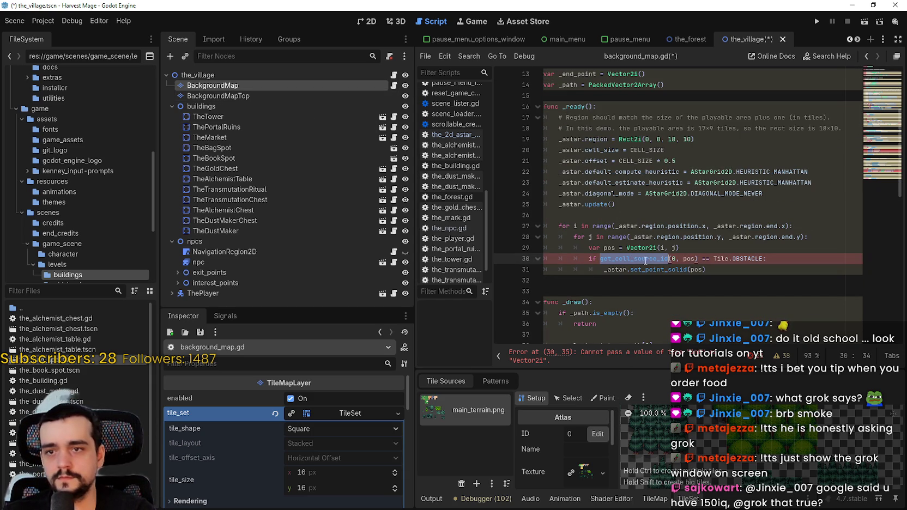
click(723, 285)
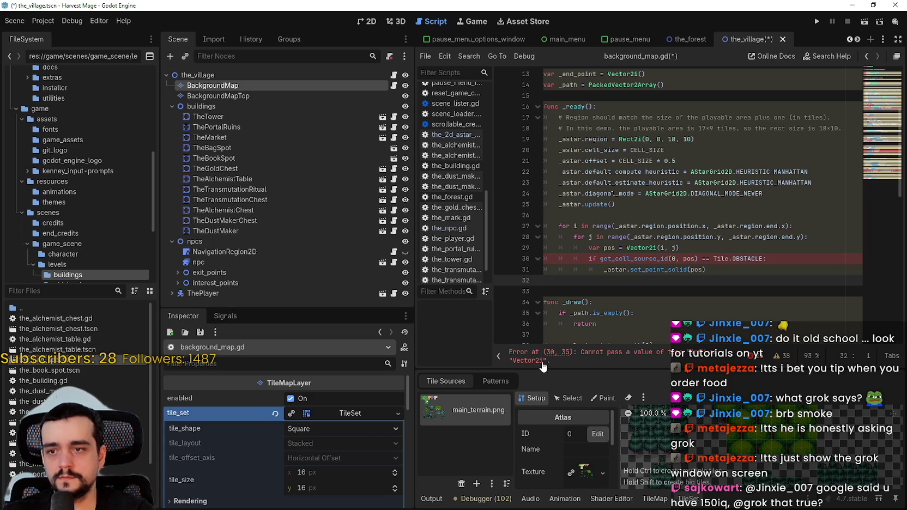
click(646, 269)
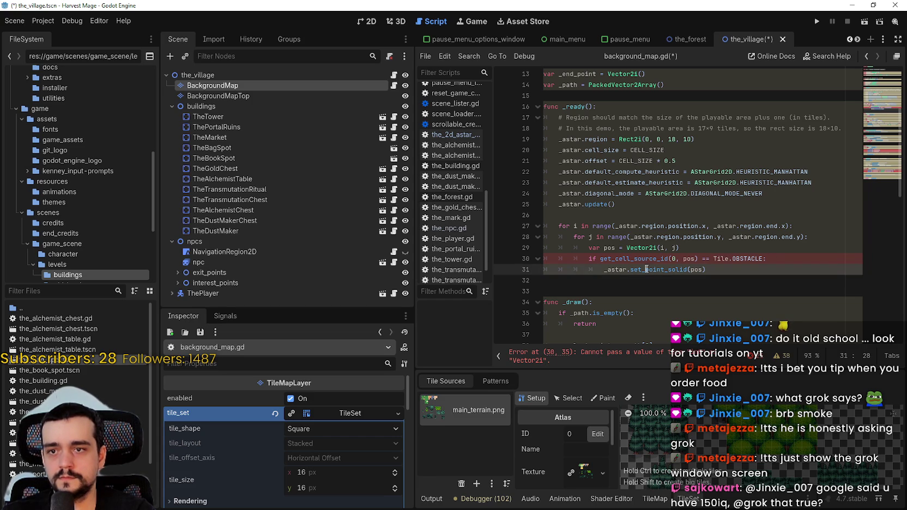
scroll(629, 264, down, 1)
mouse_move(635, 228)
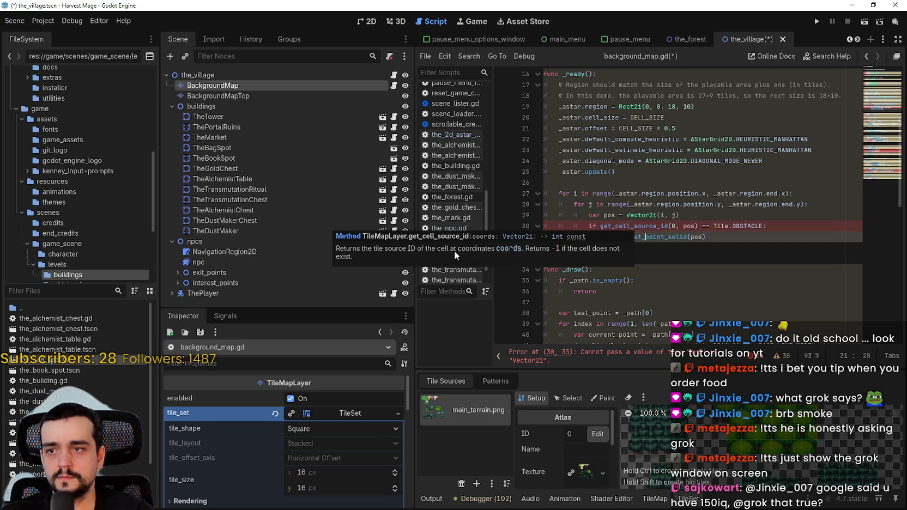
double_click(688, 226)
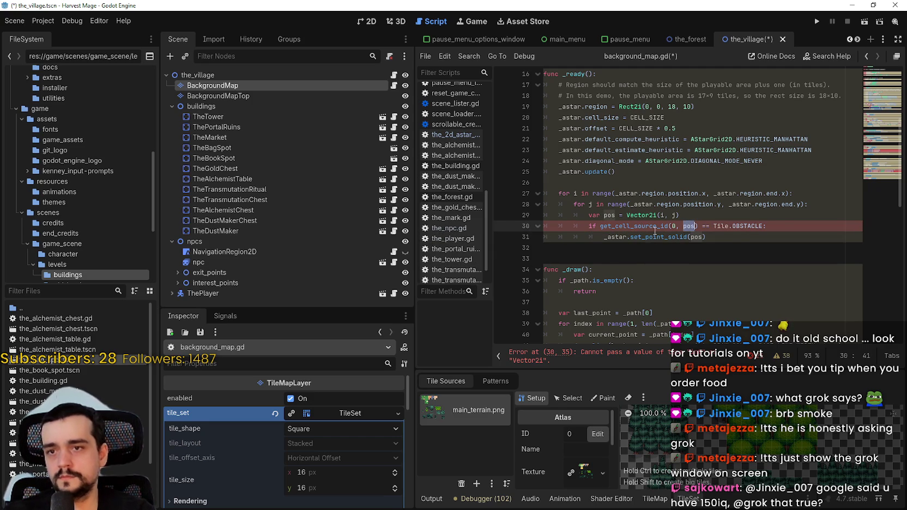
click(674, 225)
key(Delete)
key(Delete)
key(Delete)
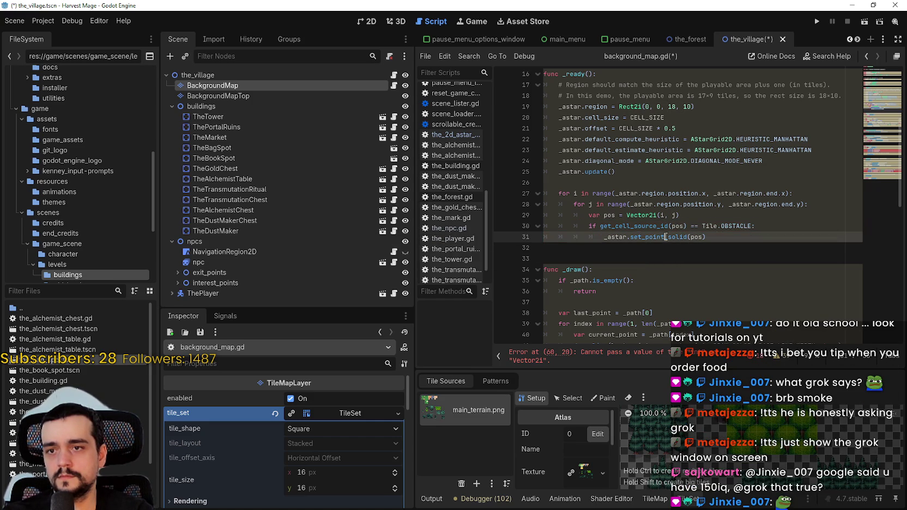
Remove the layer argument from the erase_cell calls on lines 60 and 61.
scroll(662, 234, down, 7)
scroll(660, 228, down, 3)
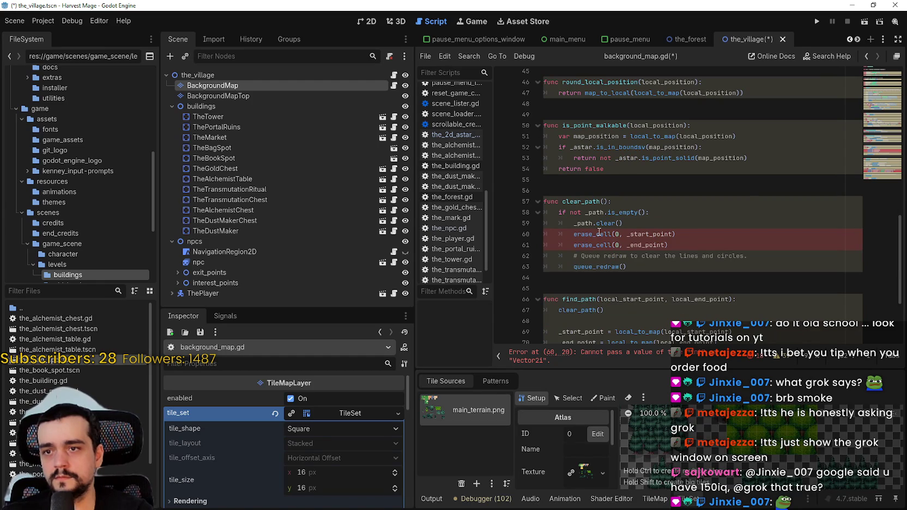
mouse_move(599, 232)
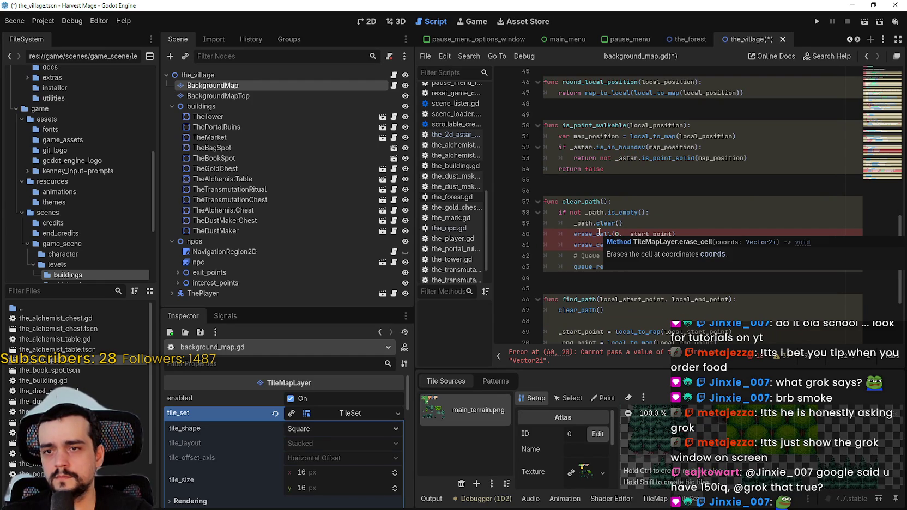
double_click(617, 233)
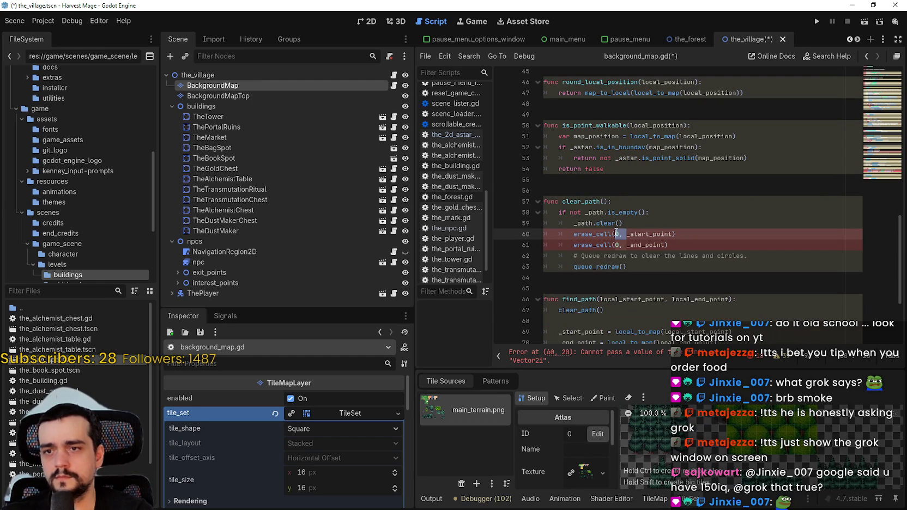
key(BackSpace)
click(623, 245)
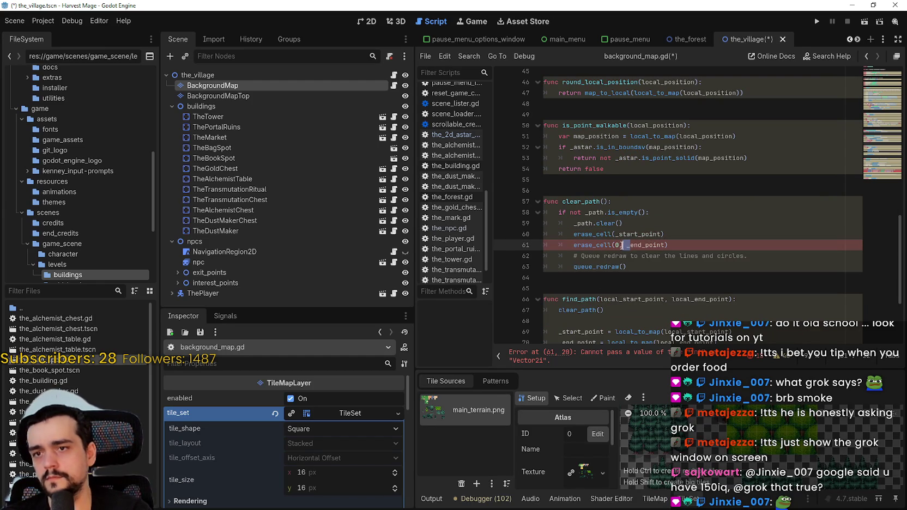
key(Delete)
Inspect the set_cell calls inside find_path around lines 72–76.
scroll(627, 248, down, 1)
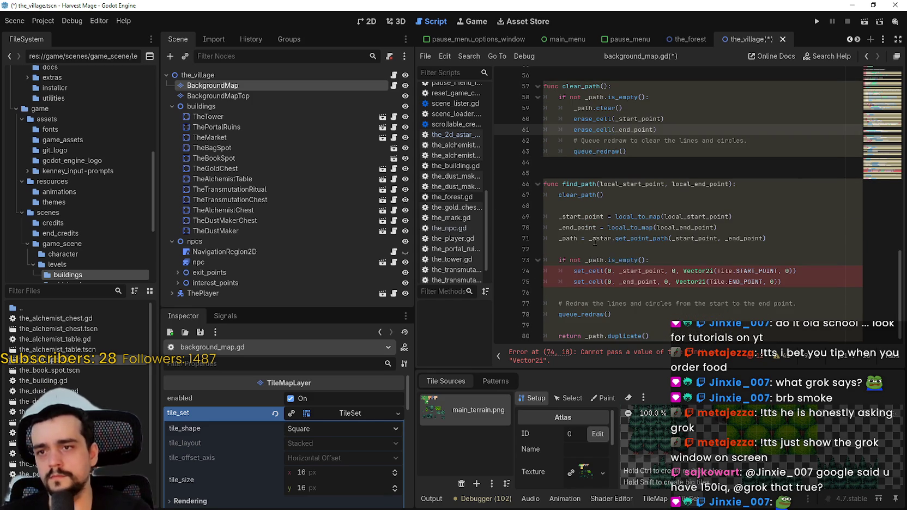
click(589, 237)
key(Down)
double_click(609, 271)
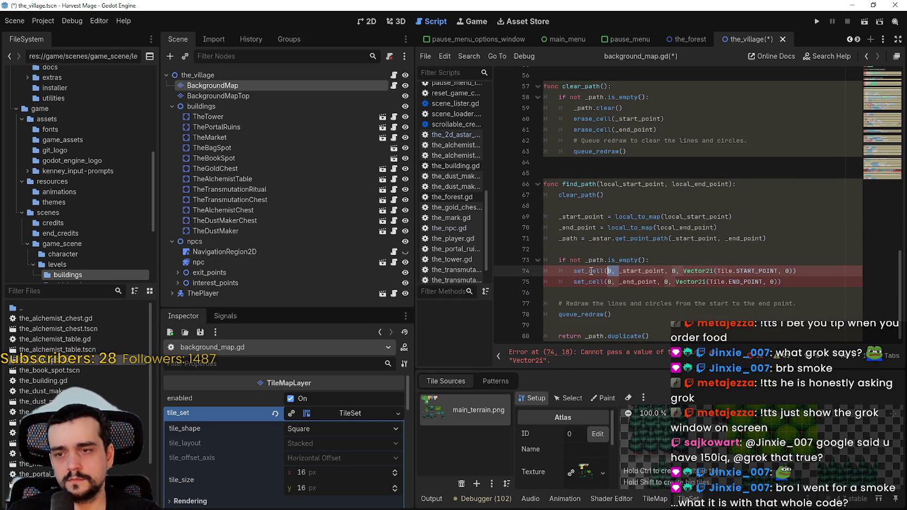
mouse_move(590, 271)
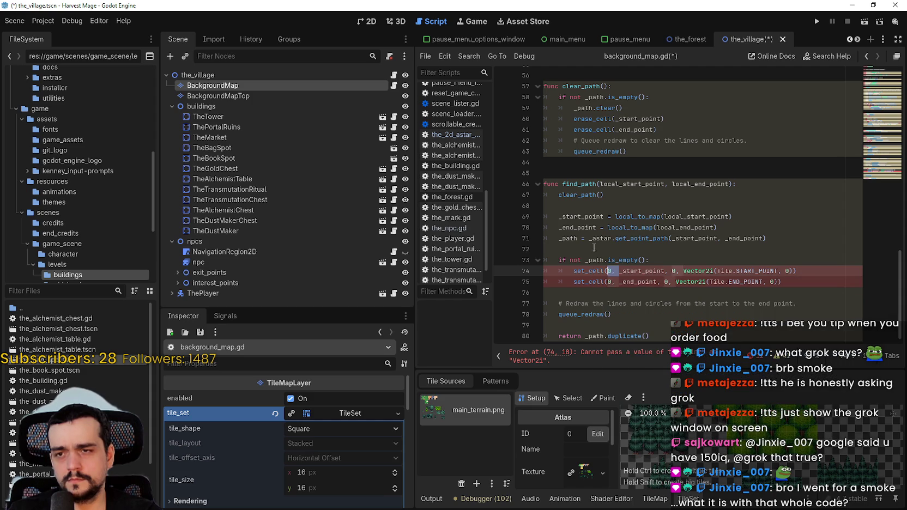
click(599, 259)
click(596, 246)
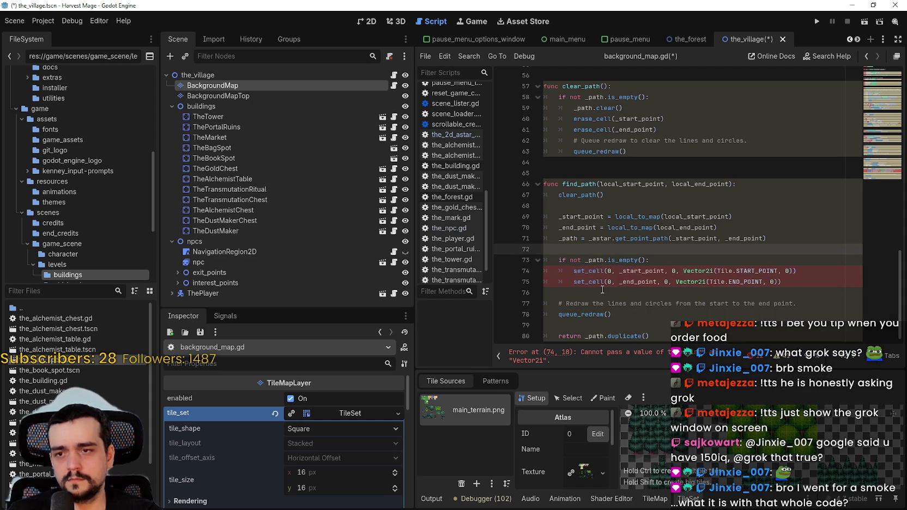
mouse_move(606, 282)
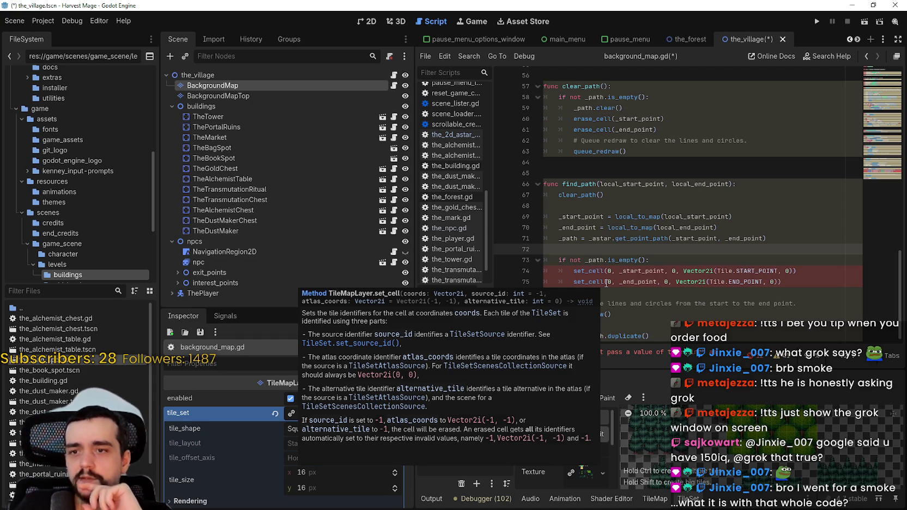
click(707, 281)
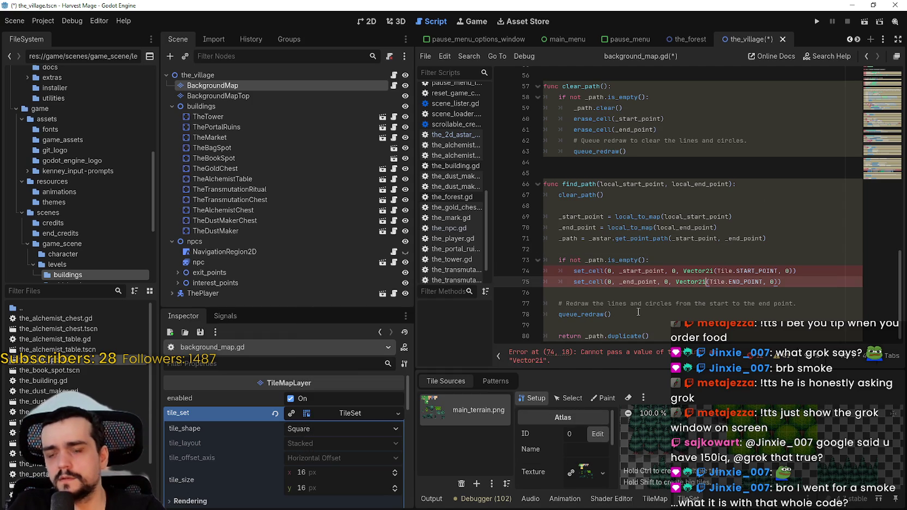
click(587, 297)
Select the whole find_path function from its func line through return.
click(719, 227)
drag(562, 184, 543, 325)
click(708, 337)
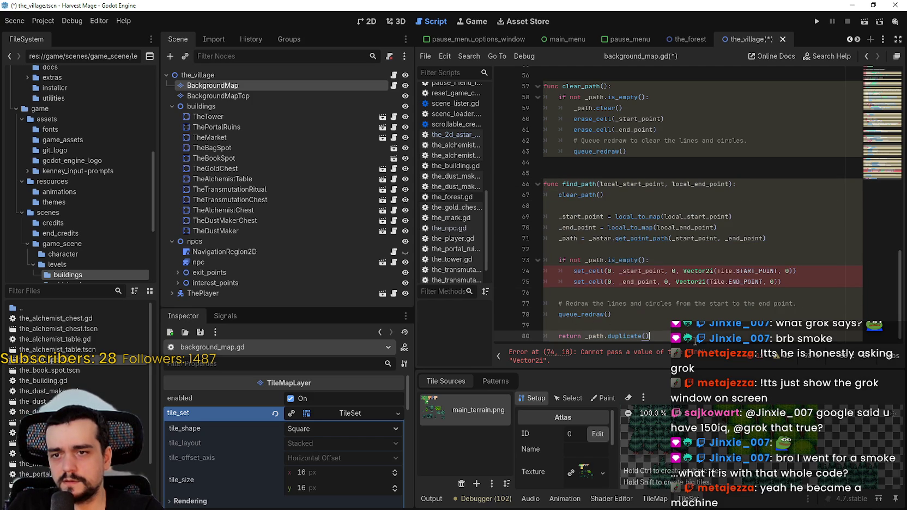
click(658, 326)
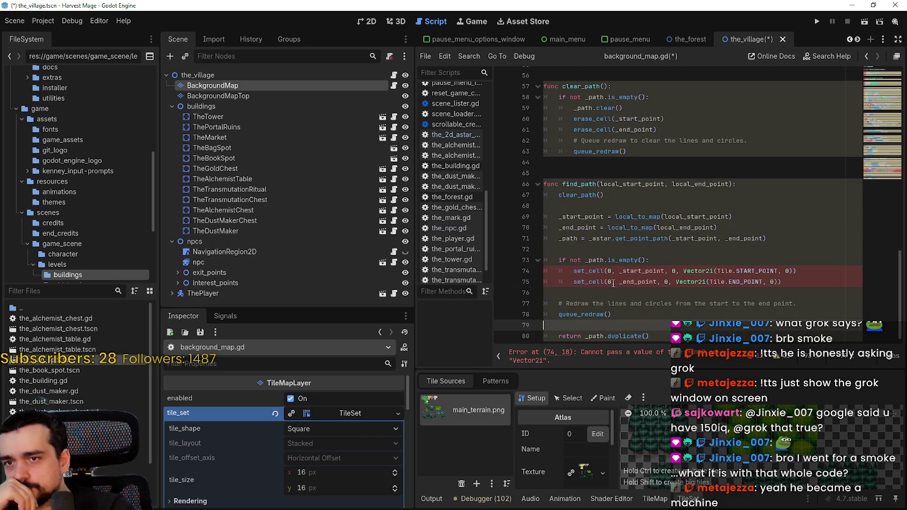
drag(576, 173, 721, 382)
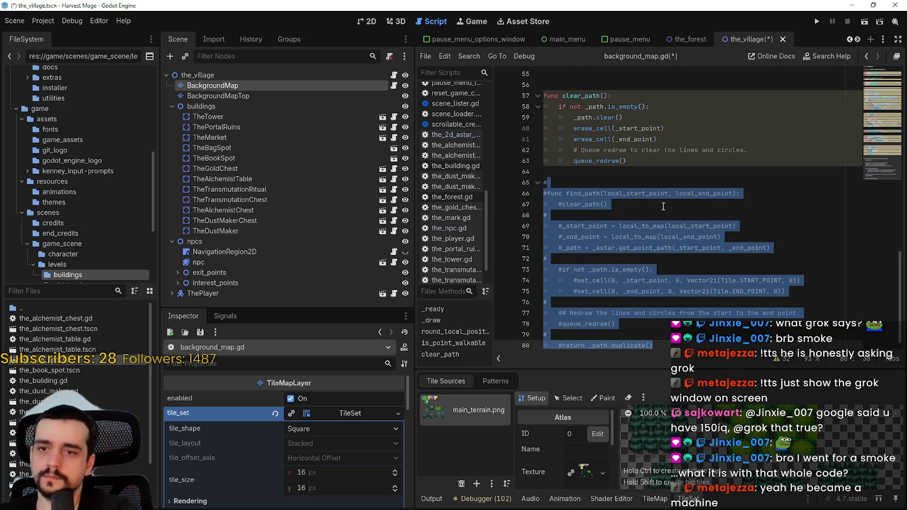
Comment out the selected find_path code and inspect the draw_line and draw_circle calls.
key(BackSpace)
scroll(649, 199, up, 7)
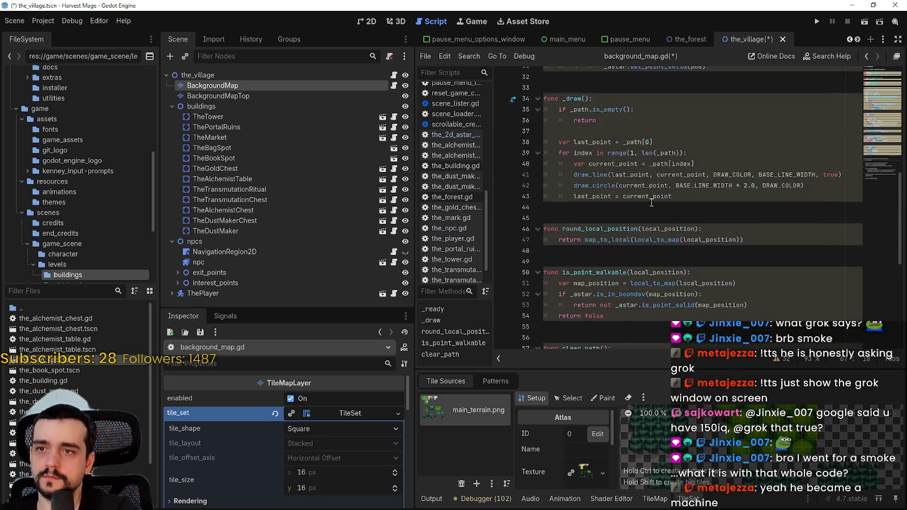
scroll(636, 197, down, 8)
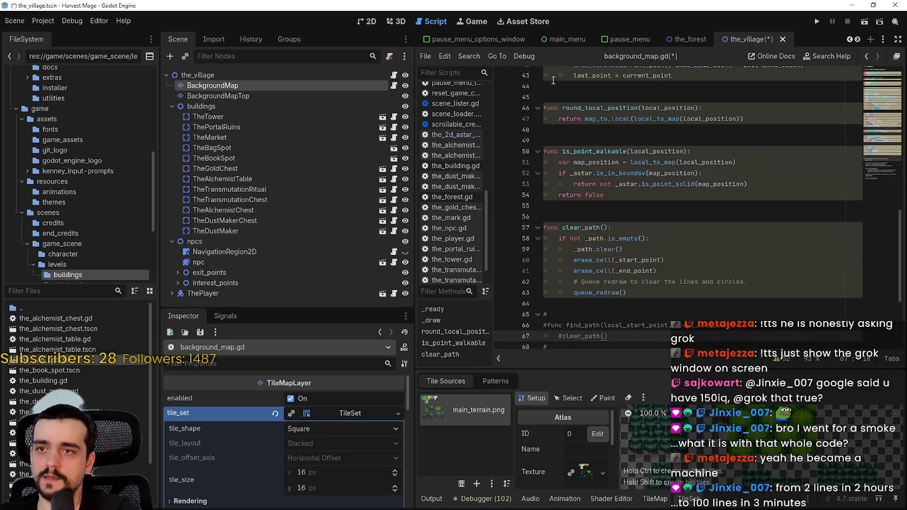
scroll(575, 143, up, 3)
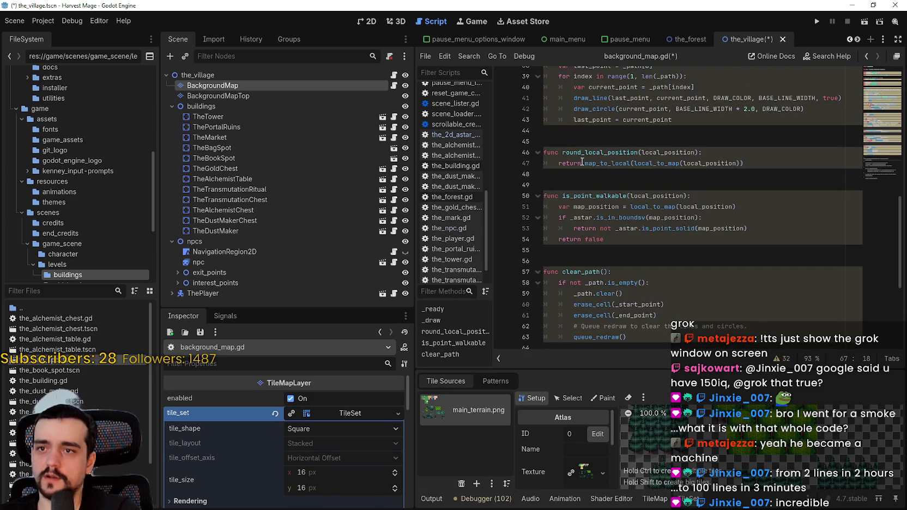
double_click(593, 131)
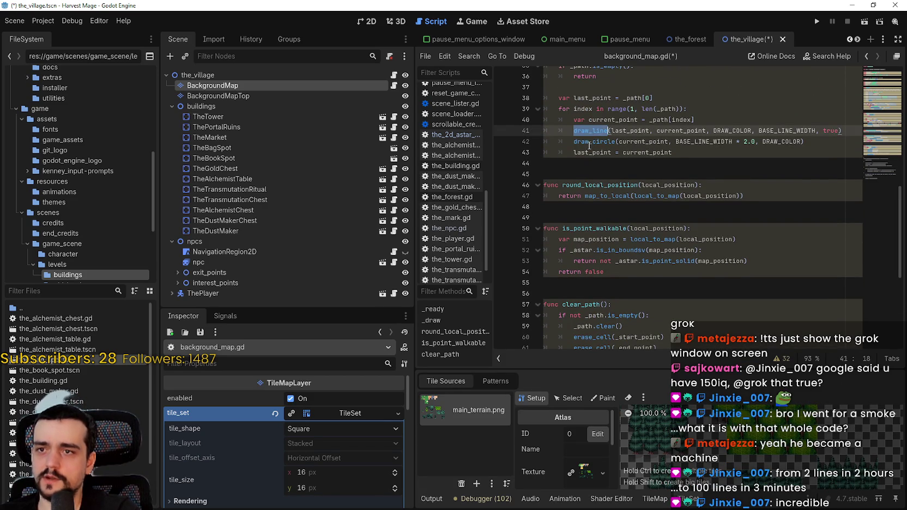
double_click(587, 142)
scroll(583, 150, up, 3)
scroll(582, 152, down, 8)
Comment out the clear_path function with Ctrl+K.
mouse_move(569, 104)
mouse_down()
mouse_move(627, 174)
mouse_move(679, 187)
mouse_up()
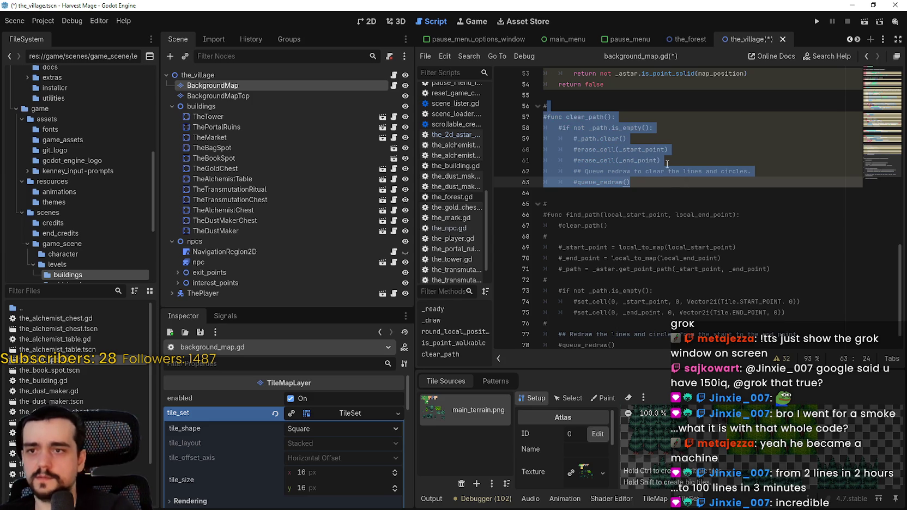
scroll(601, 191, up, 3)
key(ctrl+k)
click(600, 192)
scroll(601, 192, up, 5)
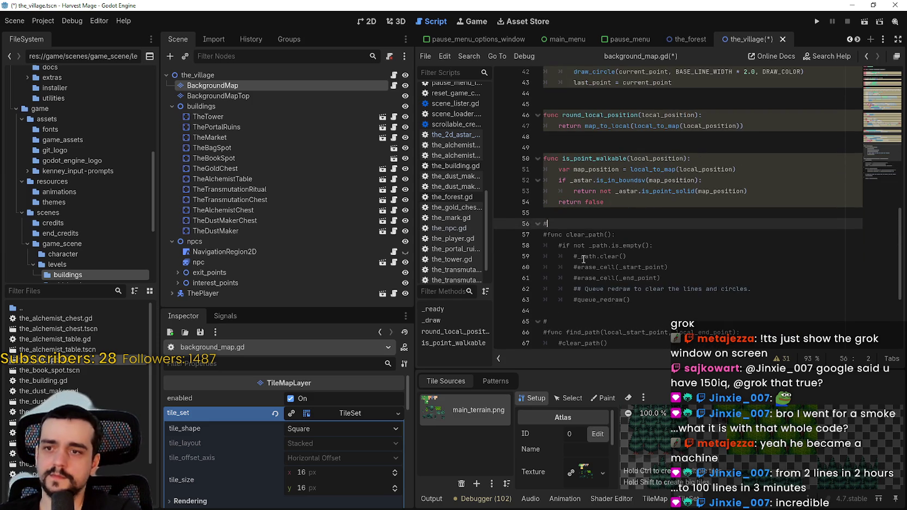
scroll(609, 257, down, 3)
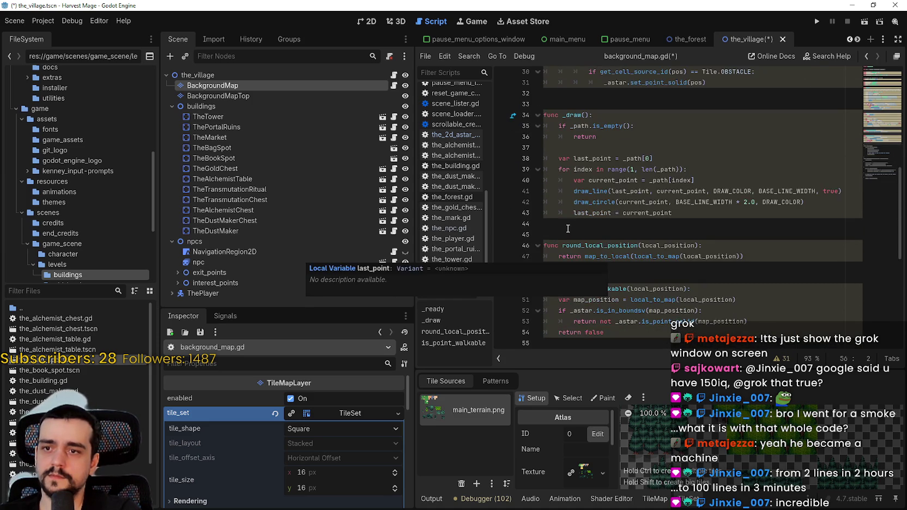
Review the is_point_walkable function and its local_position use in round_local_position.
click(638, 239)
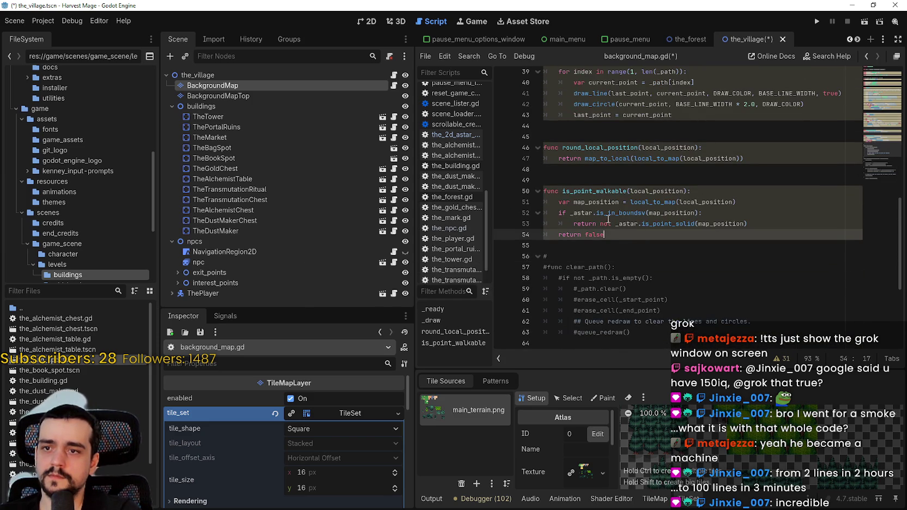
drag(635, 235, 528, 178)
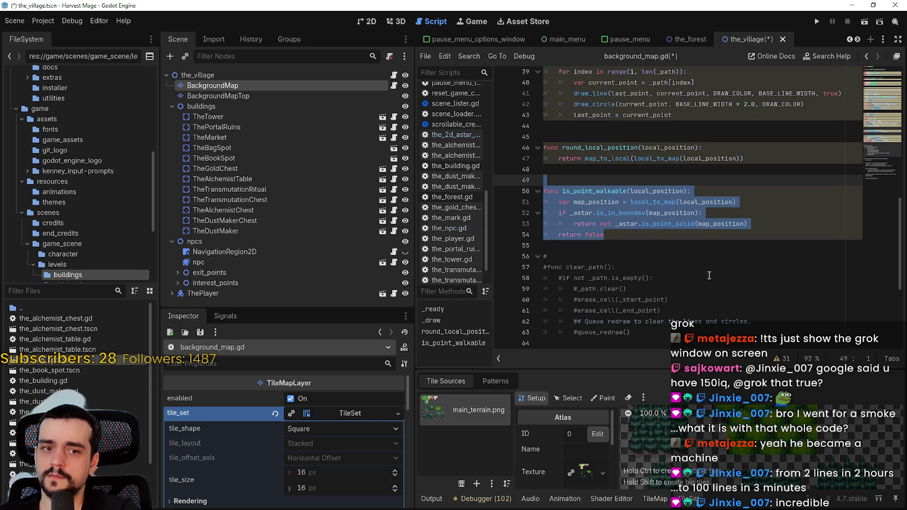
double_click(703, 202)
scroll(623, 209, up, 1)
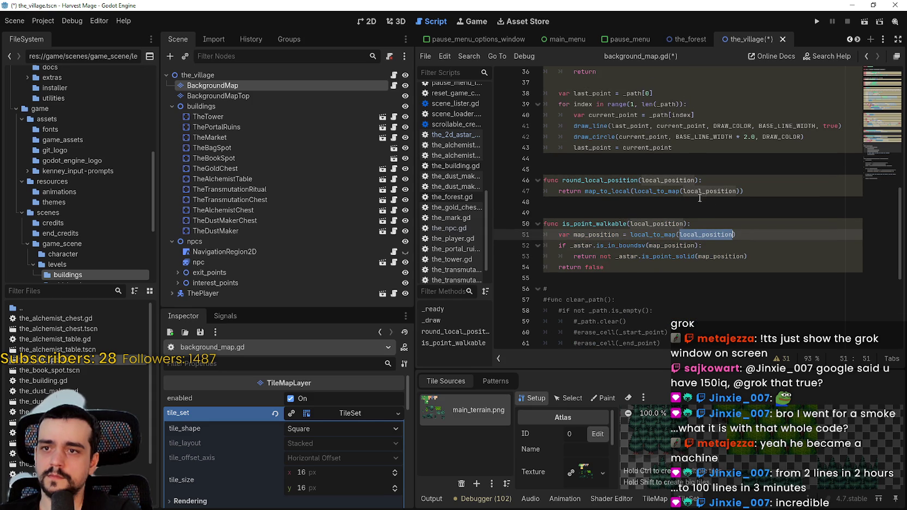
double_click(682, 180)
scroll(685, 182, up, 7)
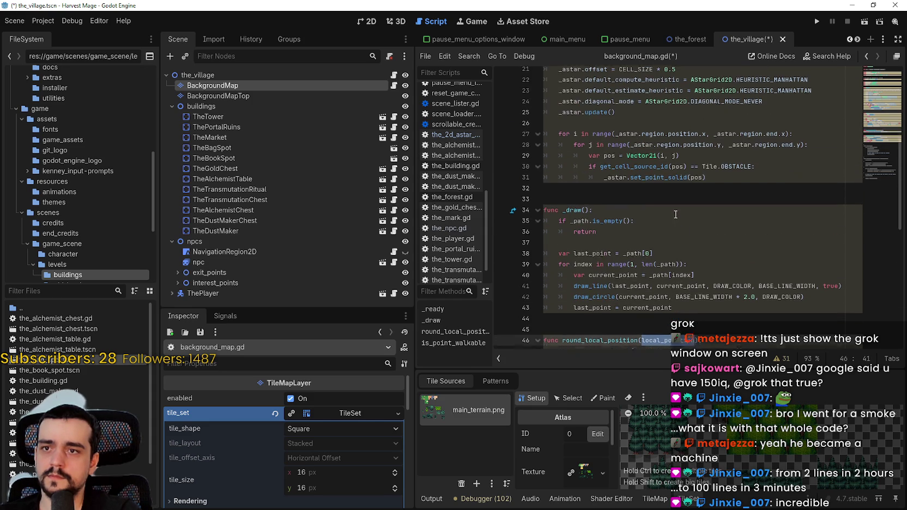
click(588, 273)
click(600, 311)
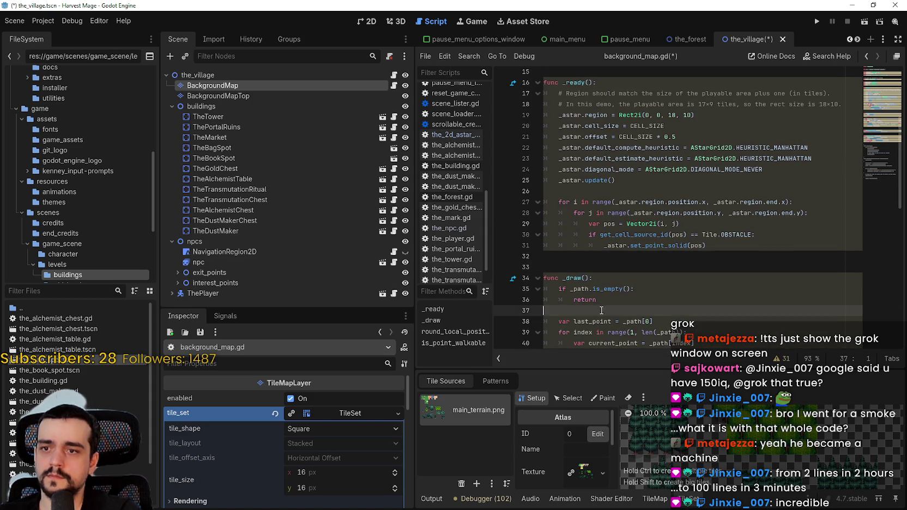
scroll(600, 311, up, 2)
click(608, 183)
Save the village scene and background_map.gd, then check the code after _astar.update().
key(ctrl+s)
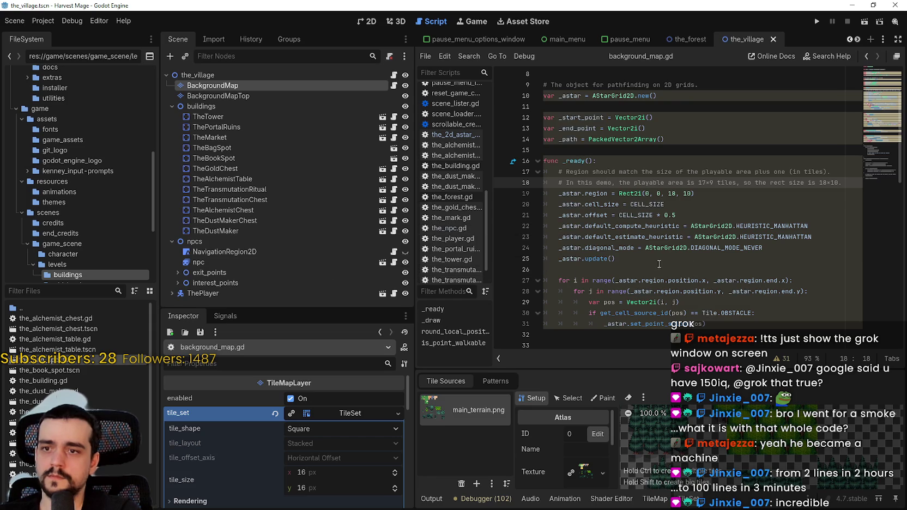
click(676, 259)
scroll(665, 256, down, 3)
key(Down)
scroll(653, 256, up, 1)
scroll(653, 254, down, 2)
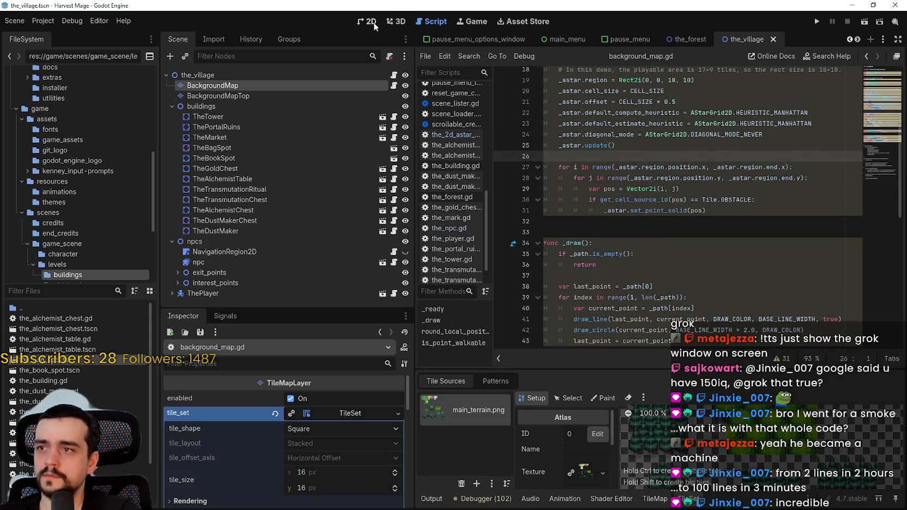
Run the game from the 2D view and continue the saved game into the village.
click(368, 21)
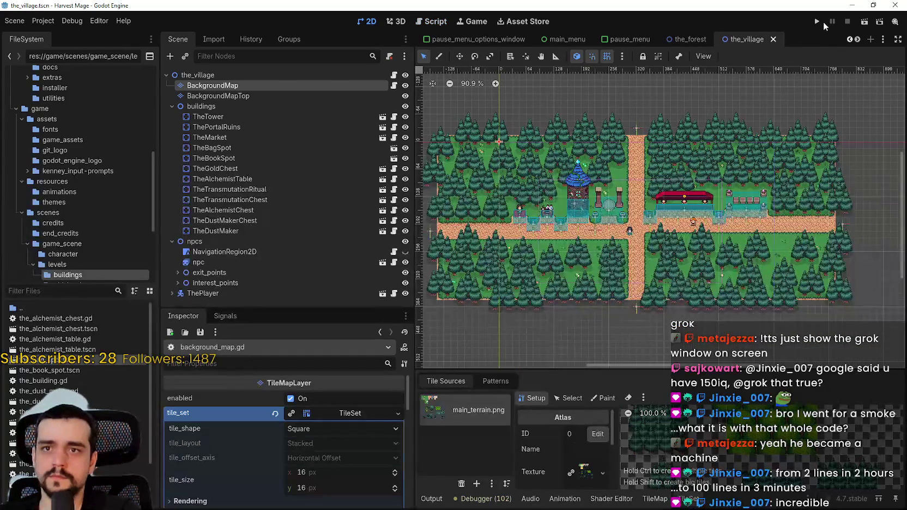
click(817, 22)
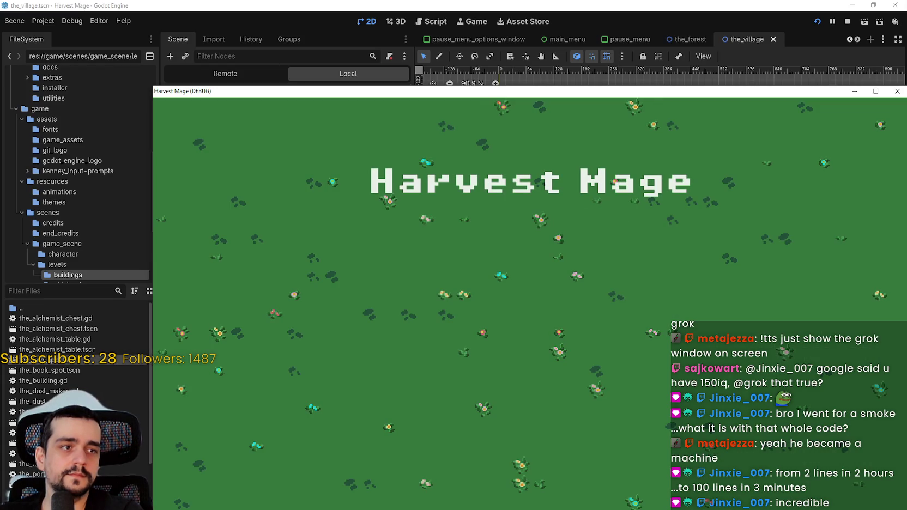
click(239, 300)
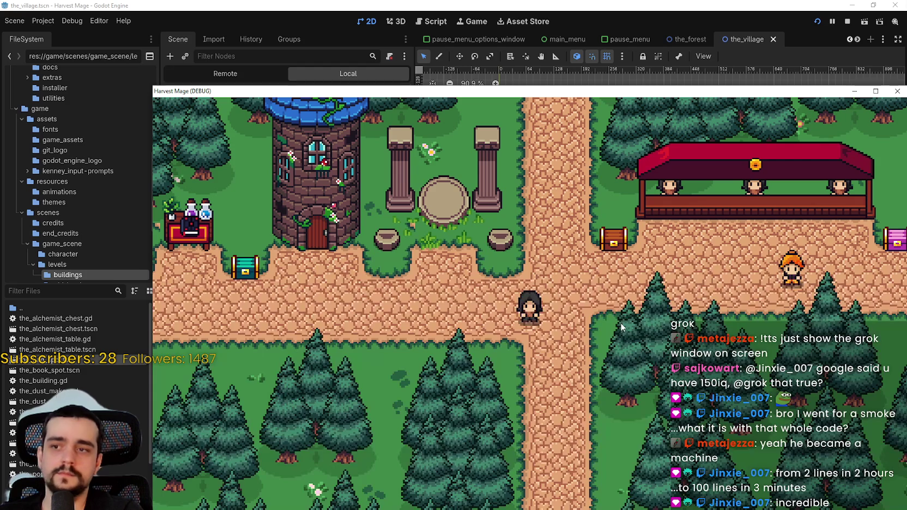
Walk the player to the tower door, into the forest and along the path, then stop the game.
key(a)
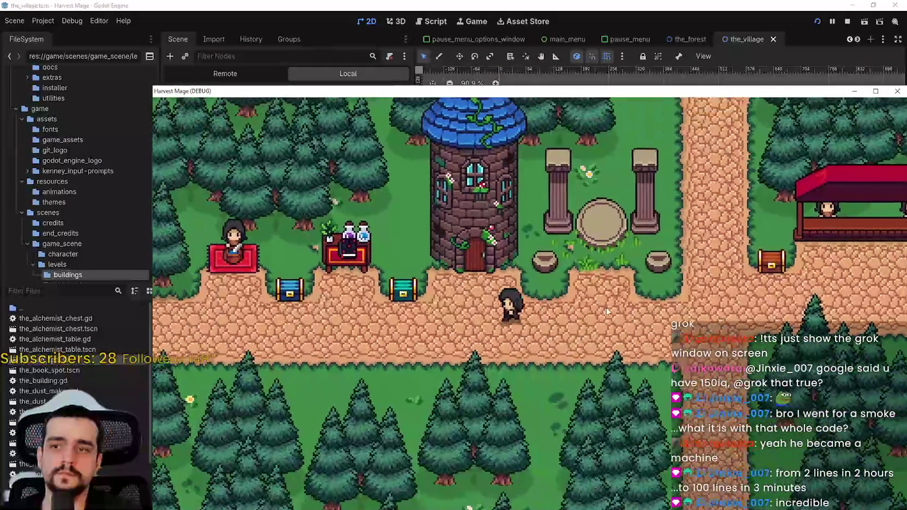
key(w)
key(w)
key(a)
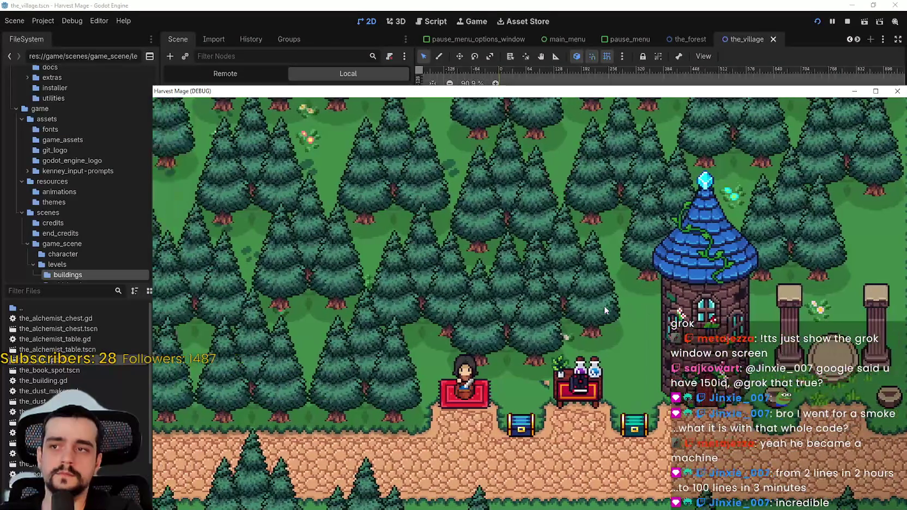
key(s)
key(d)
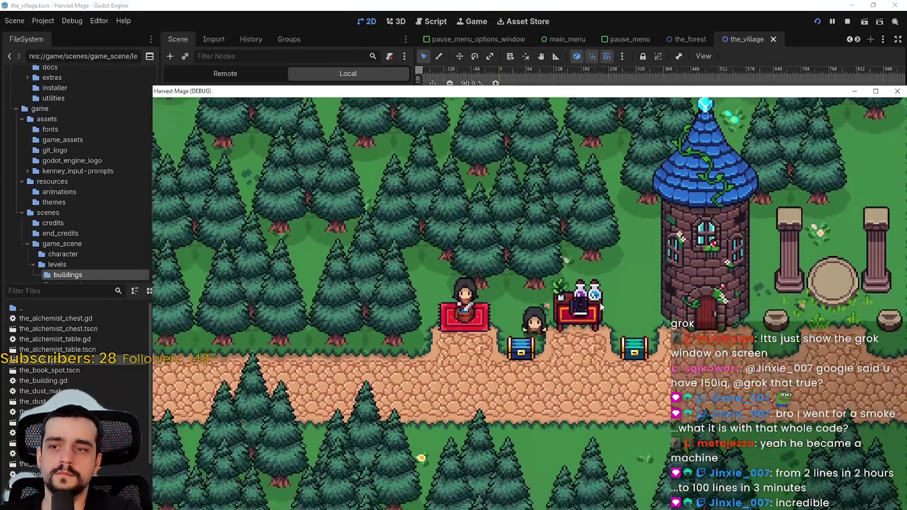
key(d)
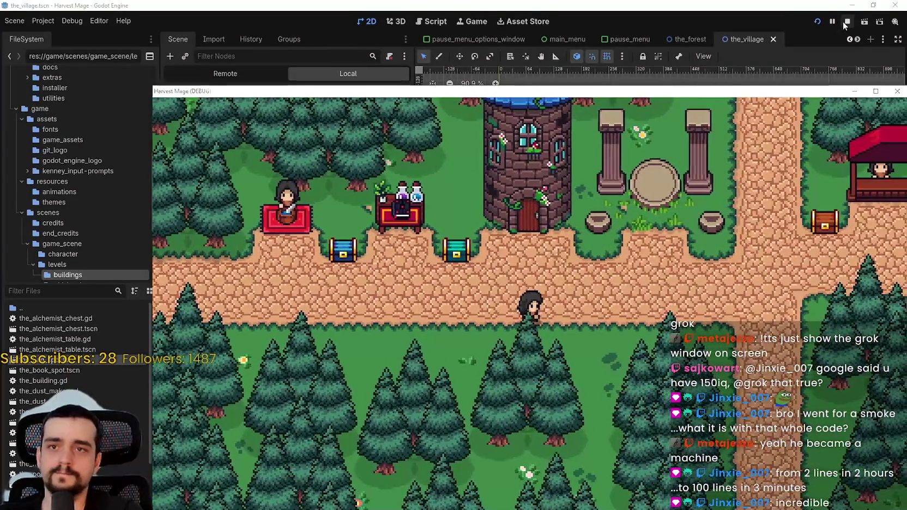
key(F8)
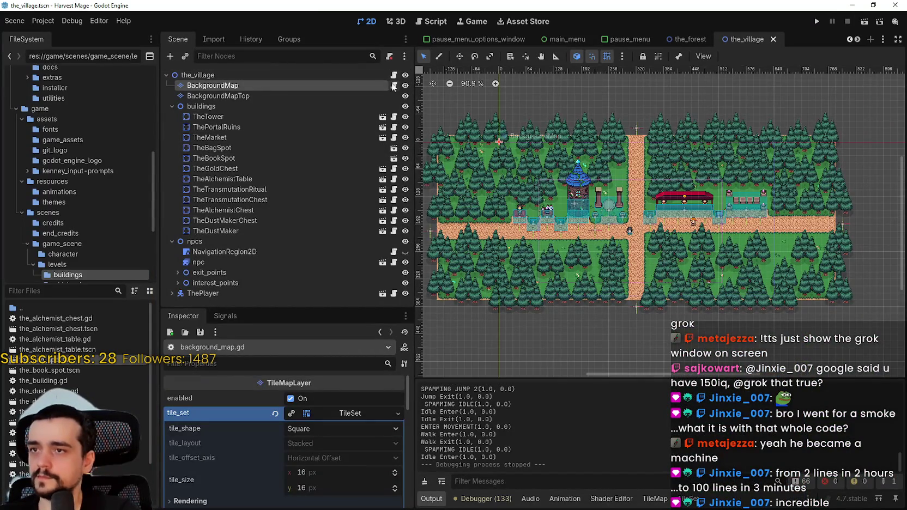
Strip background_map.gd back to just extends TileMapLayer and save it.
click(393, 85)
scroll(829, 121, down, 1)
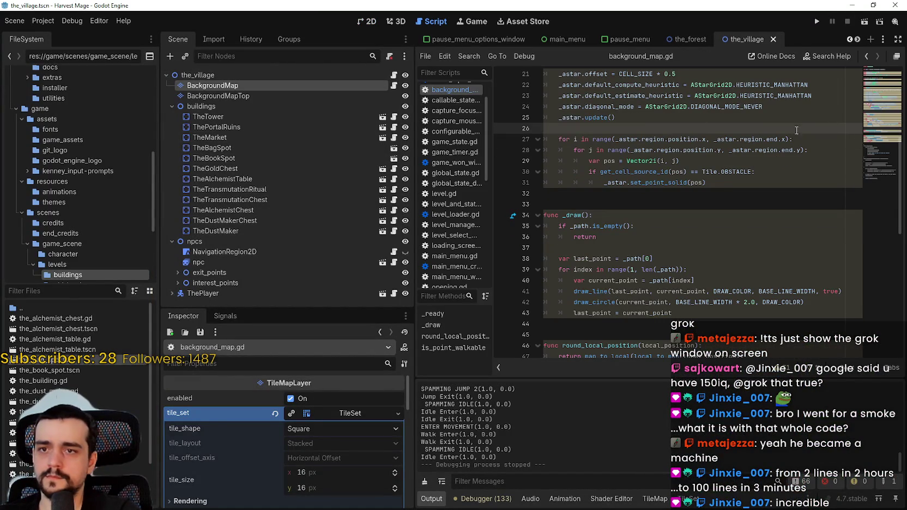
click(878, 77)
drag(879, 78, 875, 271)
drag(654, 339, 612, 122)
mouse_move(609, 46)
mouse_down()
mouse_move(492, 21)
mouse_move(494, 87)
mouse_up()
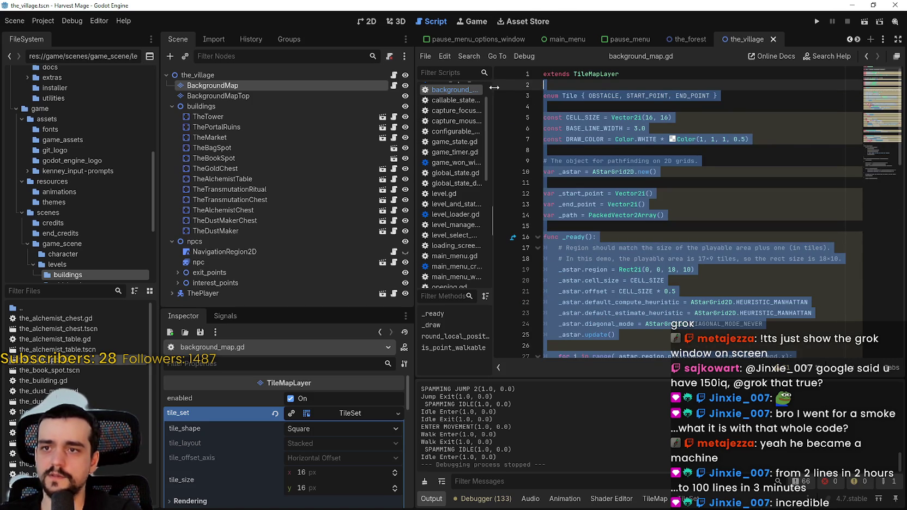
key(BackSpace)
key(BackSpace)
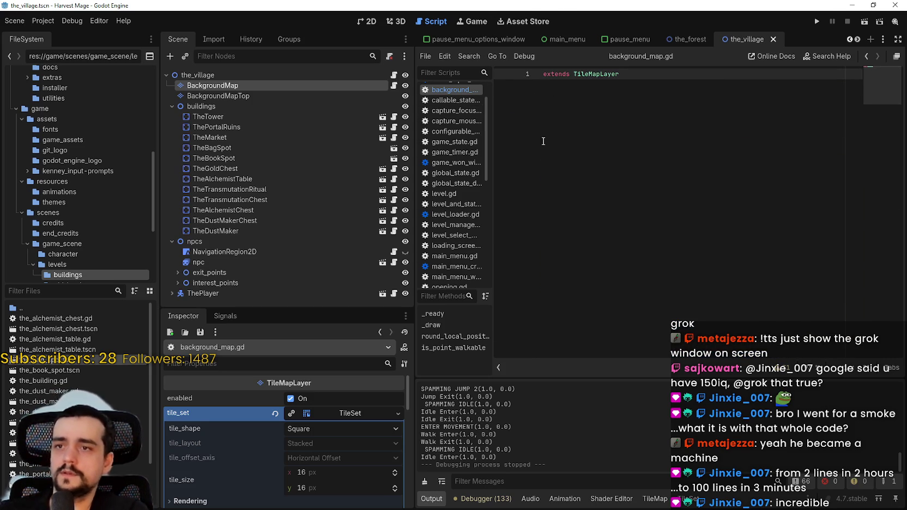
key(ctrl+s)
Attach background_map_top.gd to BackgroundMapTop, paste the pathfinding code, and save.
click(258, 95)
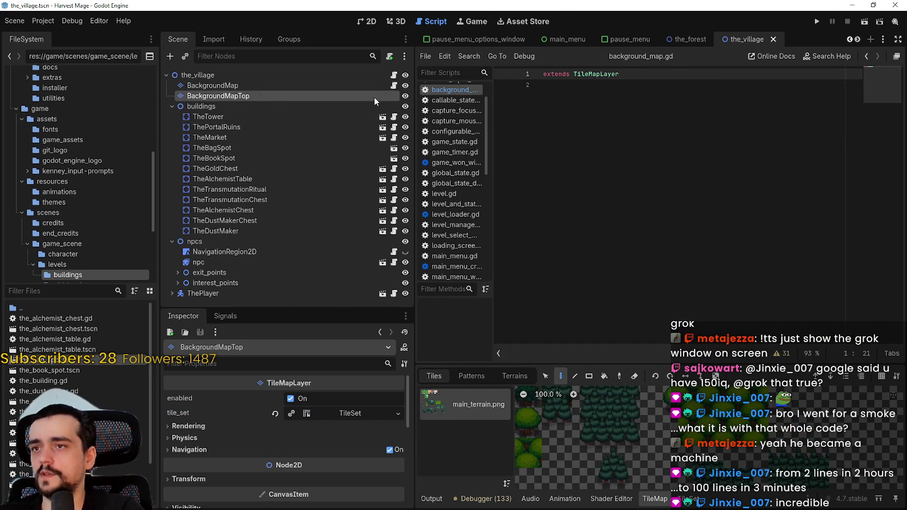
right_click(374, 97)
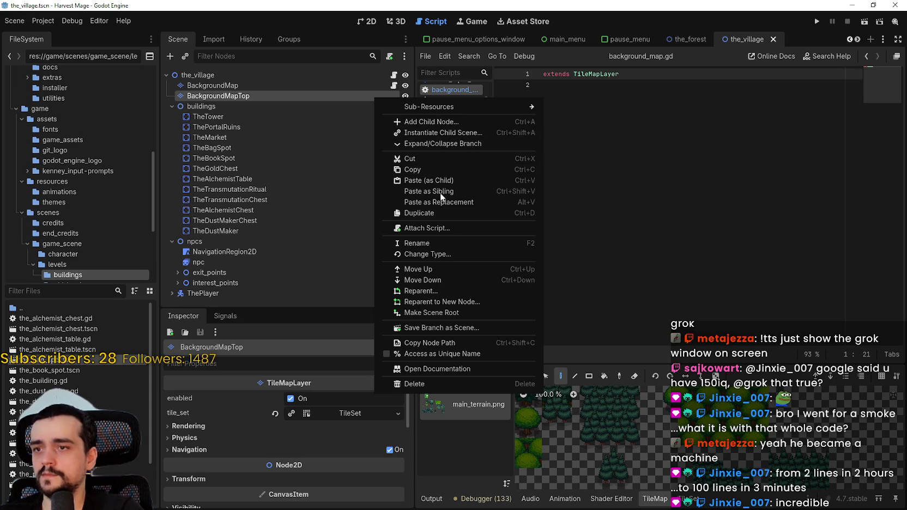
click(443, 228)
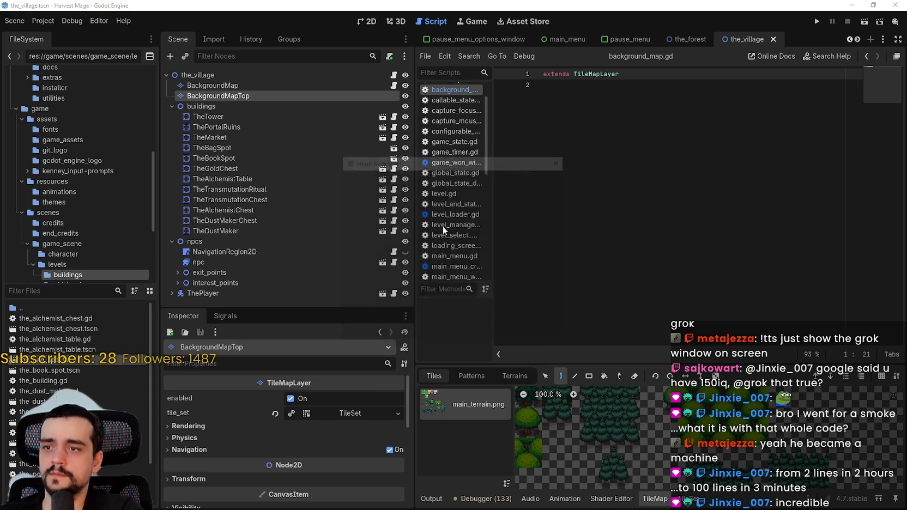
click(417, 330)
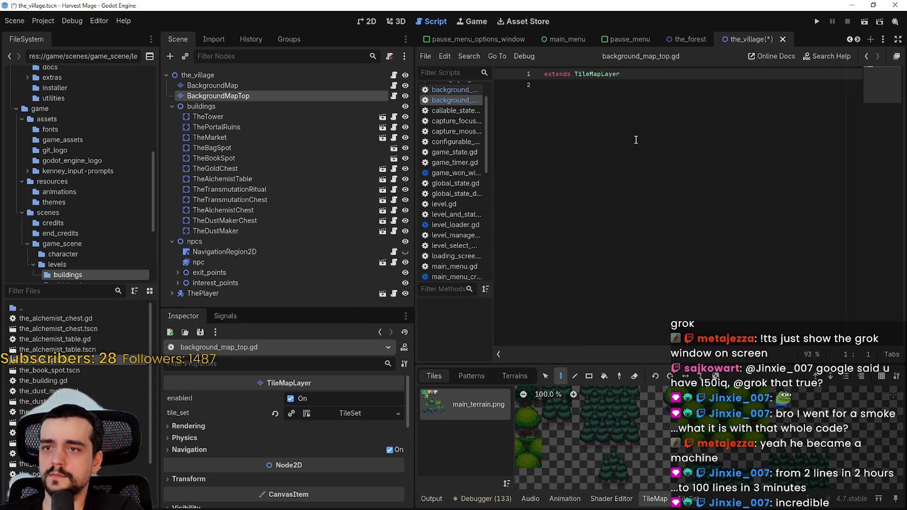
key(ctrl+v)
key(ctrl+s)
click(869, 82)
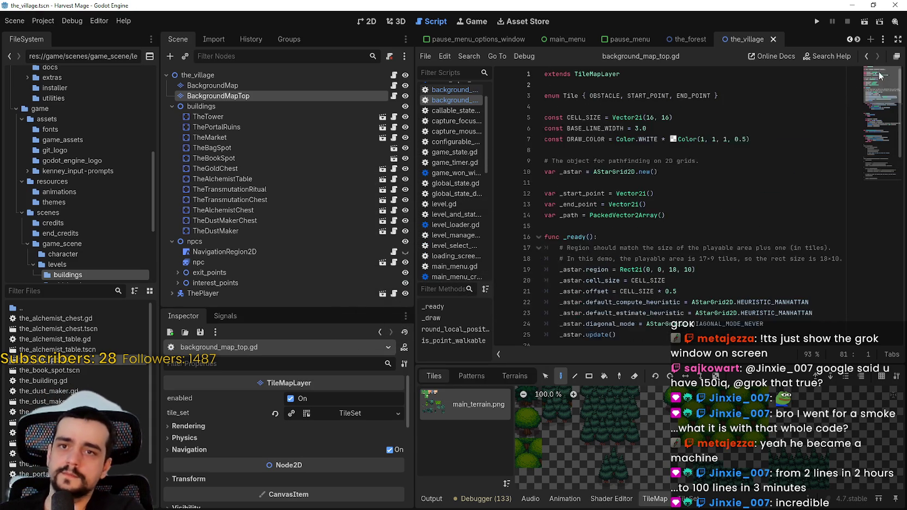
click(817, 21)
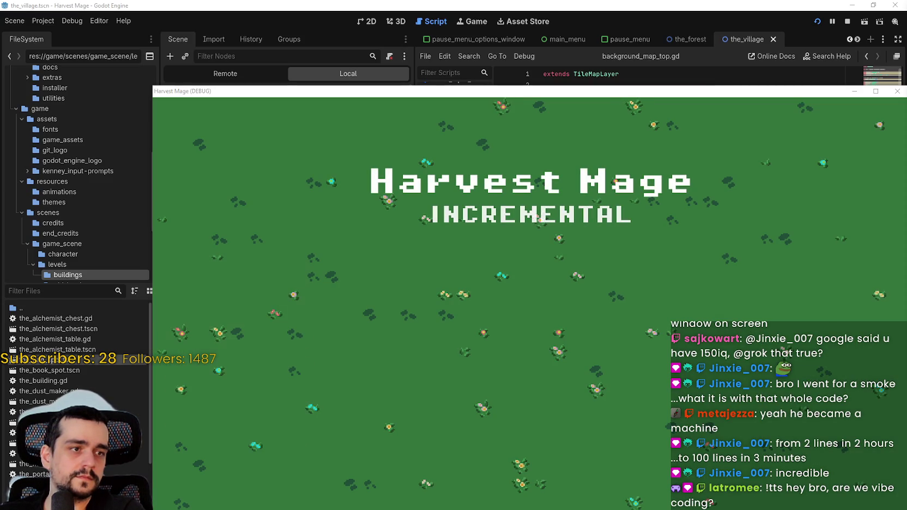
Continue into the village, walk the player left and up to the red rug, then return to the editor.
click(484, 291)
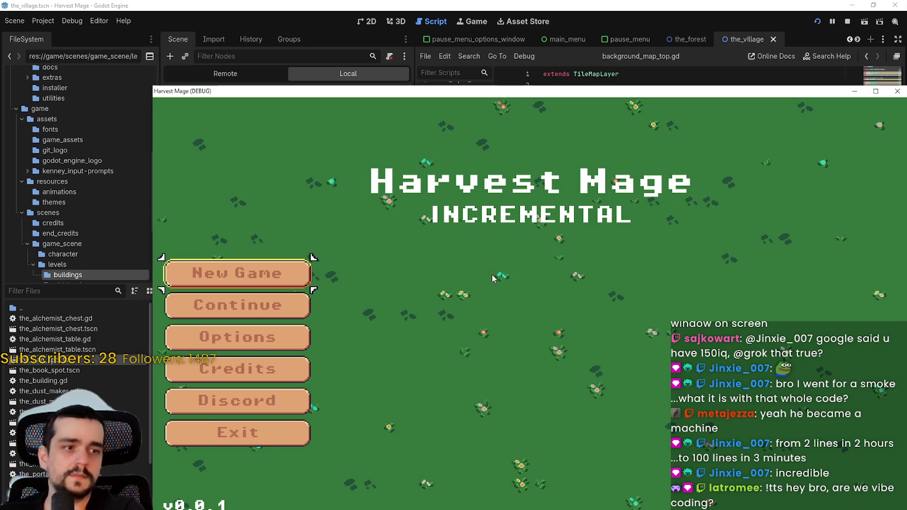
click(256, 309)
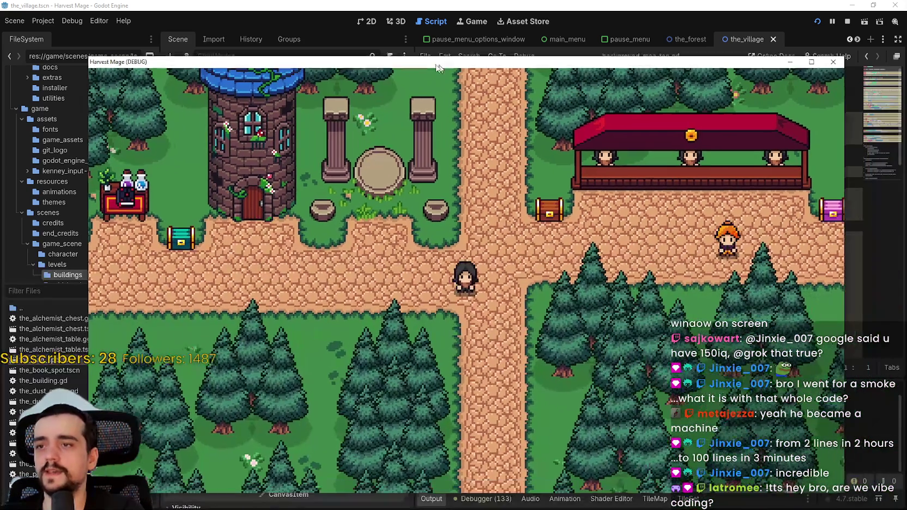
key(Left)
key(Up)
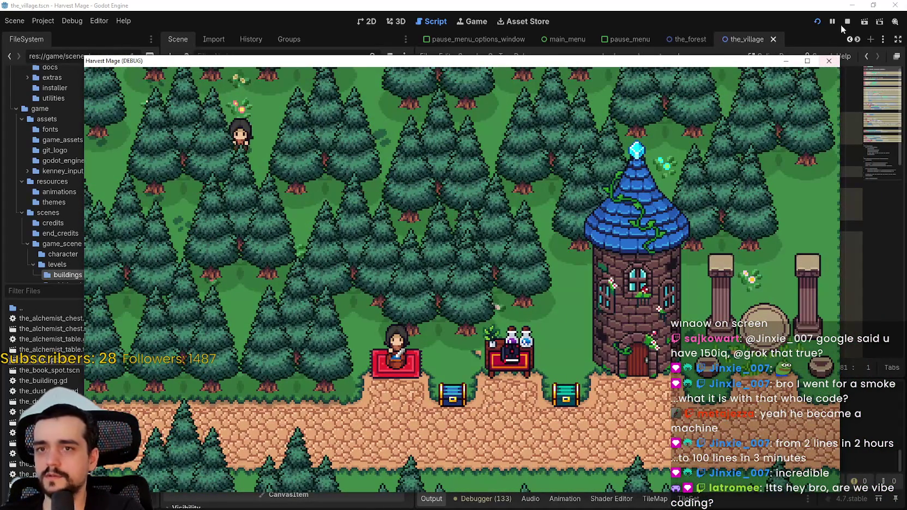
click(846, 25)
scroll(615, 195, down, 1)
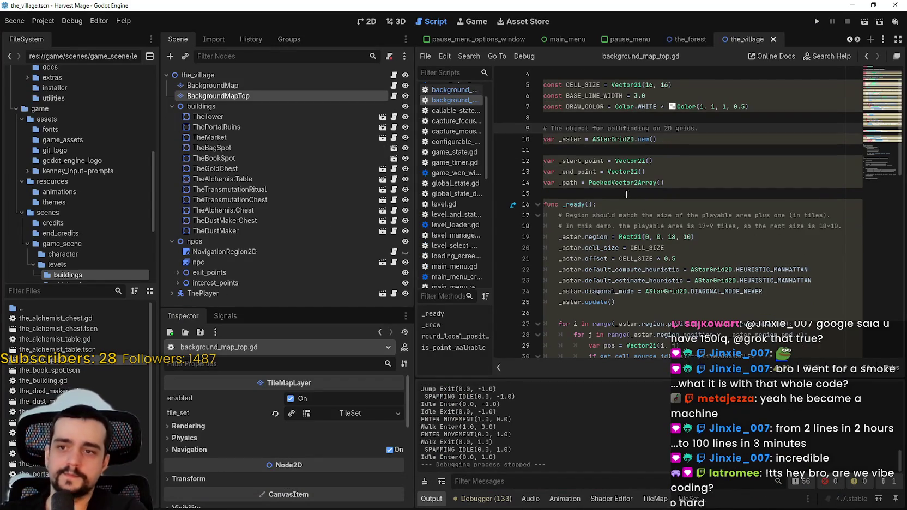
Stop the game and review the AStarGrid2D region setup, its width 18, and the playable-area comment.
click(615, 194)
double_click(634, 140)
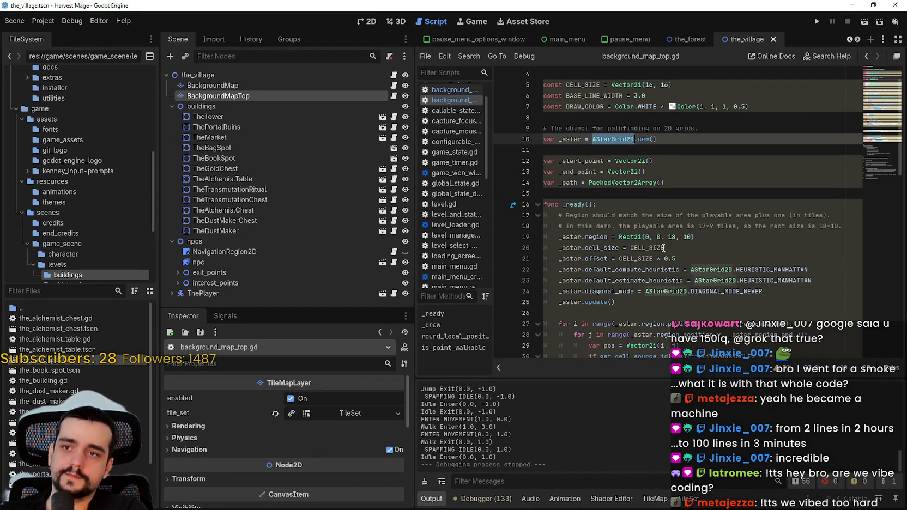
click(613, 192)
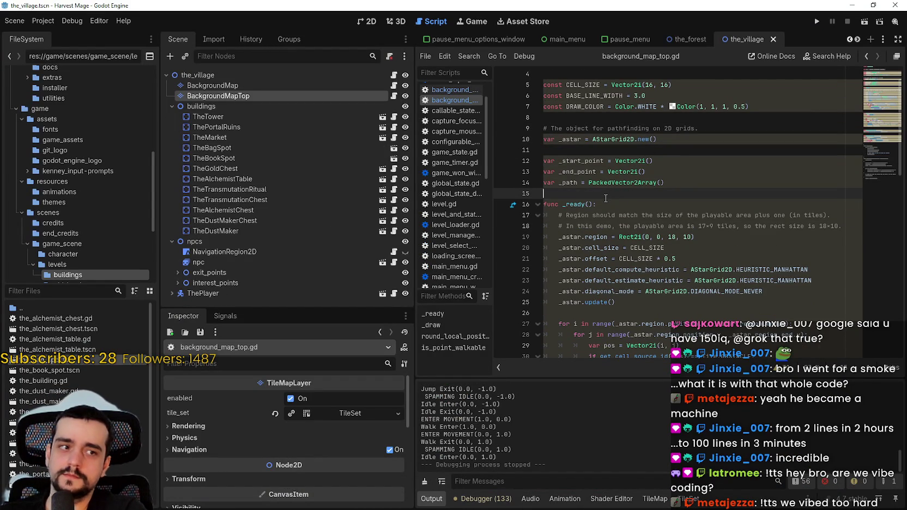
scroll(605, 199, down, 2)
click(627, 172)
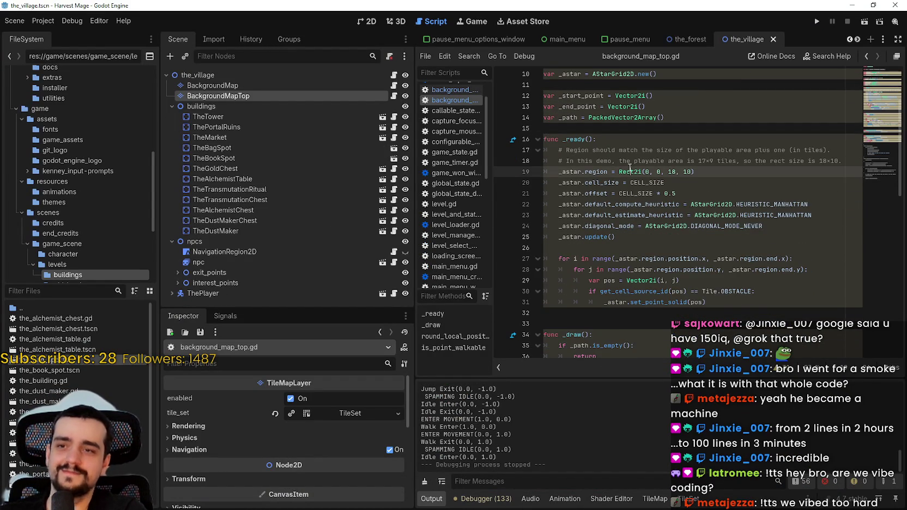
scroll(625, 174, down, 1)
double_click(674, 139)
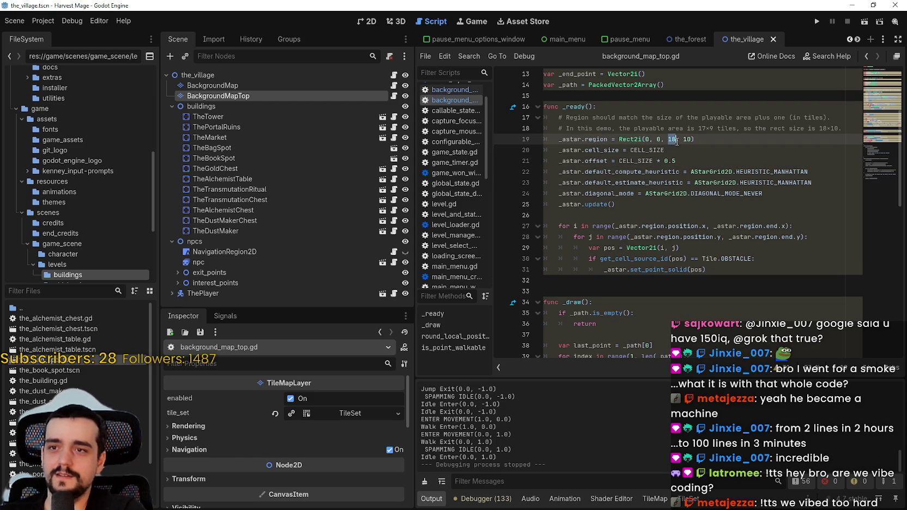
click(661, 150)
scroll(667, 240, up, 4)
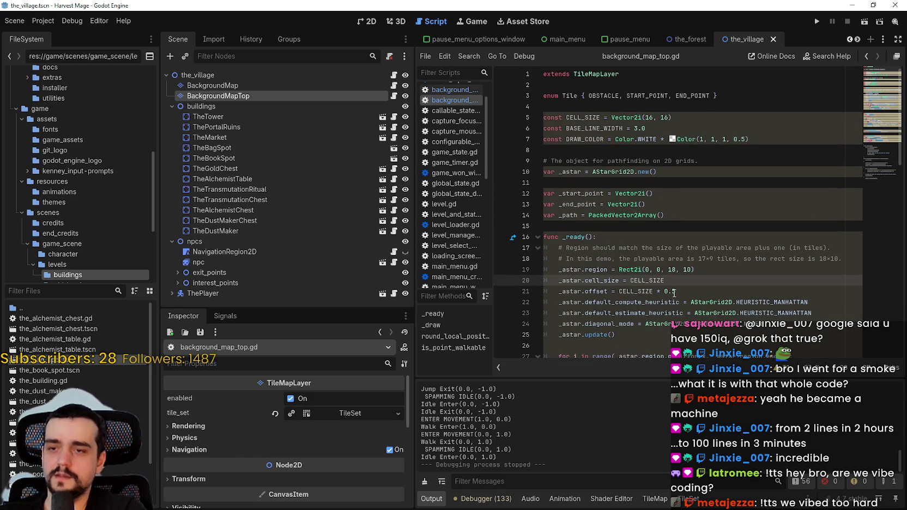
scroll(602, 239, down, 1)
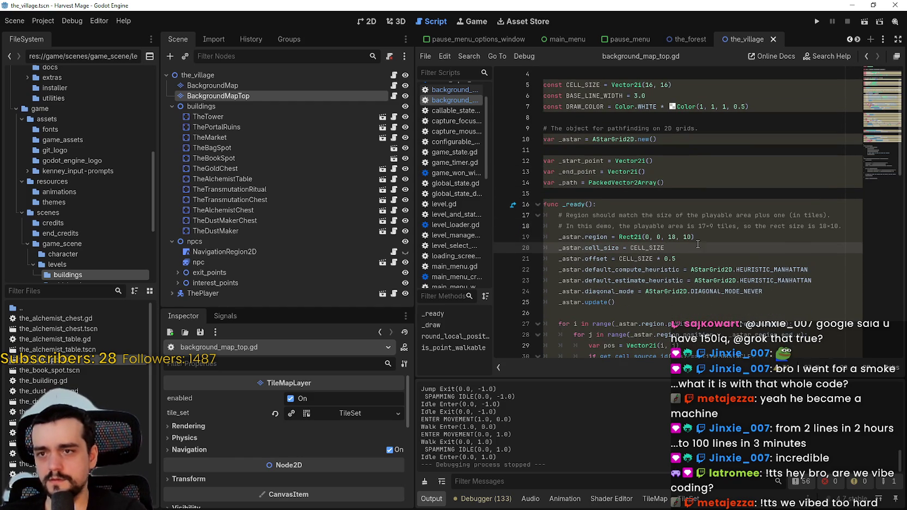
click(844, 225)
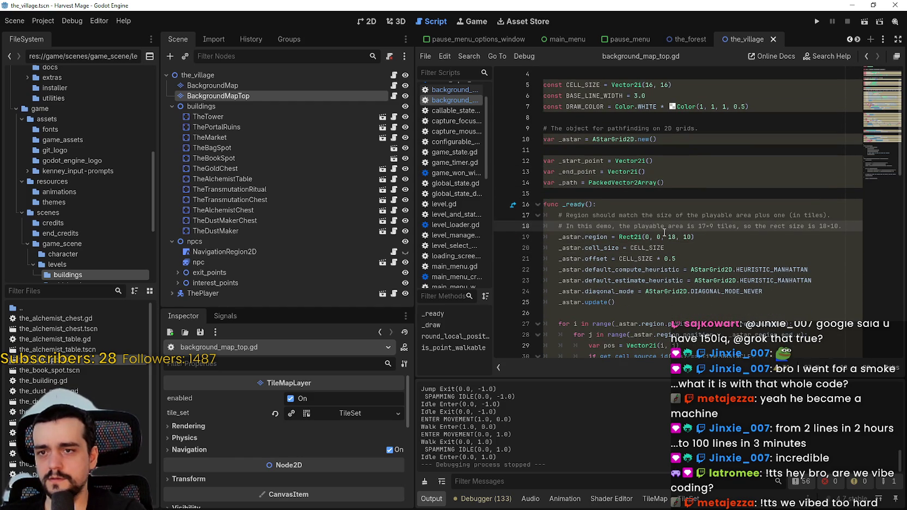
Switch to the 2D view and zoom out over the whole village map.
click(366, 22)
scroll(524, 218, down, 3)
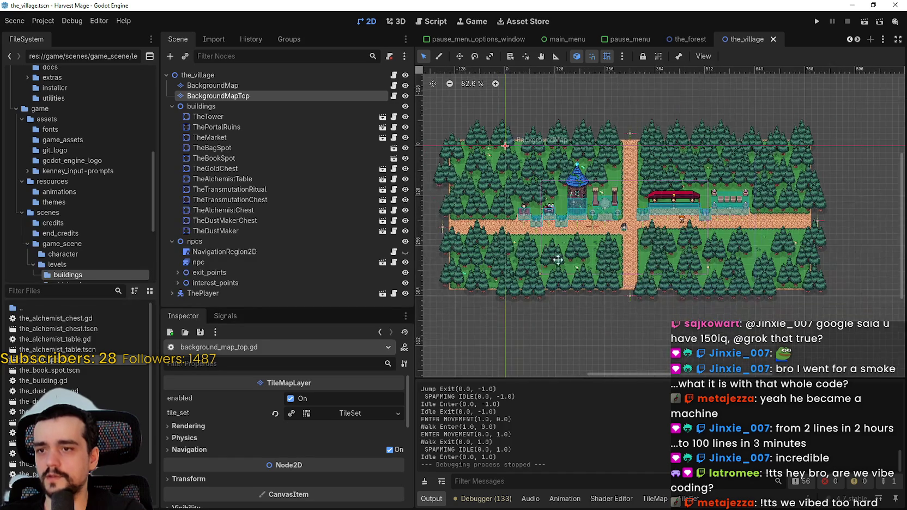
scroll(525, 218, down, 3)
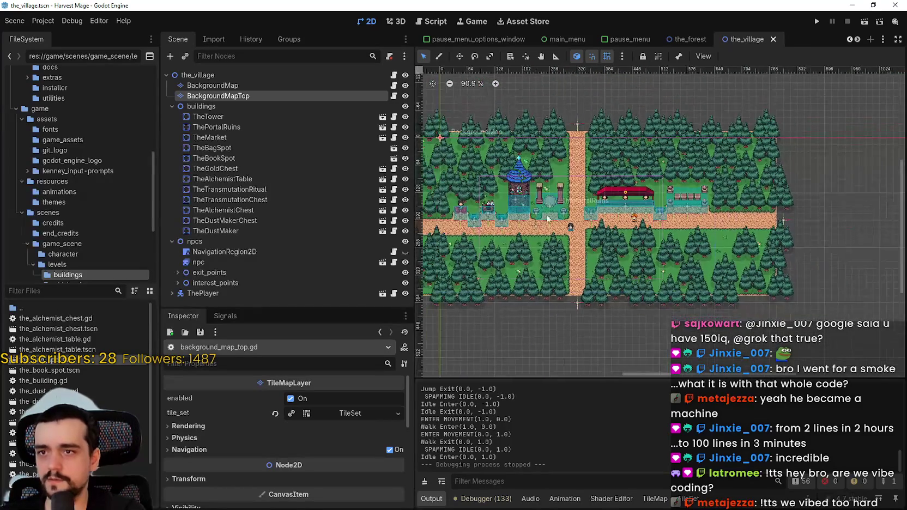
scroll(544, 171, up, 3)
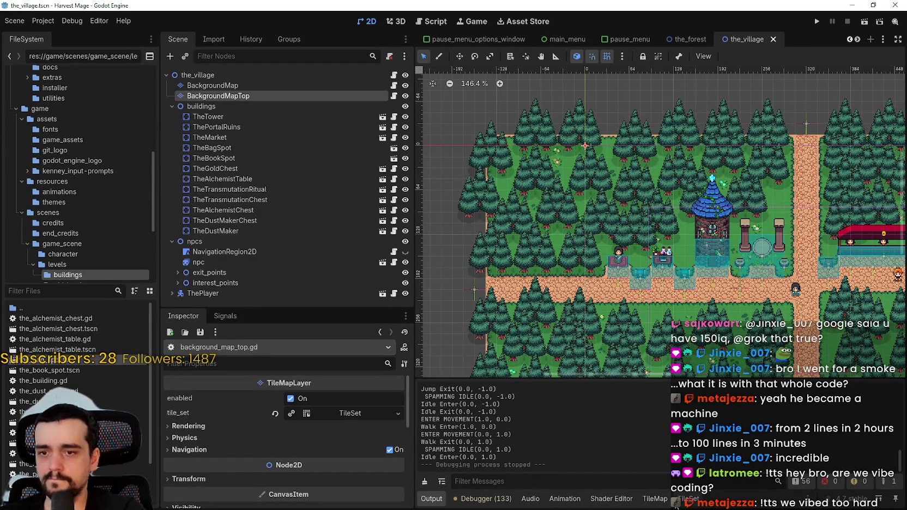
Open the TileMap panel and pan from the map's top-left edge to its right edge.
click(654, 498)
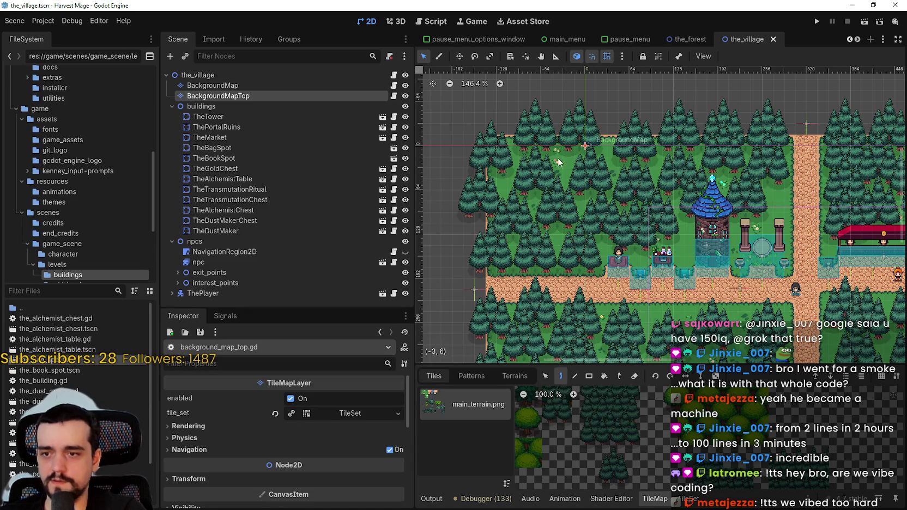
scroll(494, 169, up, 4)
mouse_move(511, 212)
mouse_down()
mouse_move(523, 242)
mouse_move(603, 207)
mouse_up()
scroll(522, 242, up, 3)
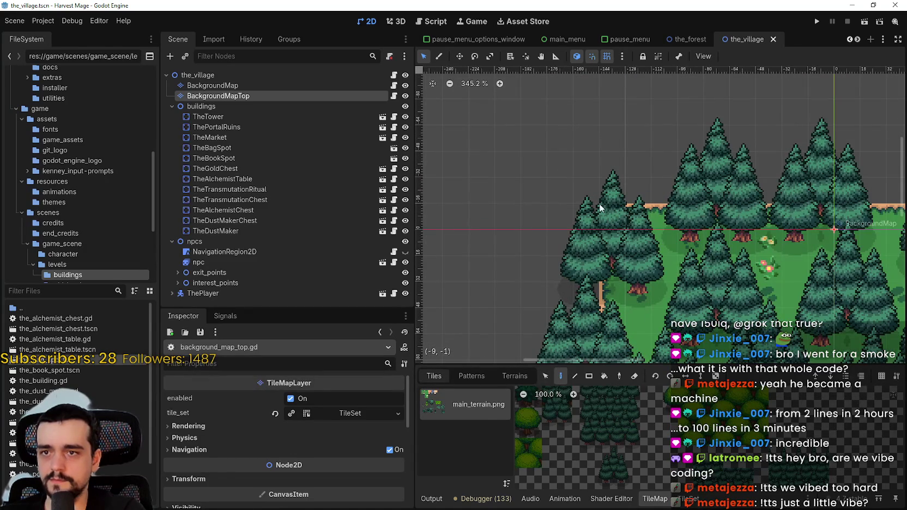
scroll(607, 212, down, 3)
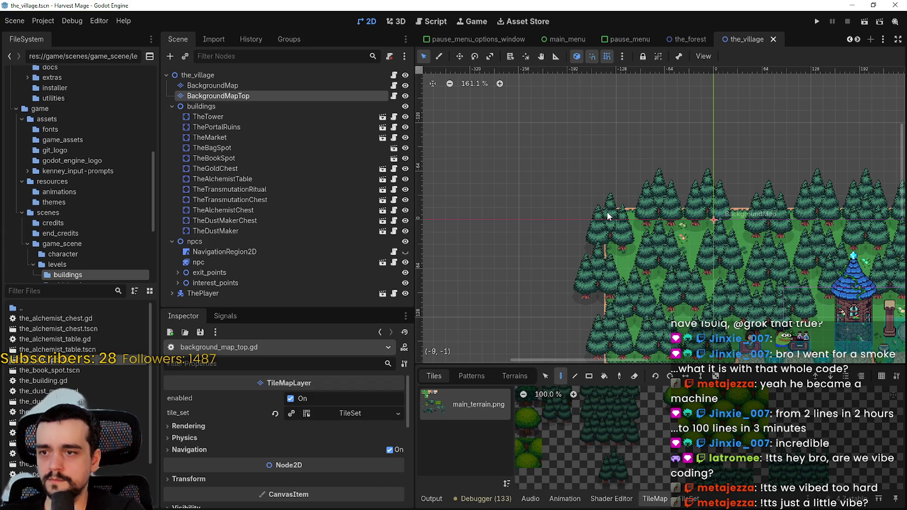
scroll(608, 217, down, 1)
scroll(635, 217, right, 5)
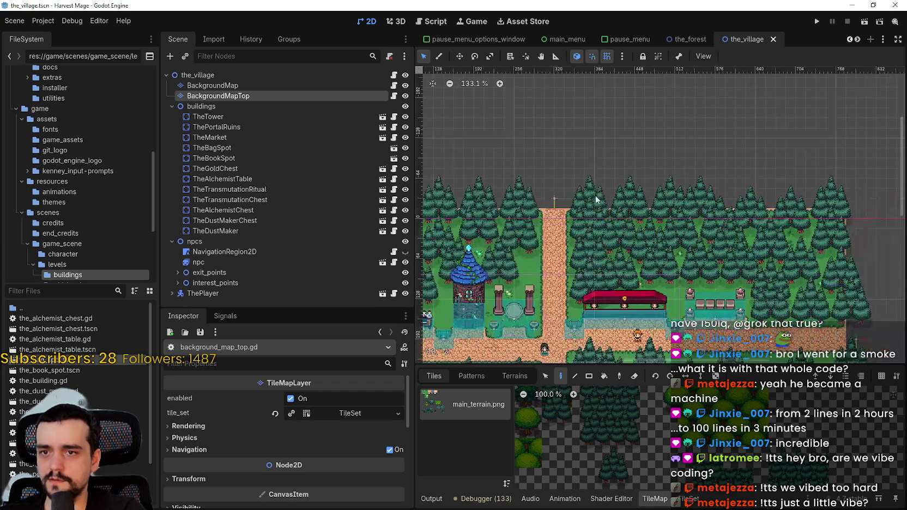
drag(842, 220, 778, 146)
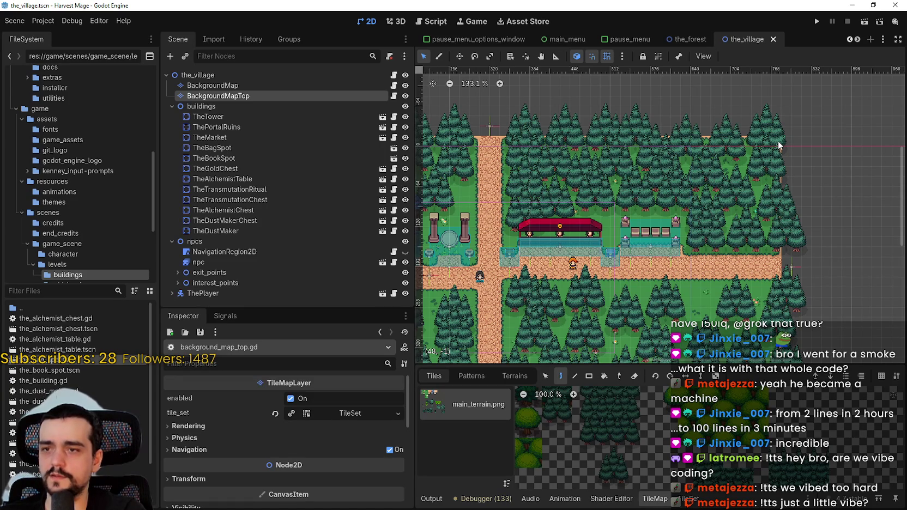
Change the A* region size from 18×10 to -9×4 in the pathfinding script and save.
click(394, 95)
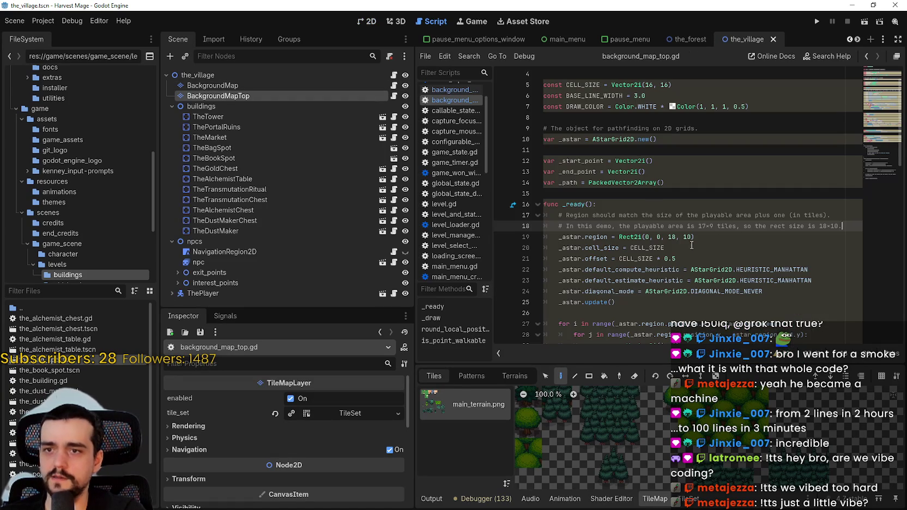
click(647, 238)
double_click(676, 237)
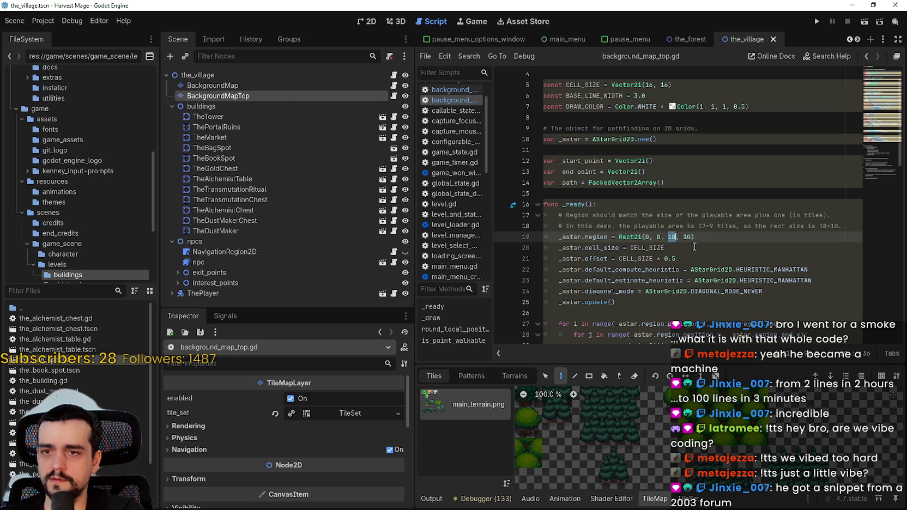
text(-)
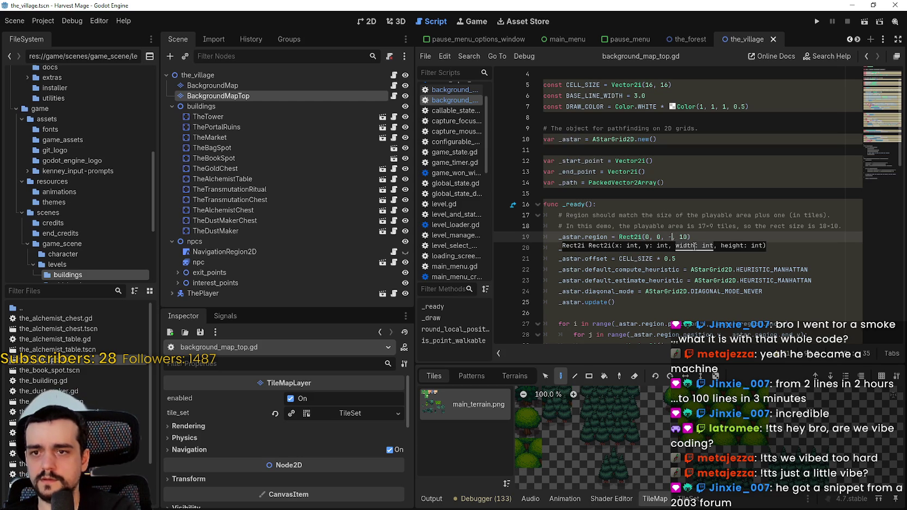
text(9)
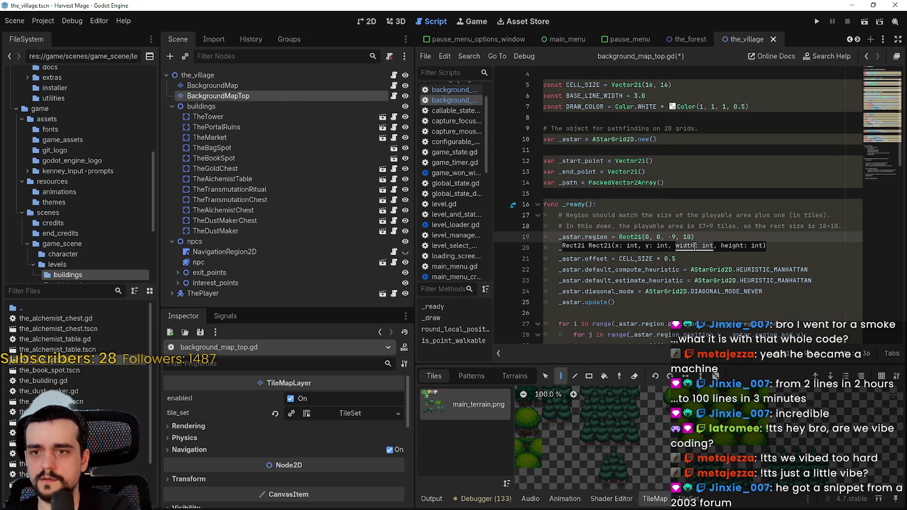
double_click(686, 237)
text(4)
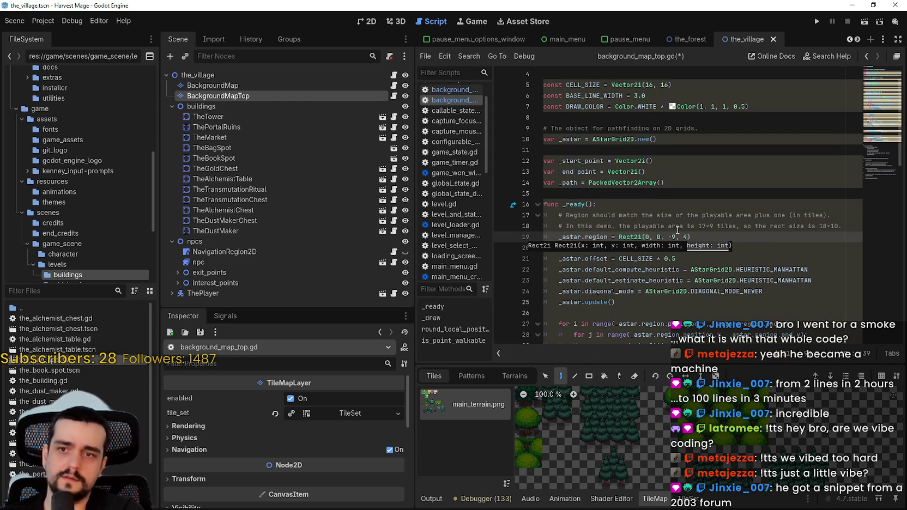
key(ctrl+s)
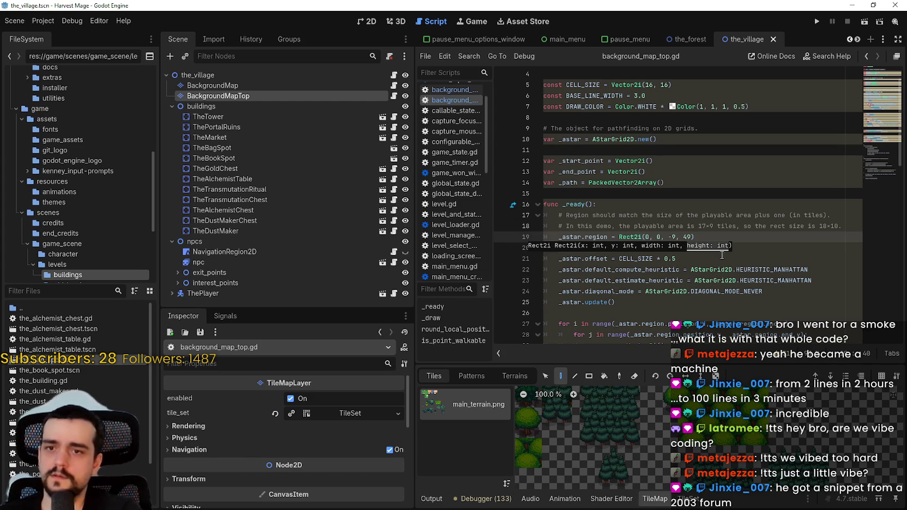
Change the region width value to 49.
click(719, 239)
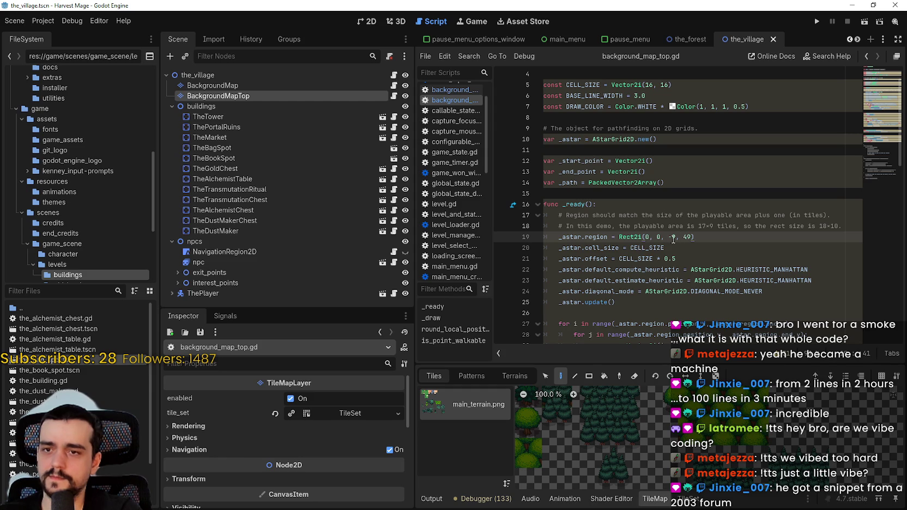
drag(675, 236, 664, 237)
click(679, 238)
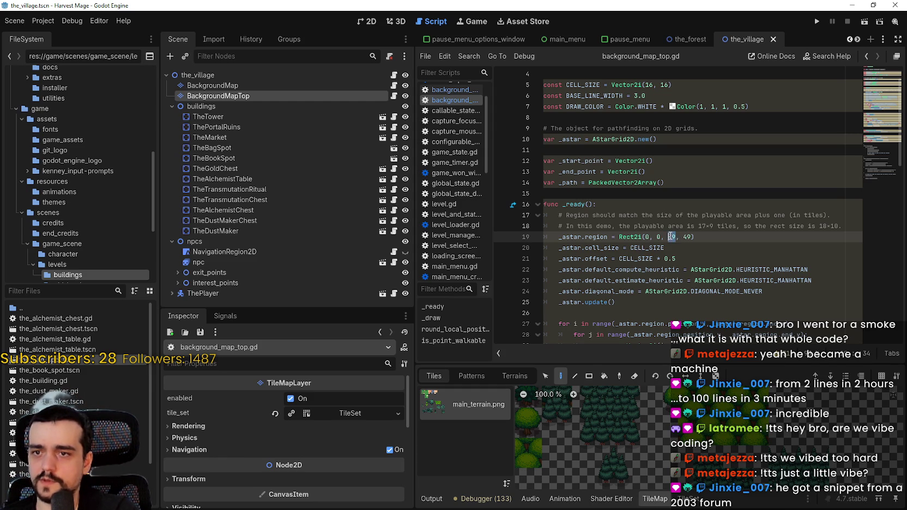
text(49)
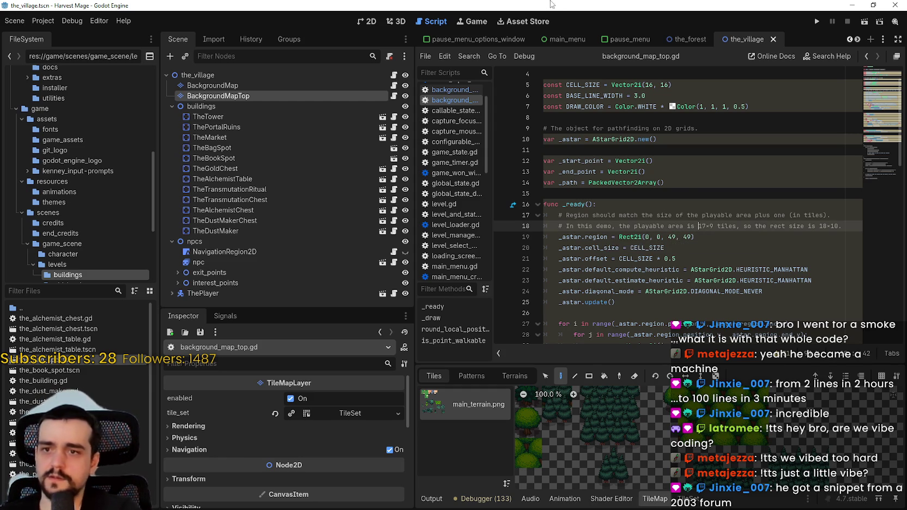
Check the map in the 2D view, then set the region height to 23 and save.
click(366, 21)
scroll(736, 279, up, 10)
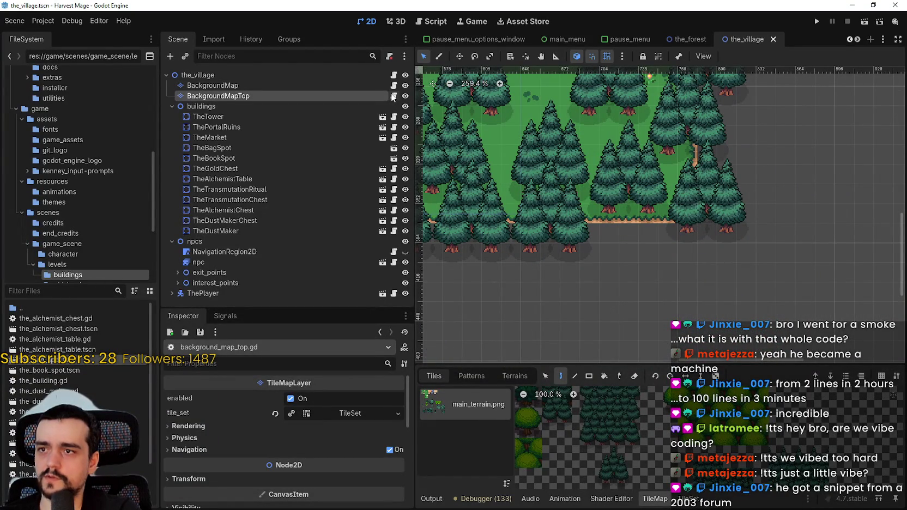
click(393, 96)
click(752, 249)
double_click(686, 236)
text(23)
click(711, 247)
key(ctrl+s)
Look over the CELL_SIZE constant and the script down to line 33.
scroll(681, 218, down, 2)
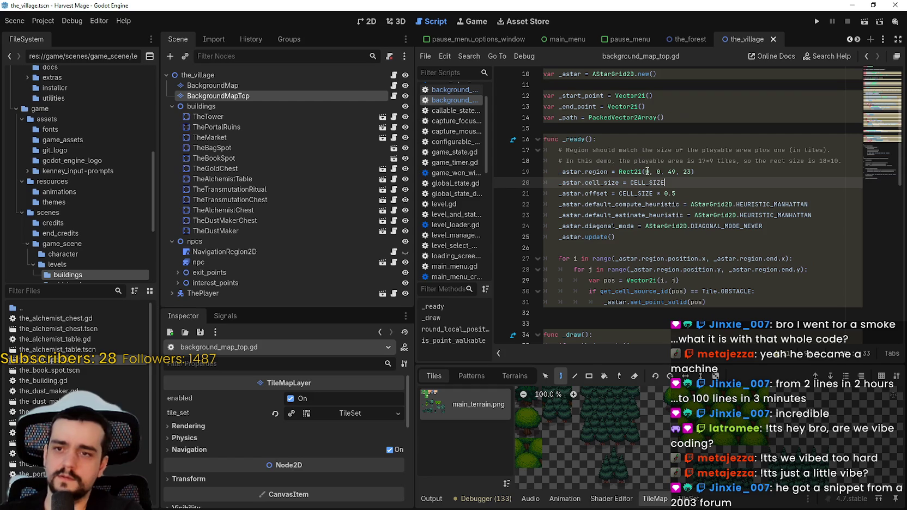
double_click(658, 182)
click(680, 247)
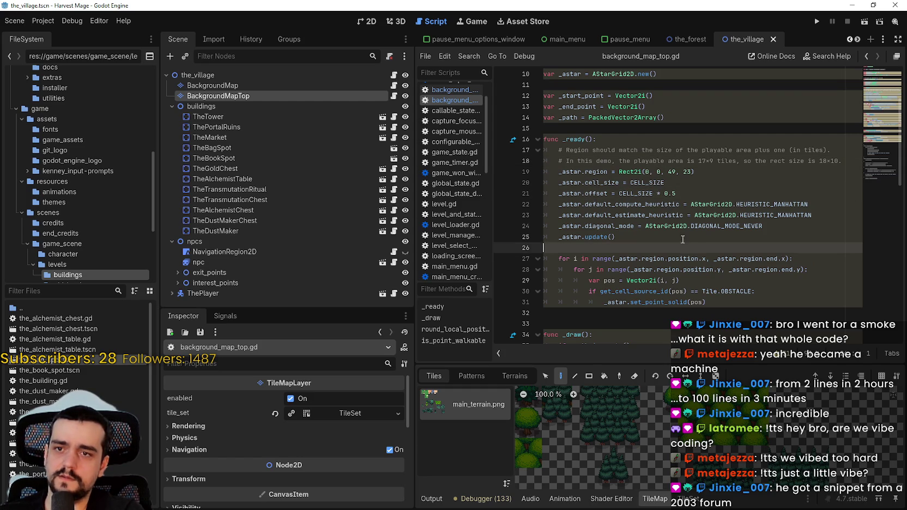
scroll(680, 235, down, 2)
click(679, 258)
Run the game into the village, then bring up the GitHub pathfind_astar.gd demo.
click(817, 21)
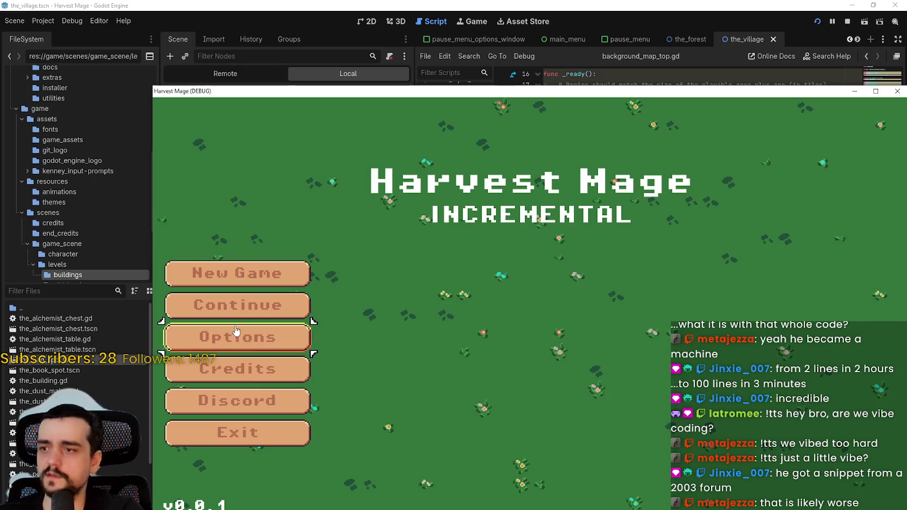
click(239, 311)
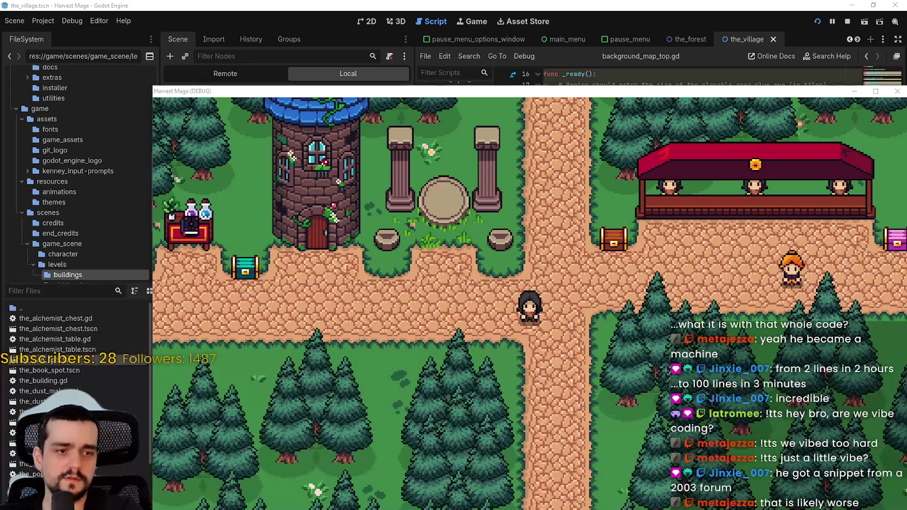
key(alt+Tab)
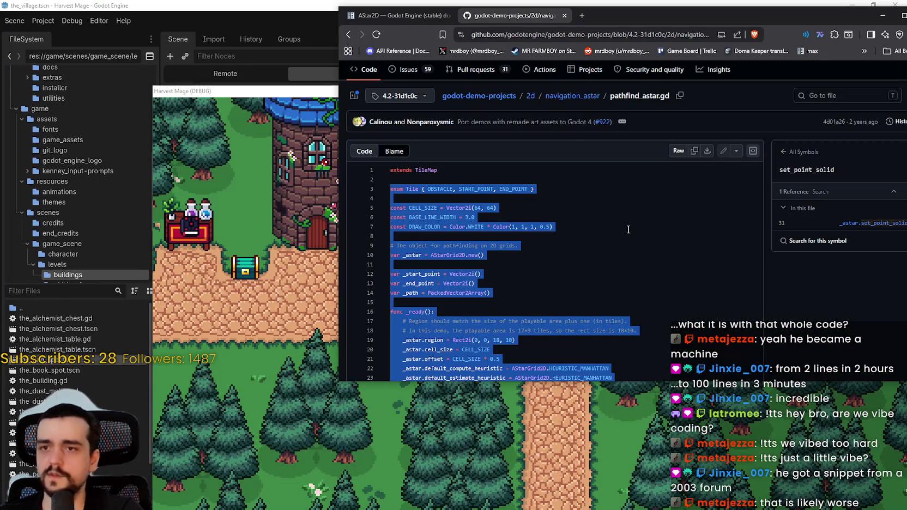
click(553, 149)
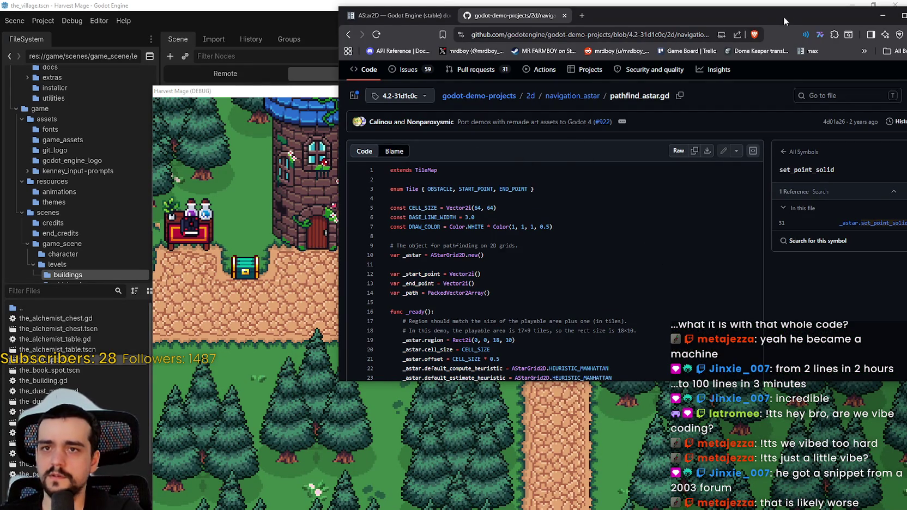
drag(784, 24, 650, 22)
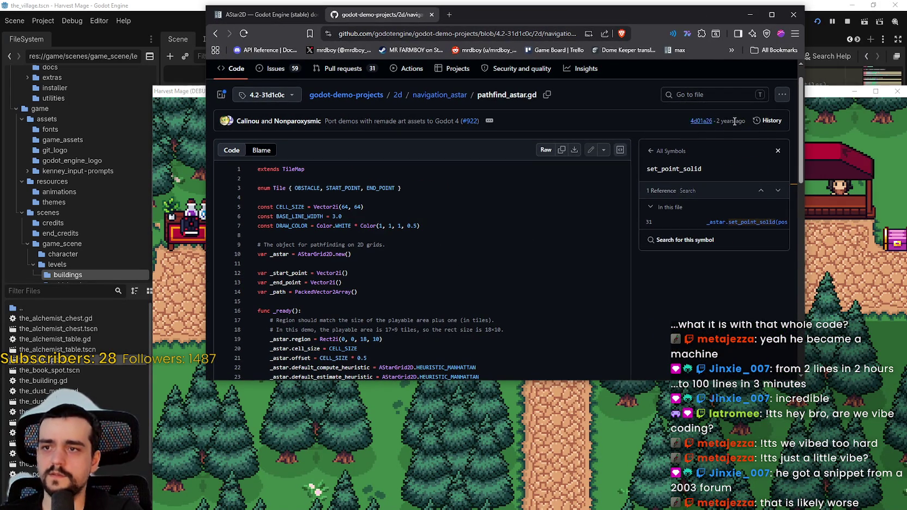
drag(734, 121, 717, 121)
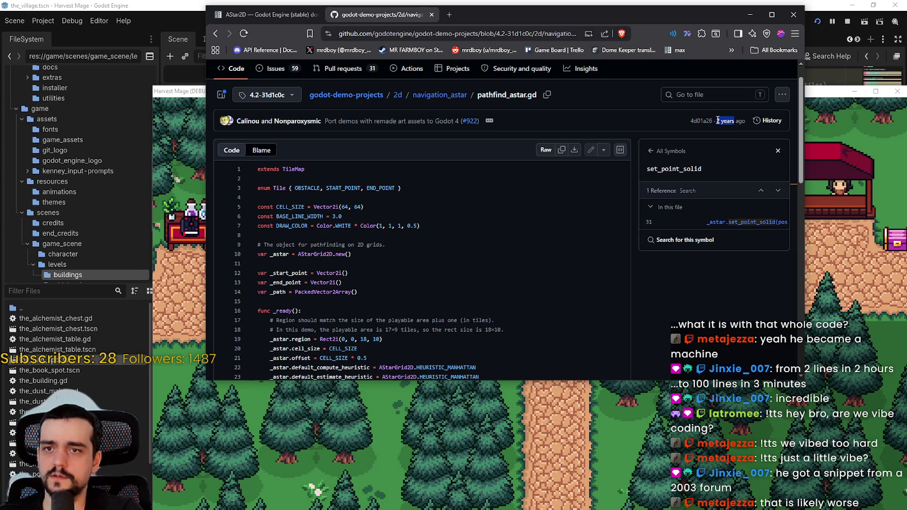
click(471, 264)
scroll(471, 265, down, 3)
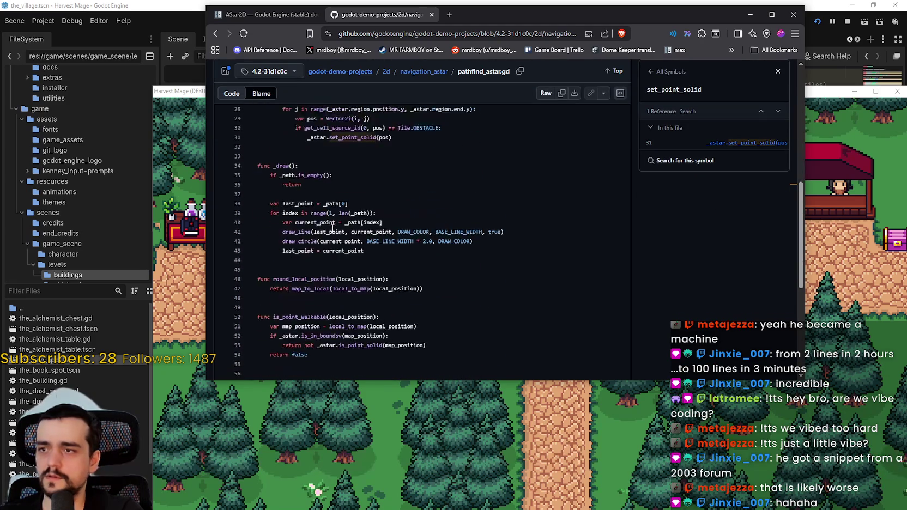
scroll(385, 236, up, 4)
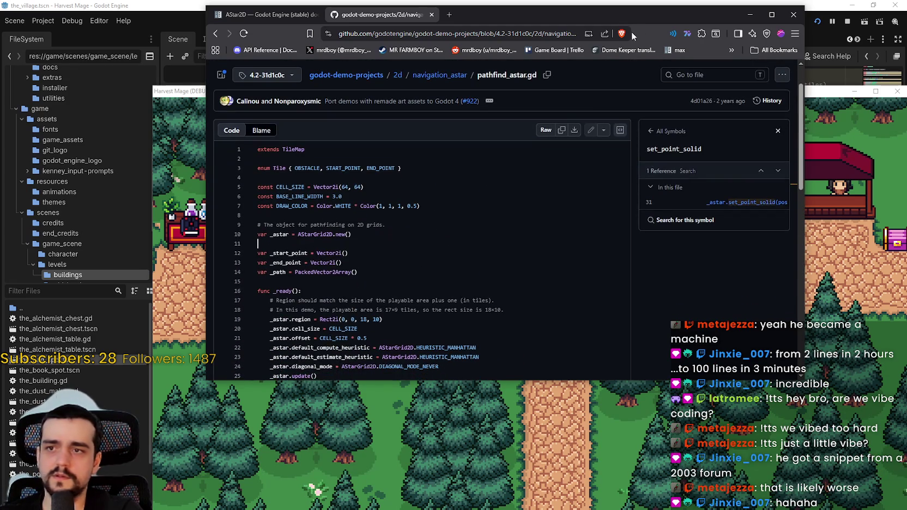
drag(609, 16, 613, 65)
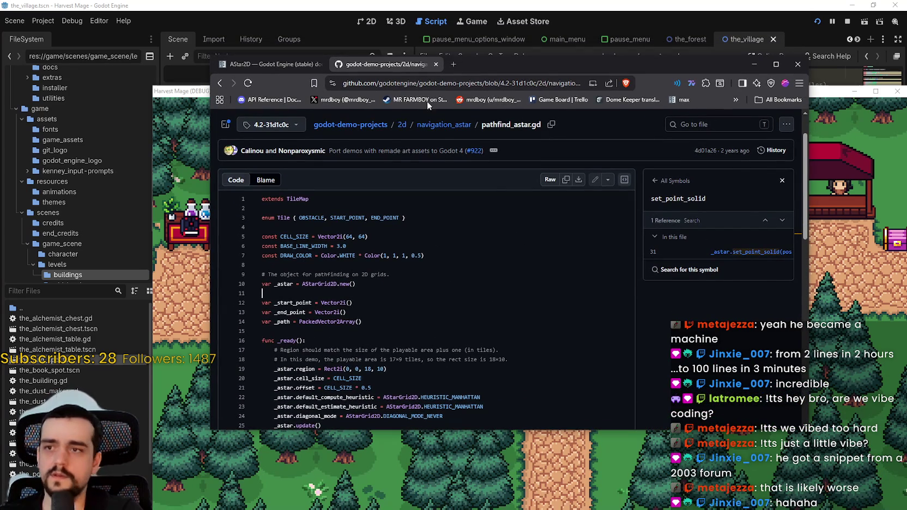
scroll(410, 302, down, 6)
scroll(410, 303, up, 2)
scroll(410, 302, up, 5)
Walk the player left and up into the forest, then back down onto the path.
key(alt+Tab)
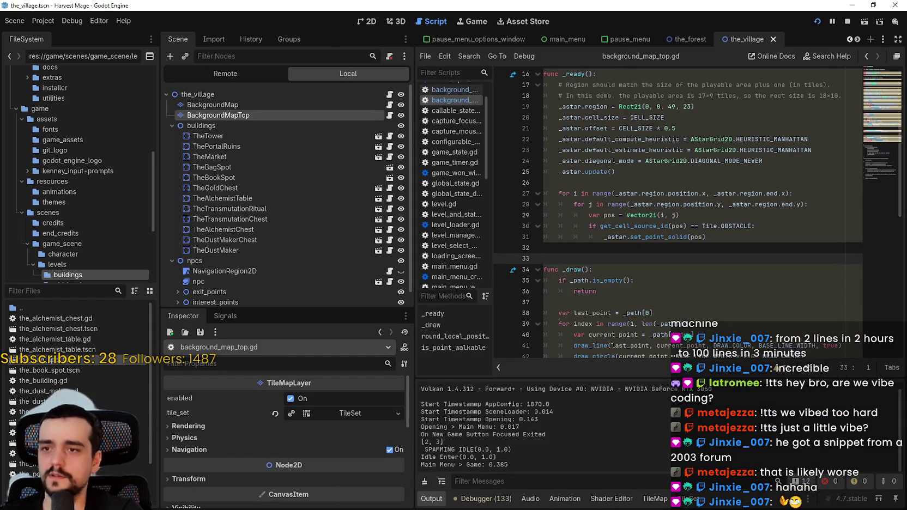
key(alt+Tab)
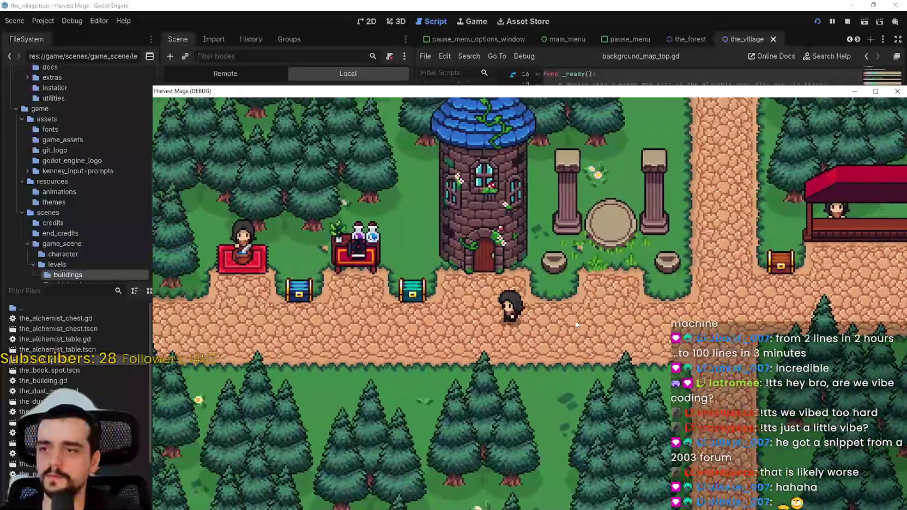
key(Left)
key(Up)
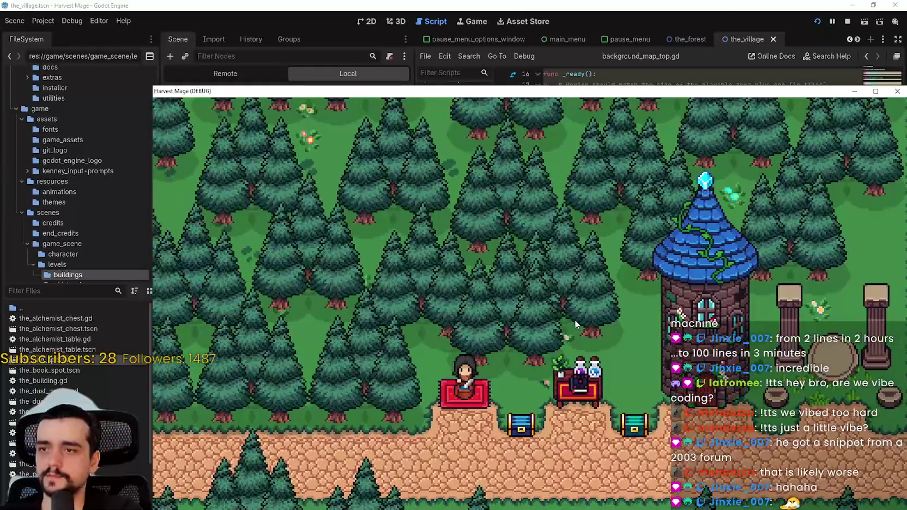
key(Down)
Set a breakpoint on line 36's return in _draw and restart the game.
key(alt+Tab)
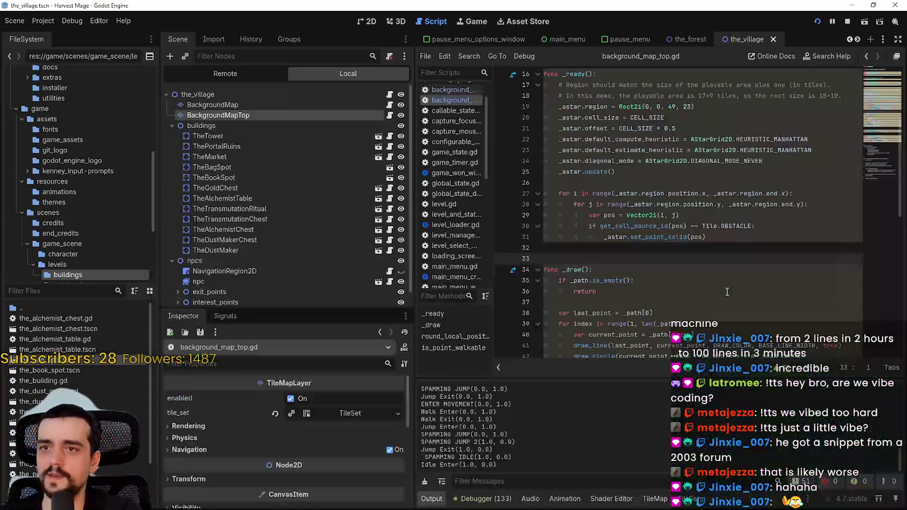
double_click(609, 281)
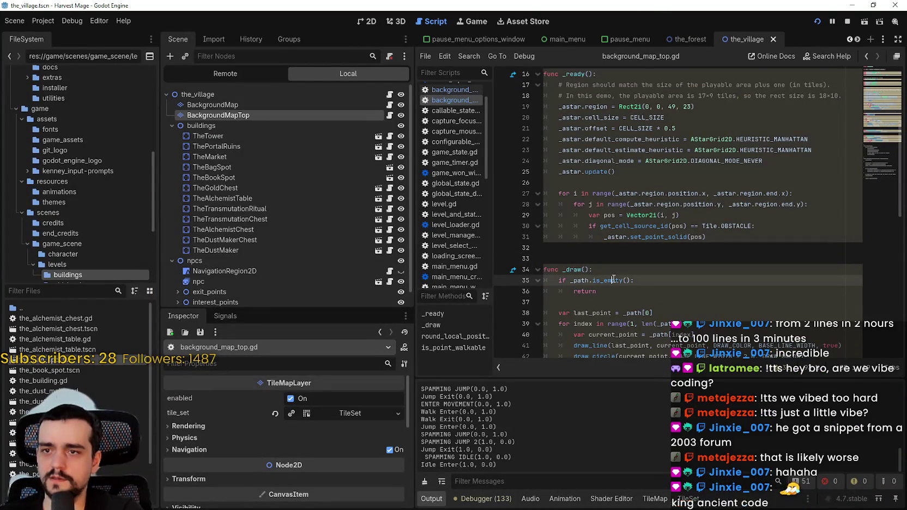
key(Down)
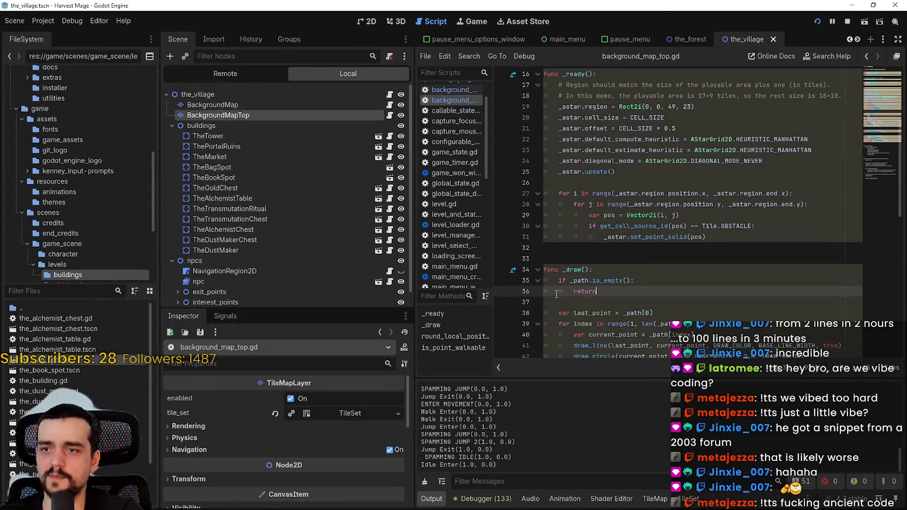
click(504, 295)
click(819, 22)
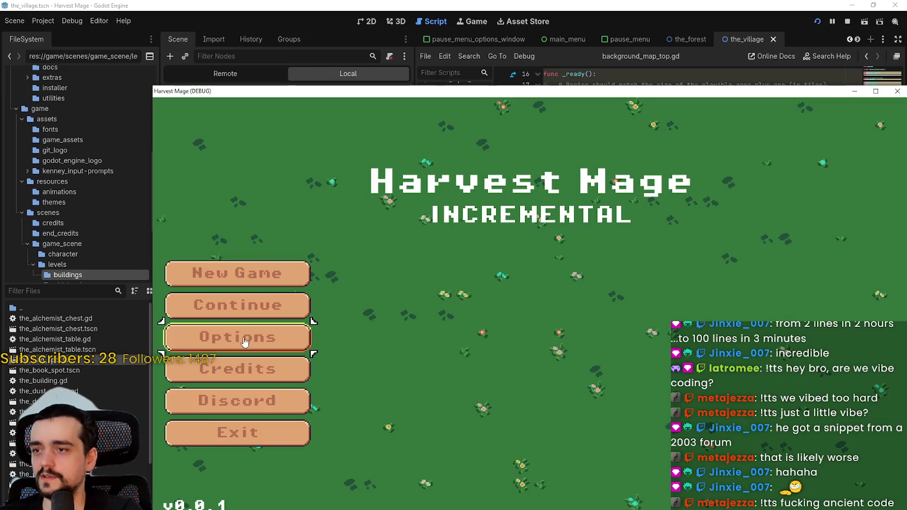
Continue the game to hit the breakpoint, then inspect the _astar grid and _path array.
click(238, 304)
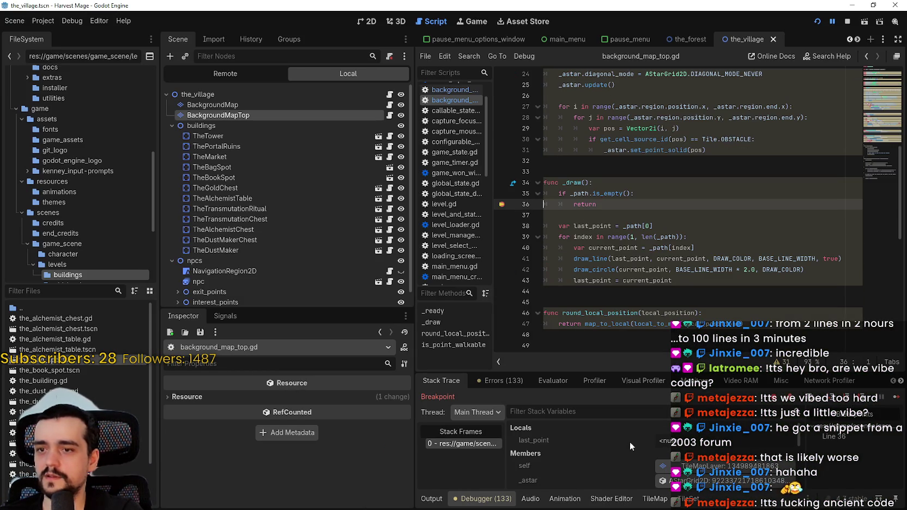
scroll(572, 475, down, 5)
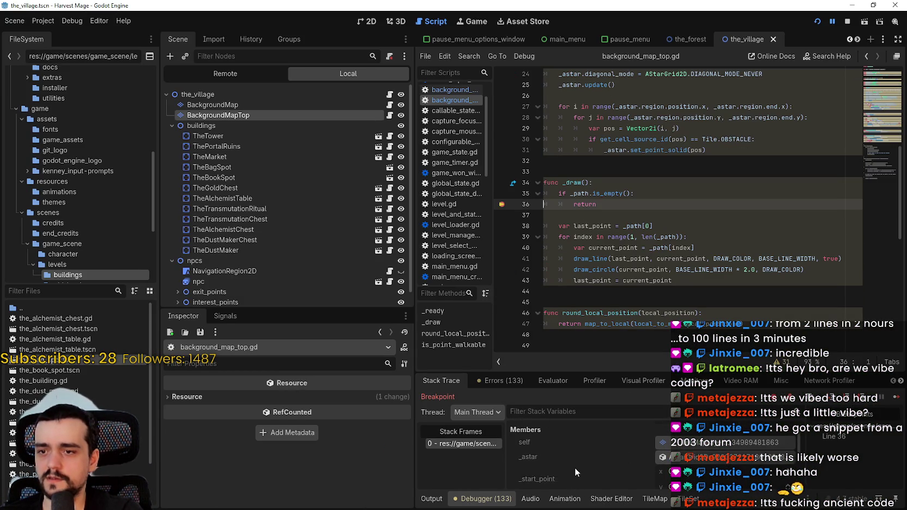
scroll(577, 463, up, 3)
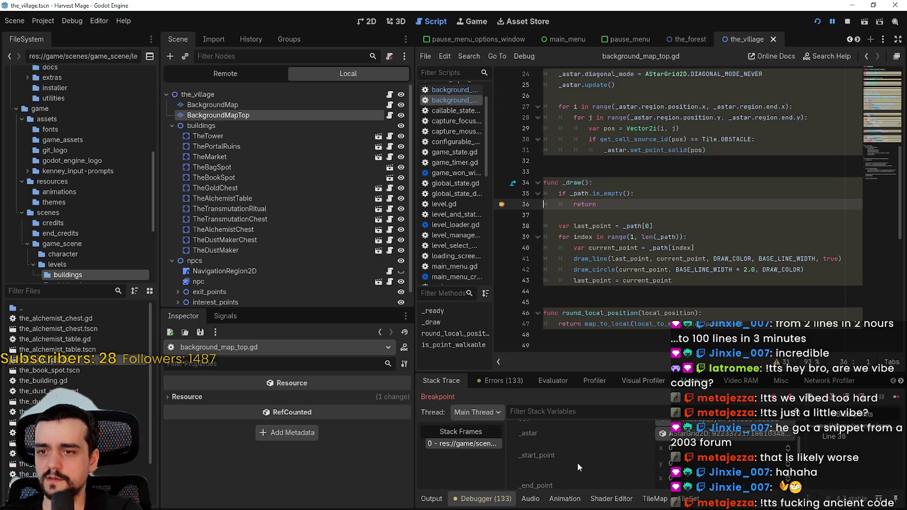
click(596, 444)
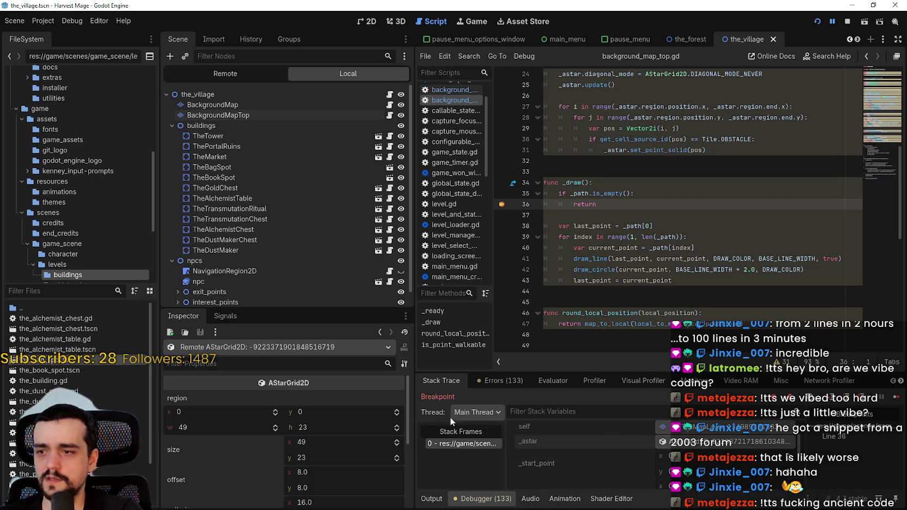
scroll(240, 431, up, 3)
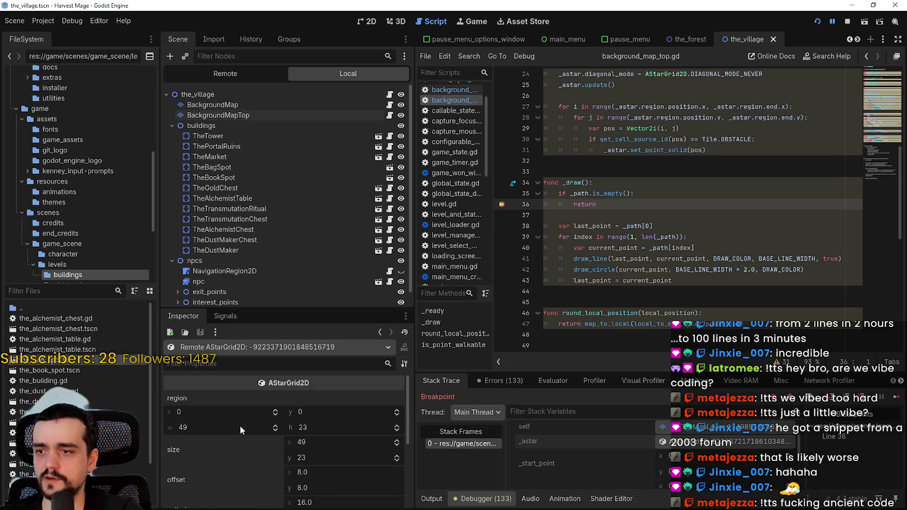
scroll(301, 459, down, 2)
scroll(303, 458, down, 4)
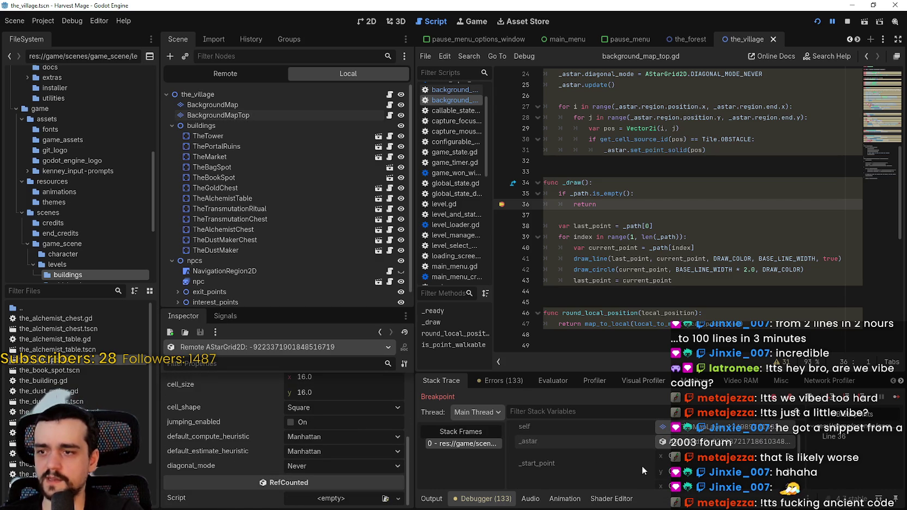
scroll(617, 473, down, 3)
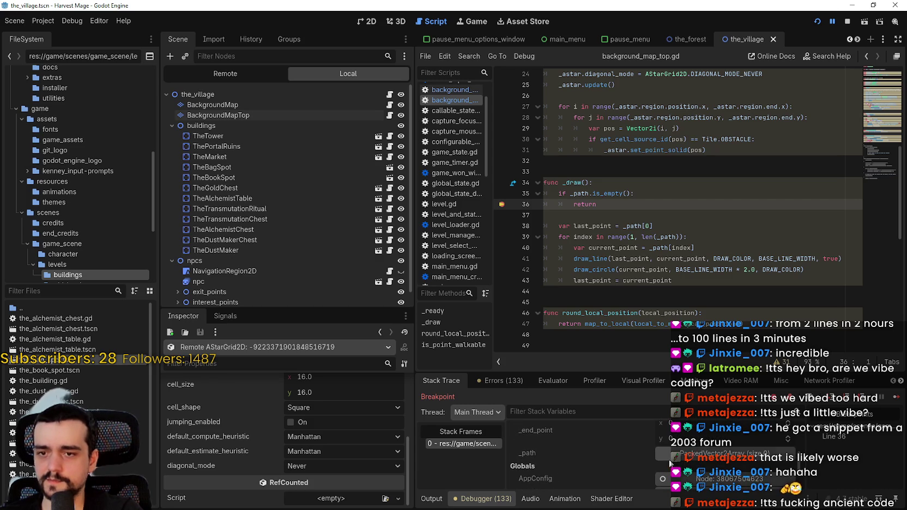
click(662, 456)
click(675, 461)
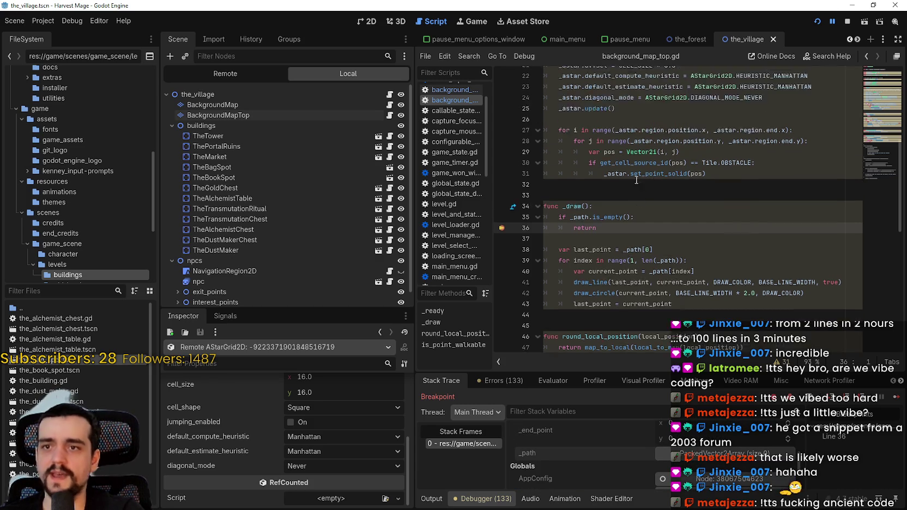
scroll(623, 241, up, 3)
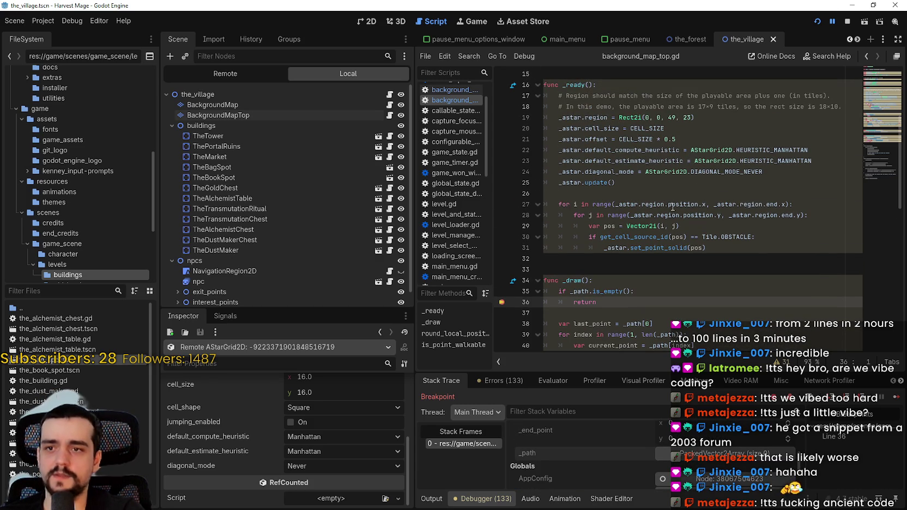
Highlight region, HEURISTIC_MANHATTAN and position in the script to cross-check the values.
double_click(650, 204)
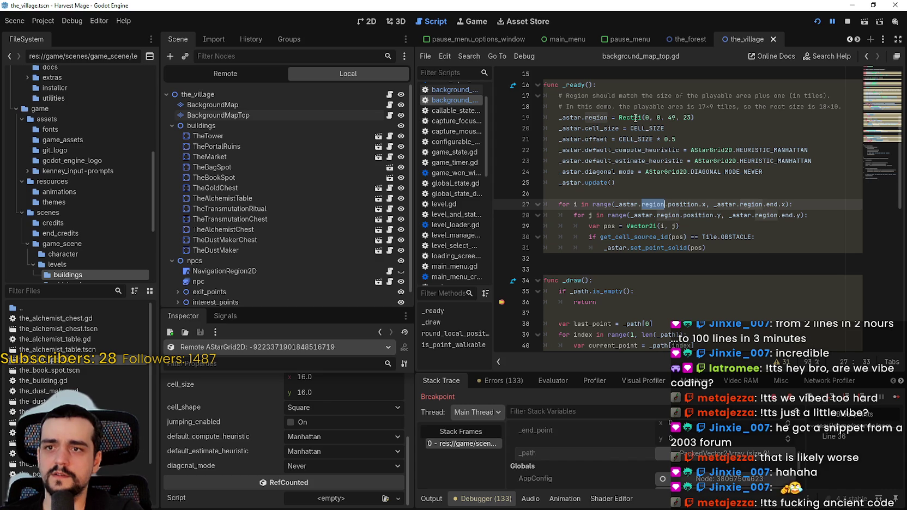
double_click(761, 149)
double_click(682, 204)
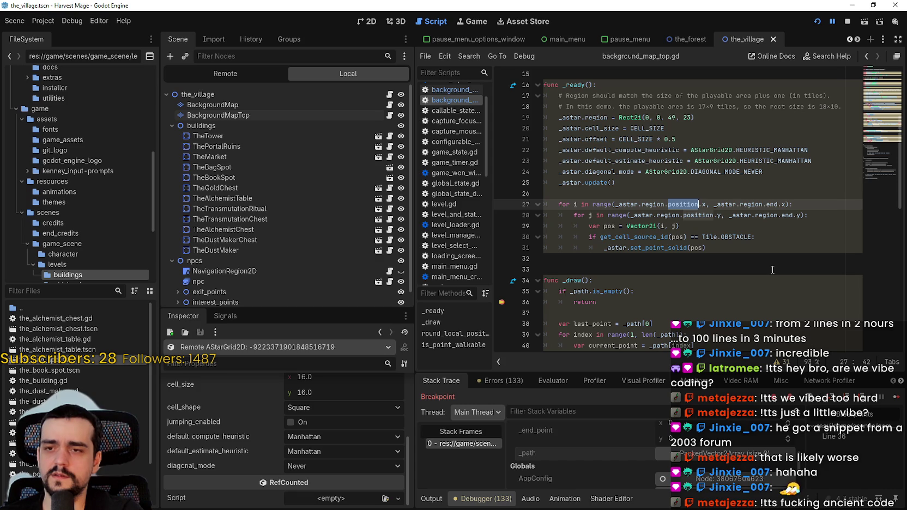
mouse_move(649, 237)
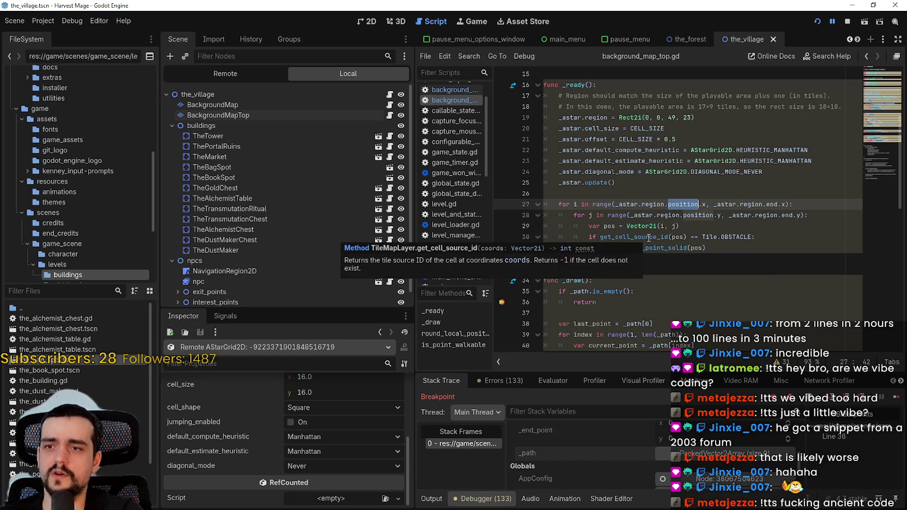
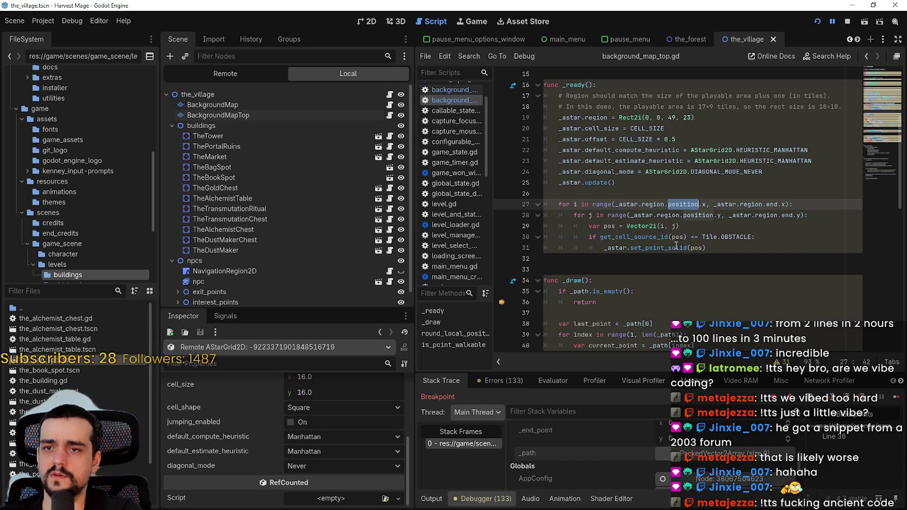
Comment out line 30's obstacle check with #, dedent line 31, and save the script.
click(586, 237)
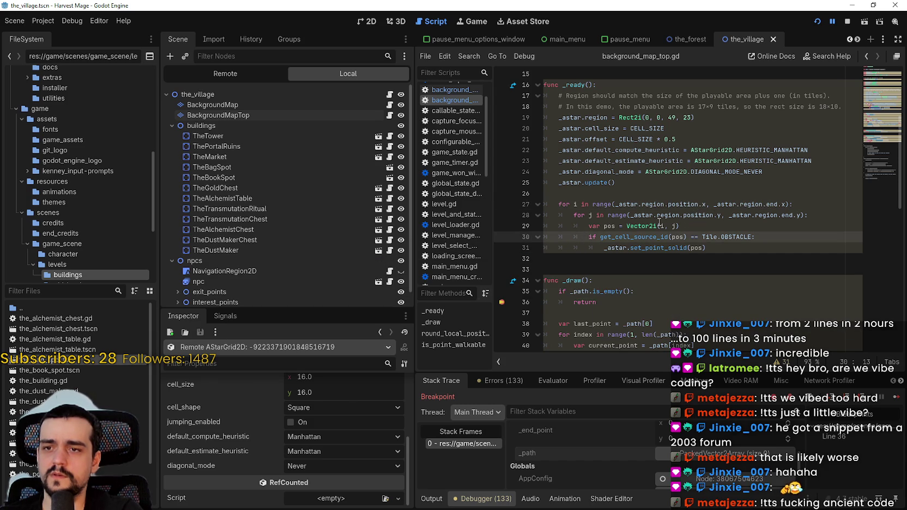
text(#)
click(603, 248)
key(BackSpace)
key(ctrl+s)
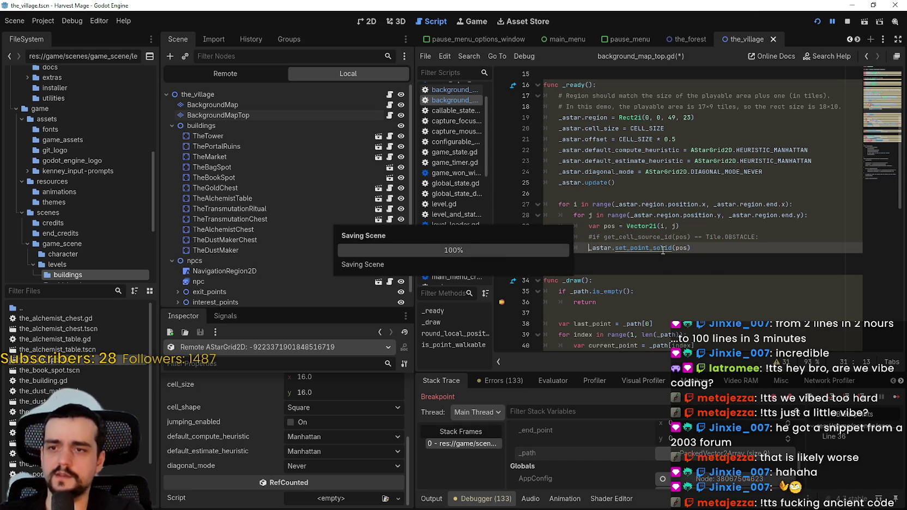
Run the game into the saved village level, resume past the breakpoint, stop, and undo the comment.
click(846, 22)
key(F5)
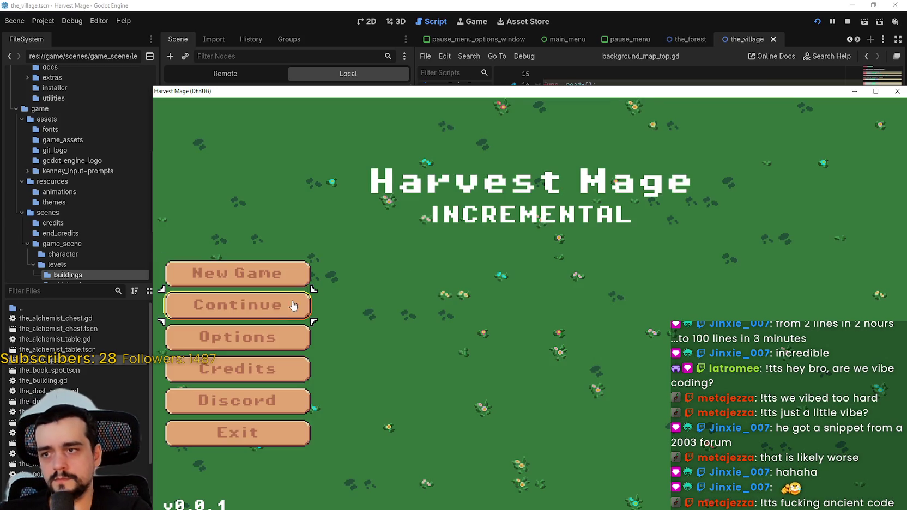
click(293, 305)
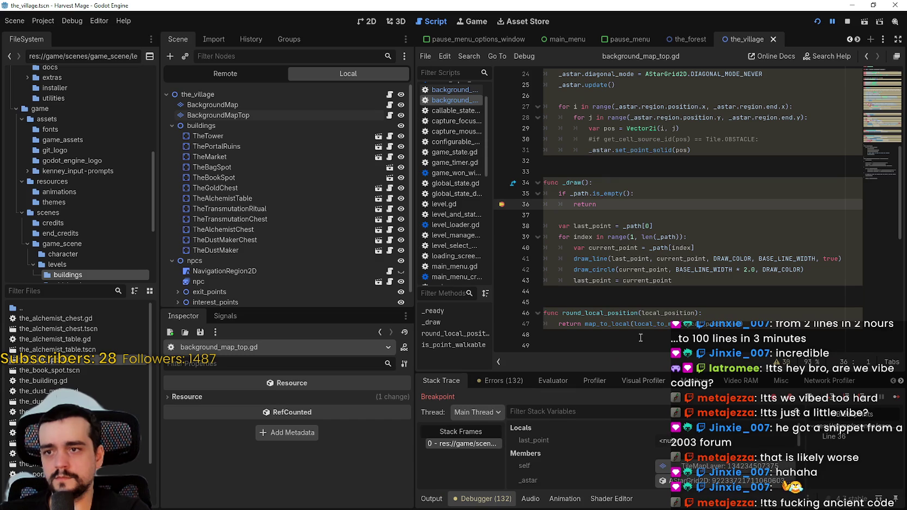
click(895, 396)
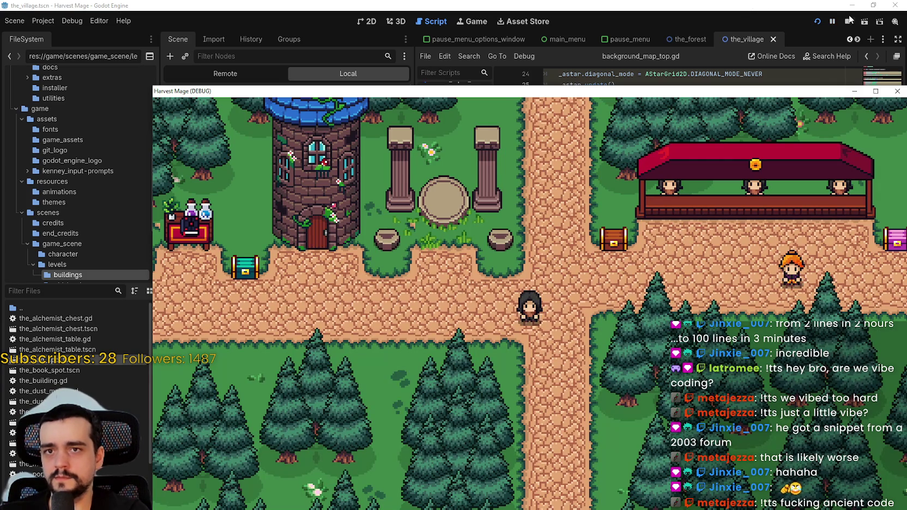
key(F8)
key(ctrl+z)
key(ctrl+z)
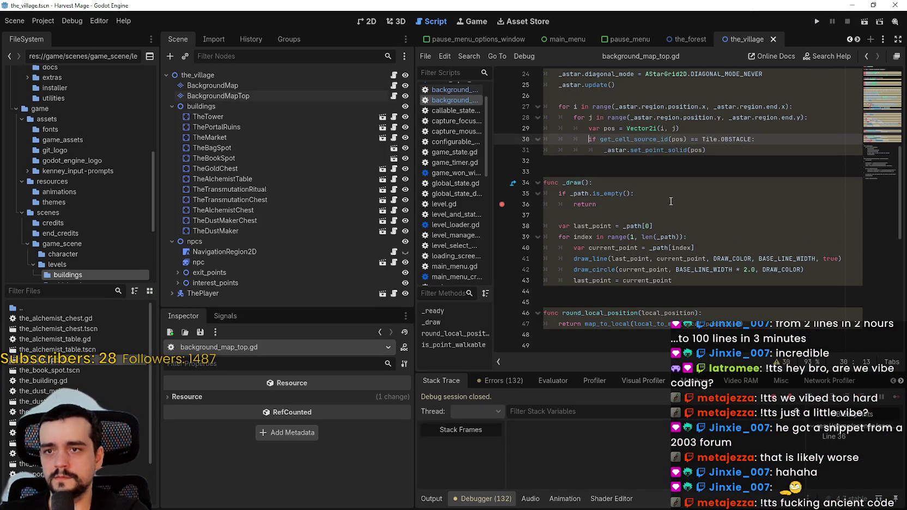
click(654, 133)
scroll(751, 146, up, 1)
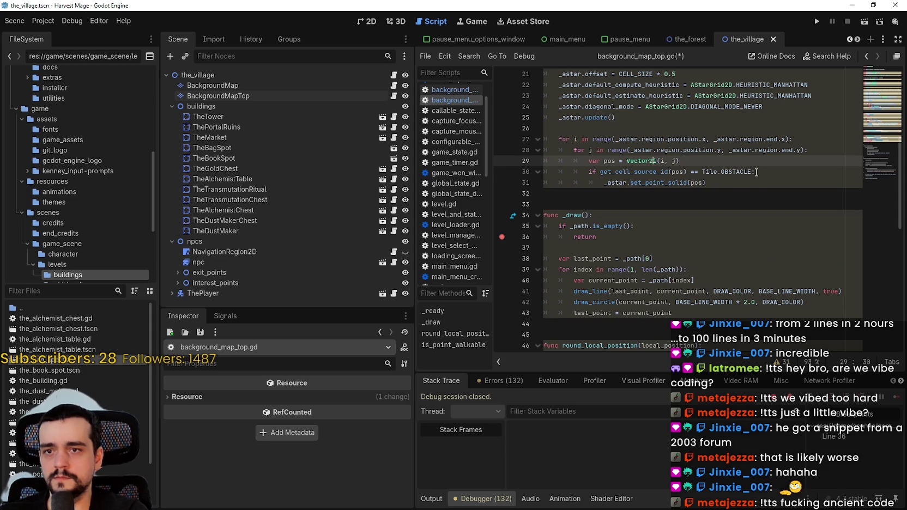
double_click(735, 171)
scroll(705, 185, up, 7)
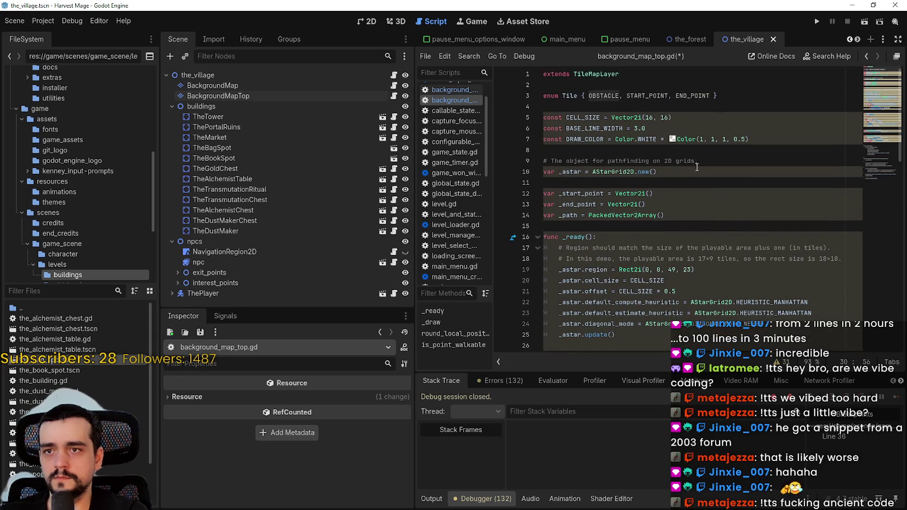
double_click(598, 96)
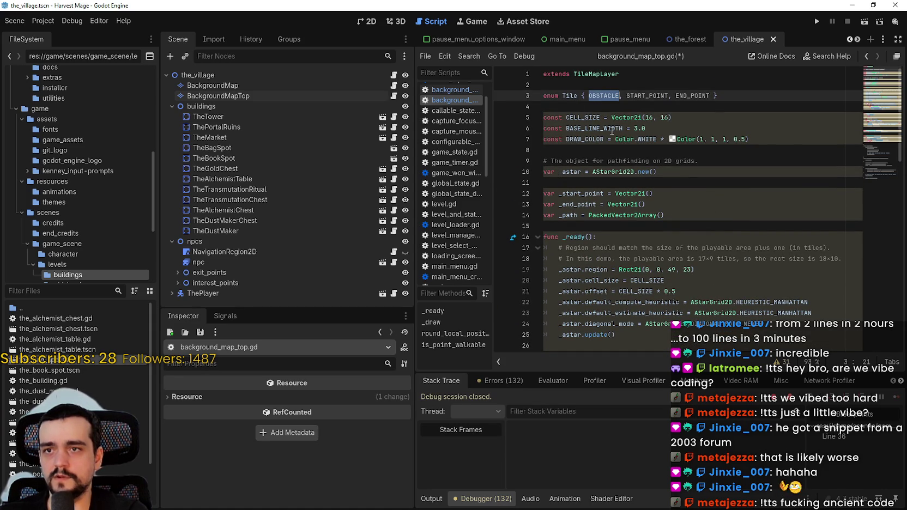
scroll(763, 194, down, 2)
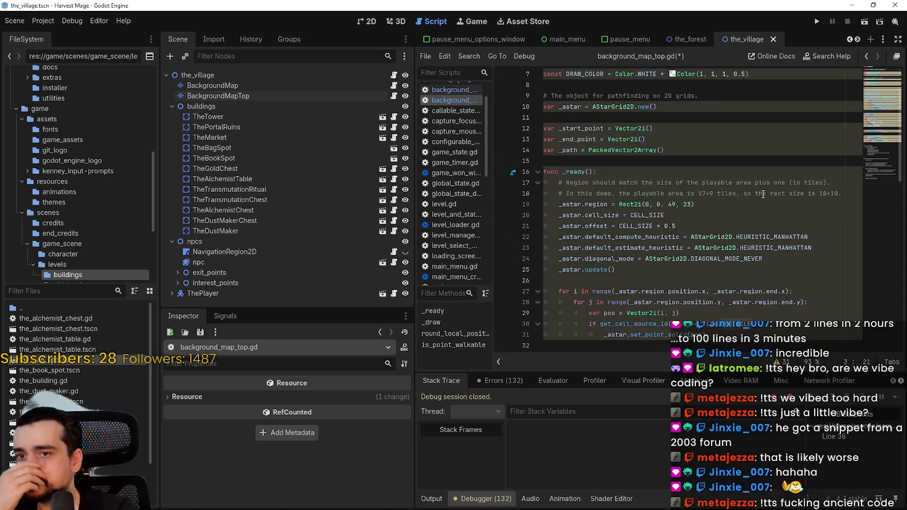
scroll(764, 194, down, 1)
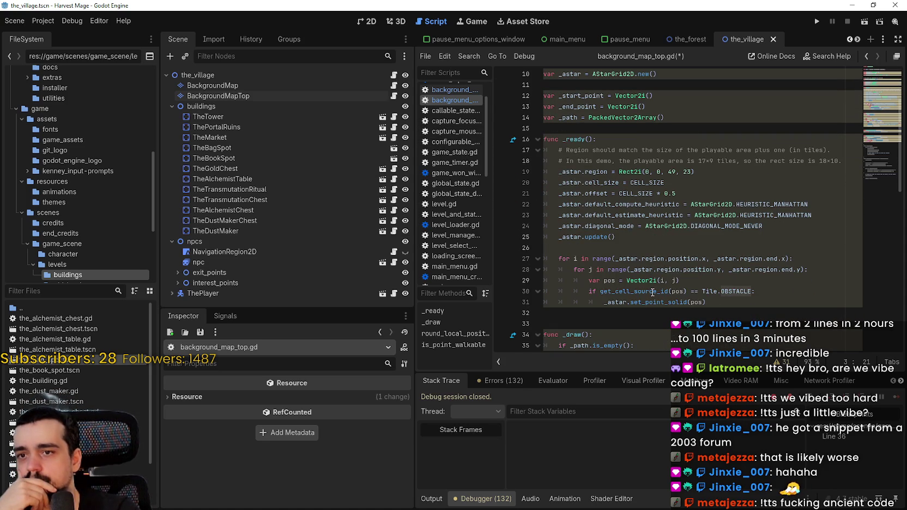
mouse_move(653, 293)
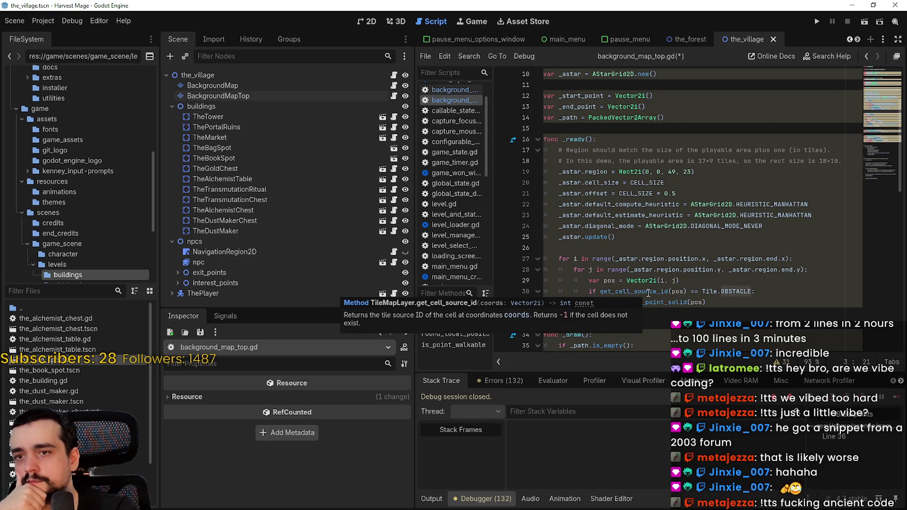
double_click(648, 292)
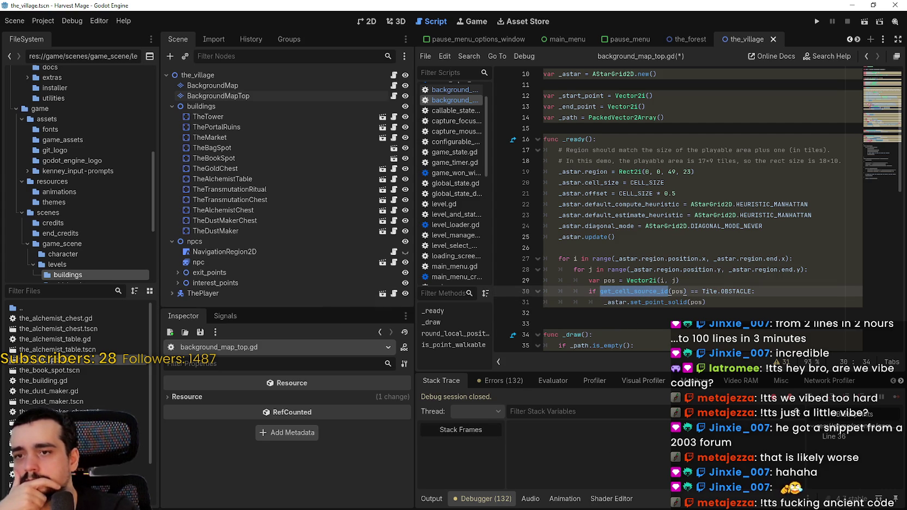
Select the BackgroundMapTop layer and check a tree tile's atlas coordinates.
click(301, 95)
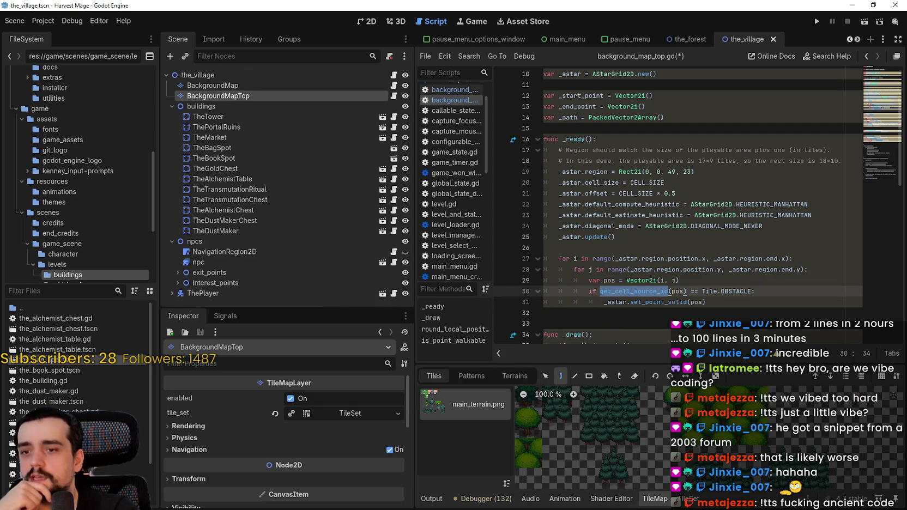
scroll(659, 466, down, 5)
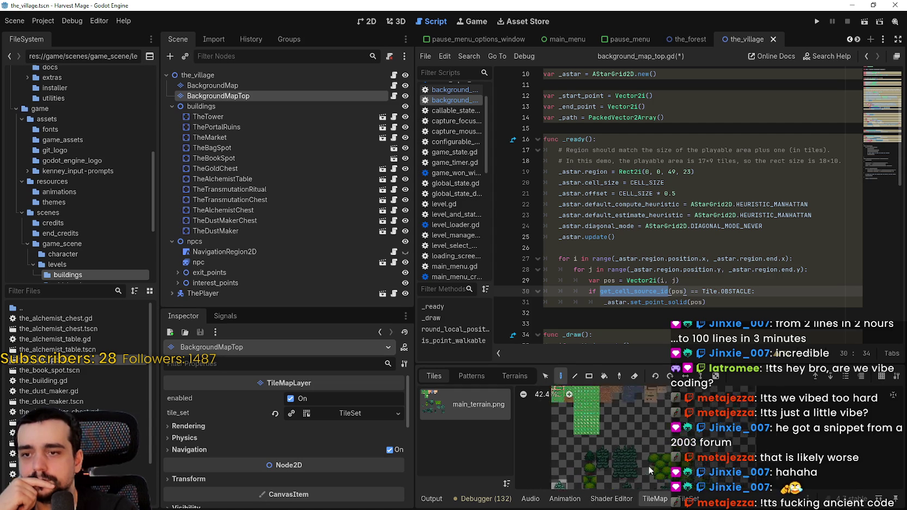
scroll(650, 464, up, 3)
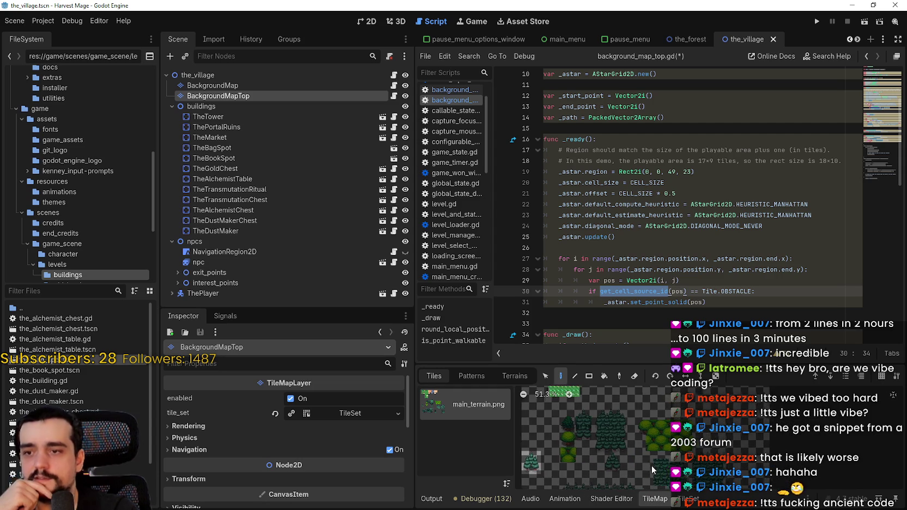
click(538, 458)
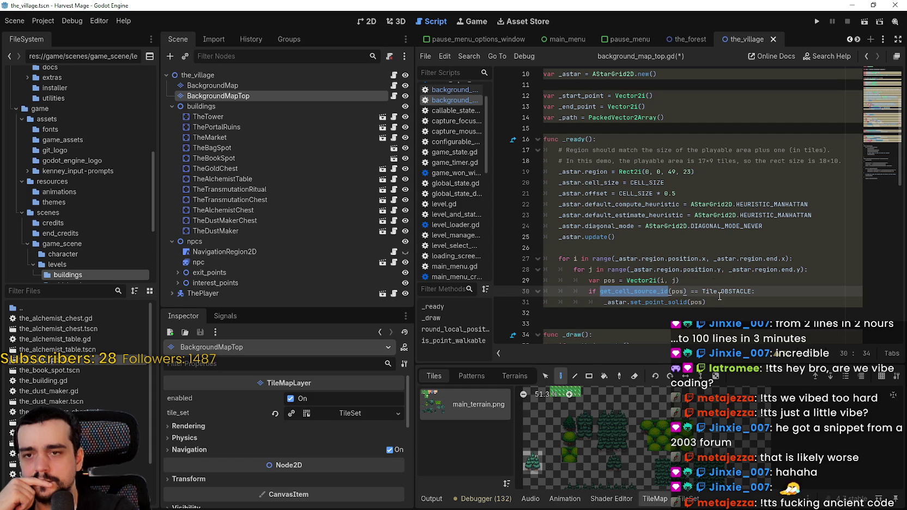
Comment out line 30's obstacle check, dedent line 31, save, add a line-31 breakpoint, and run.
mouse_move(727, 292)
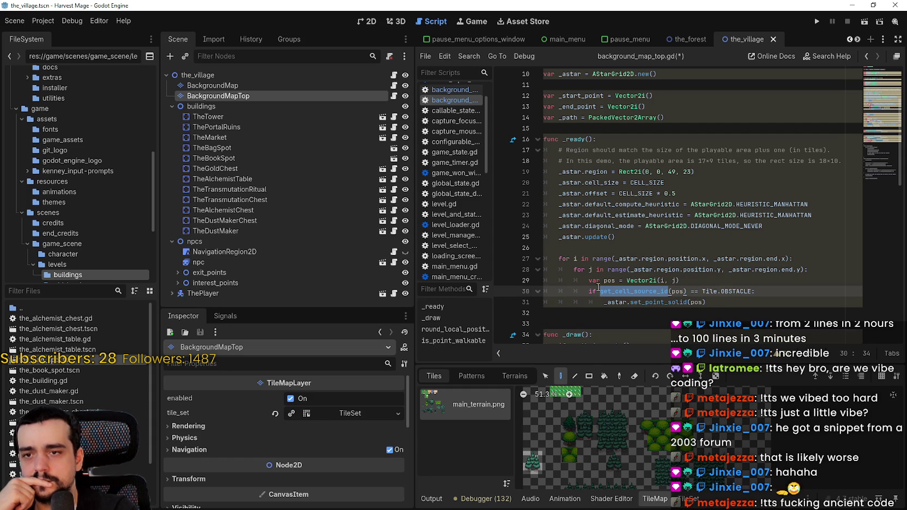
click(590, 292)
text(#)
key(Down)
key(shift+Tab)
key(ctrl+s)
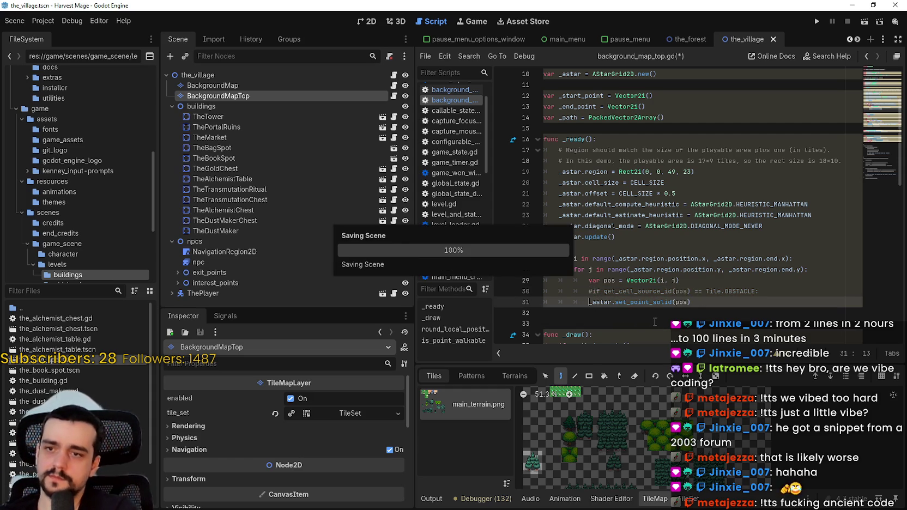
click(501, 301)
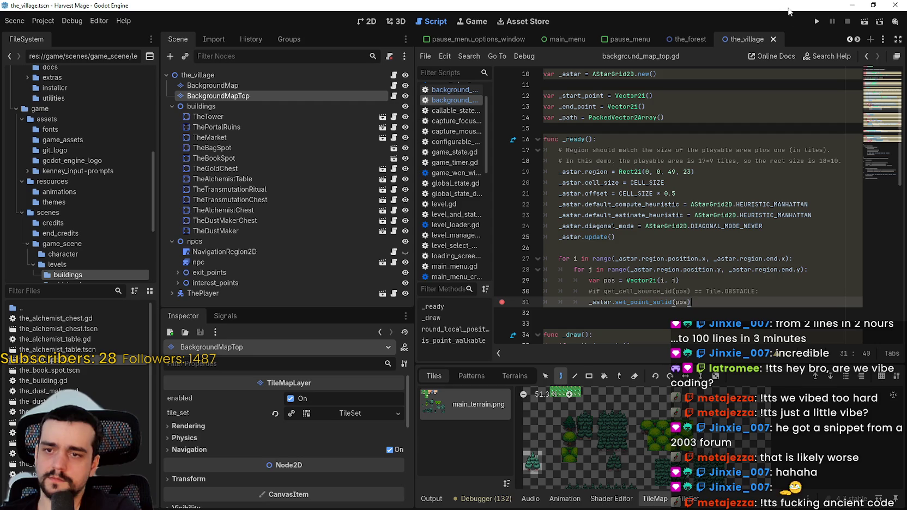
click(816, 21)
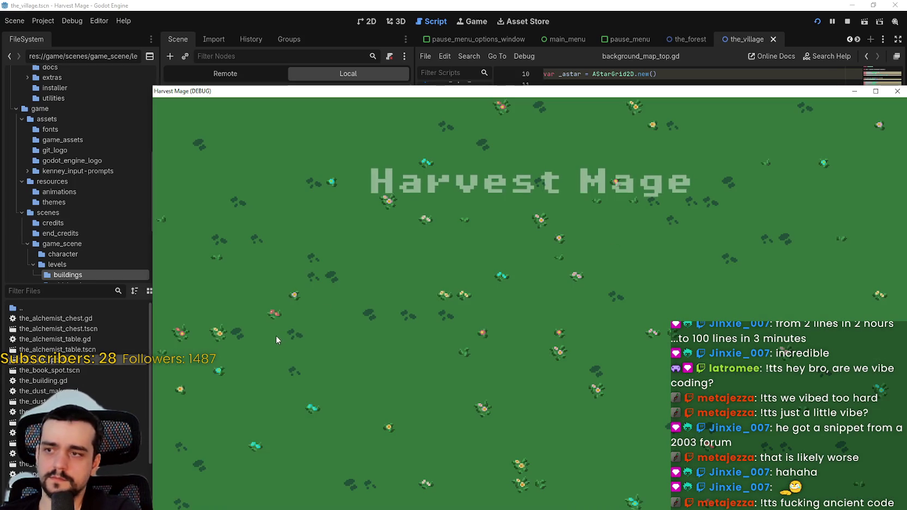
Continue into the saved level and scroll through background_map_top.gd.
click(256, 303)
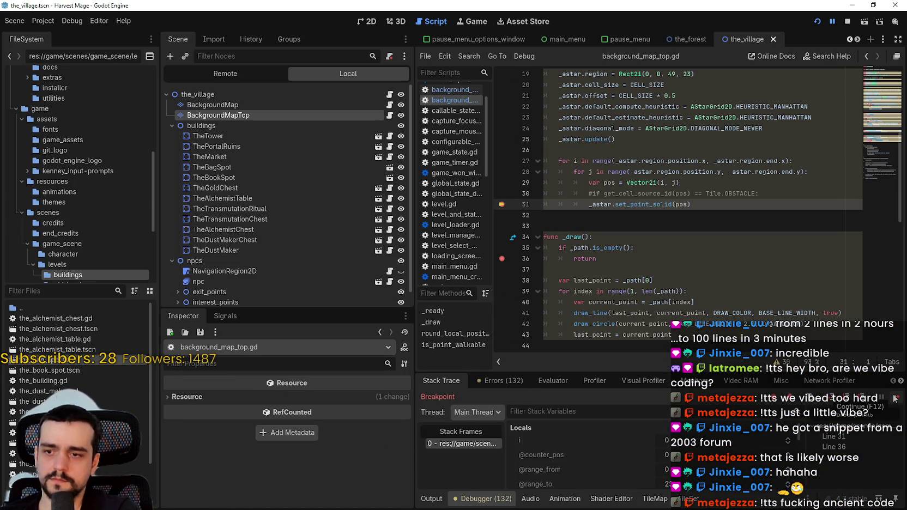
scroll(903, 406, down, 3)
scroll(901, 404, up, 3)
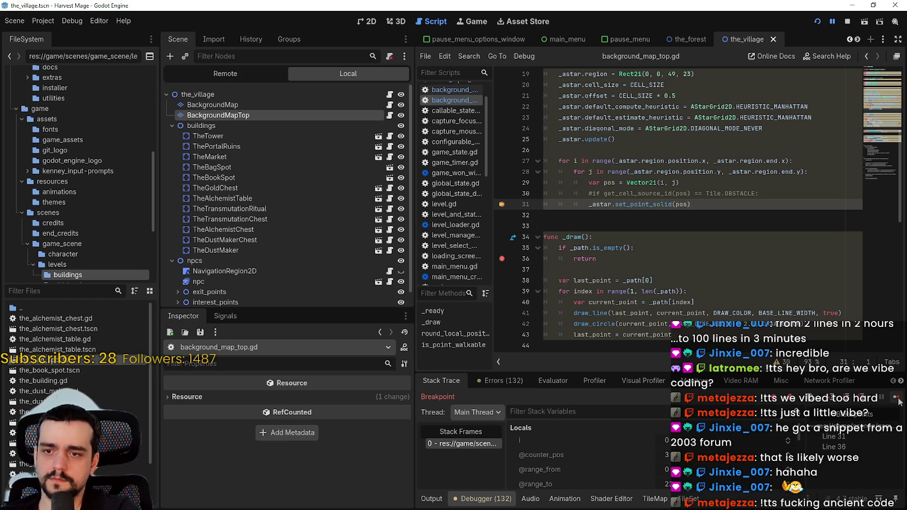
scroll(683, 458, down, 3)
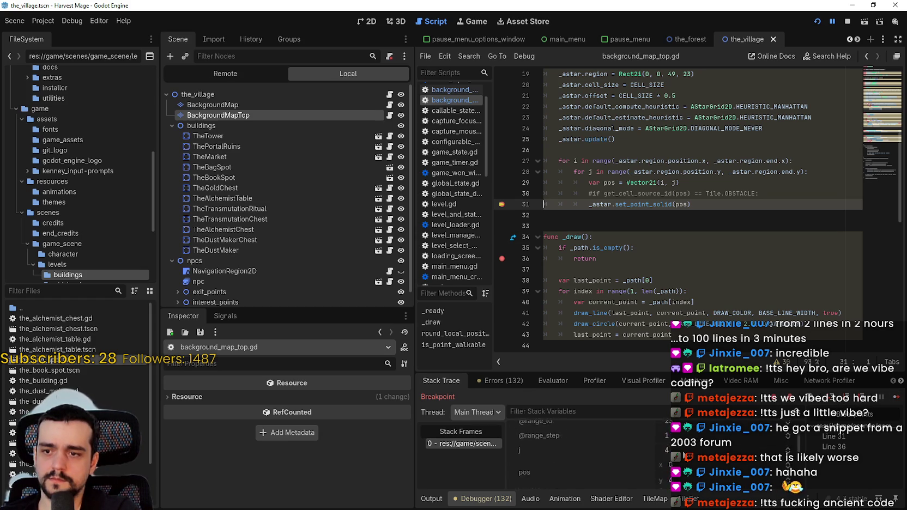
scroll(683, 456, down, 2)
scroll(743, 452, up, 2)
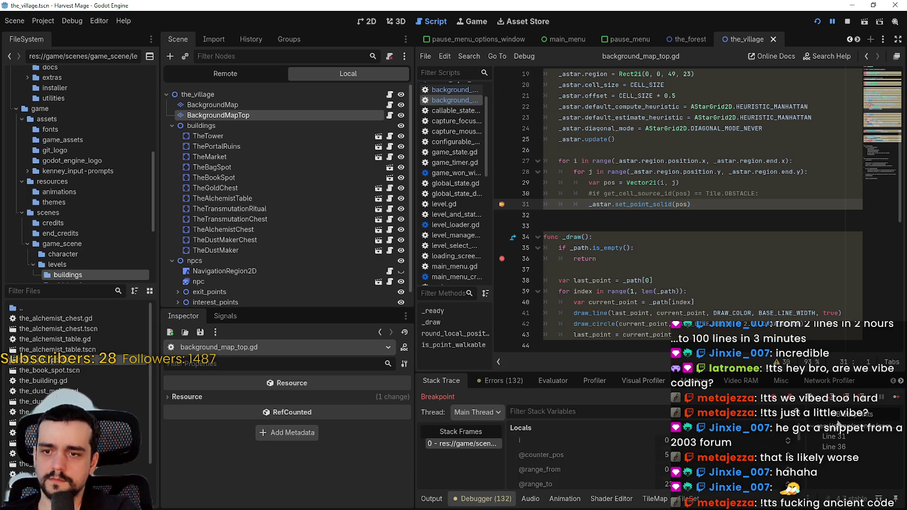
scroll(709, 448, down, 1)
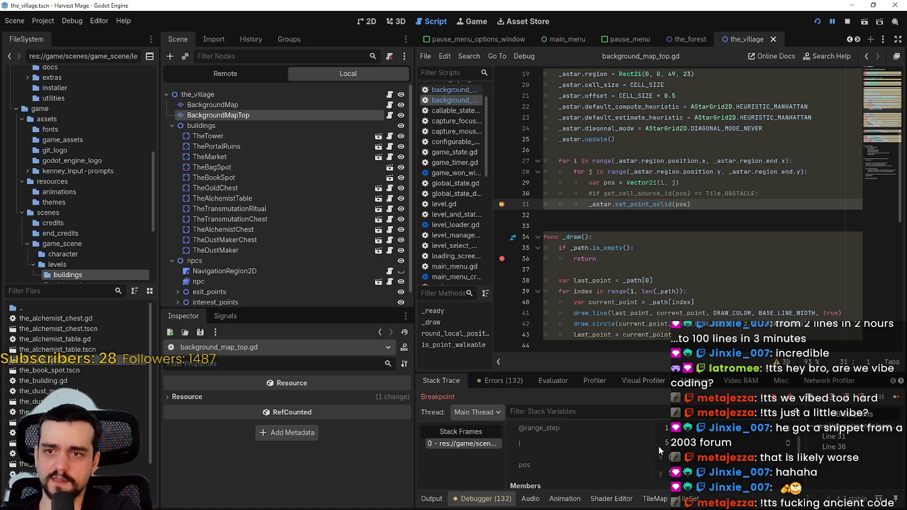
Select _path in the draw function and jump to its definition with Shift+F3.
double_click(585, 247)
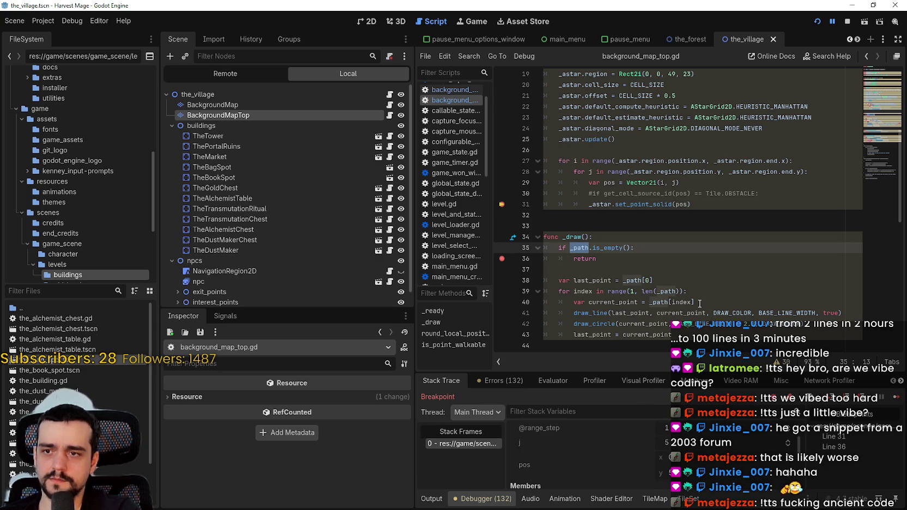
scroll(699, 303, up, 4)
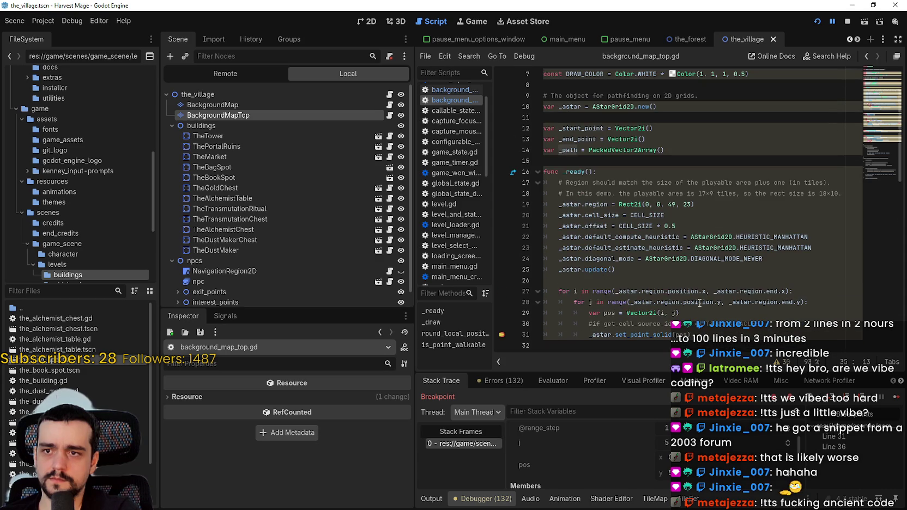
scroll(699, 303, down, 2)
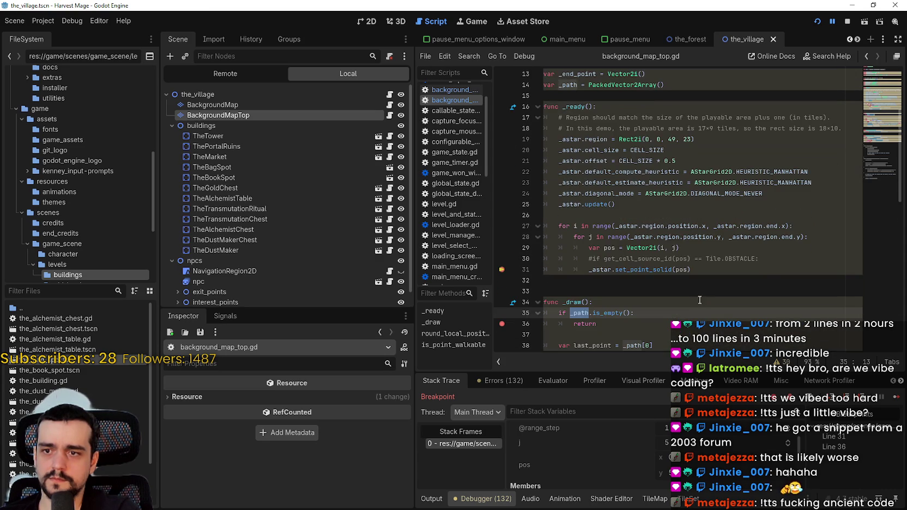
key(shift+F3)
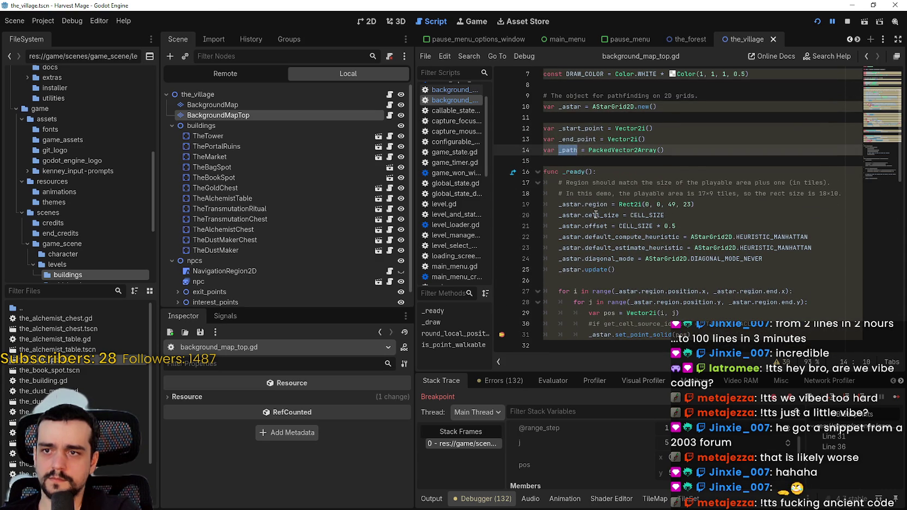
scroll(592, 235, down, 4)
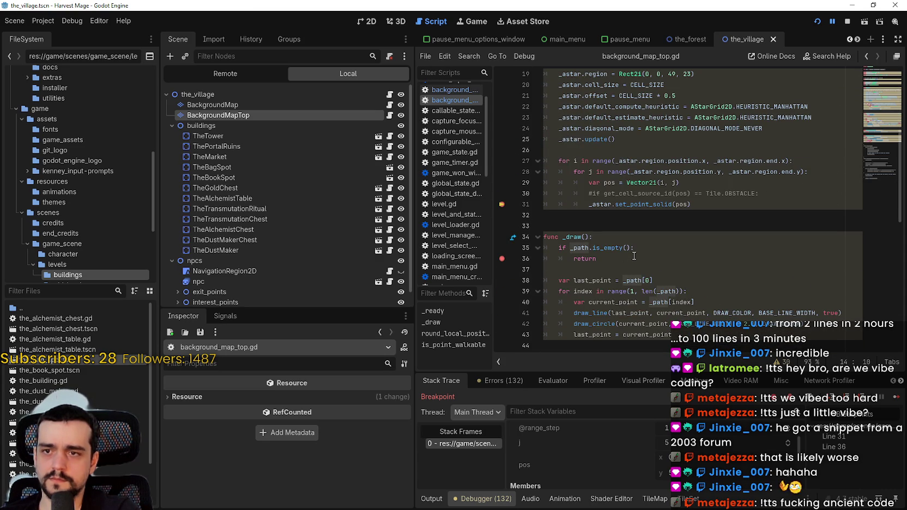
scroll(634, 248, up, 4)
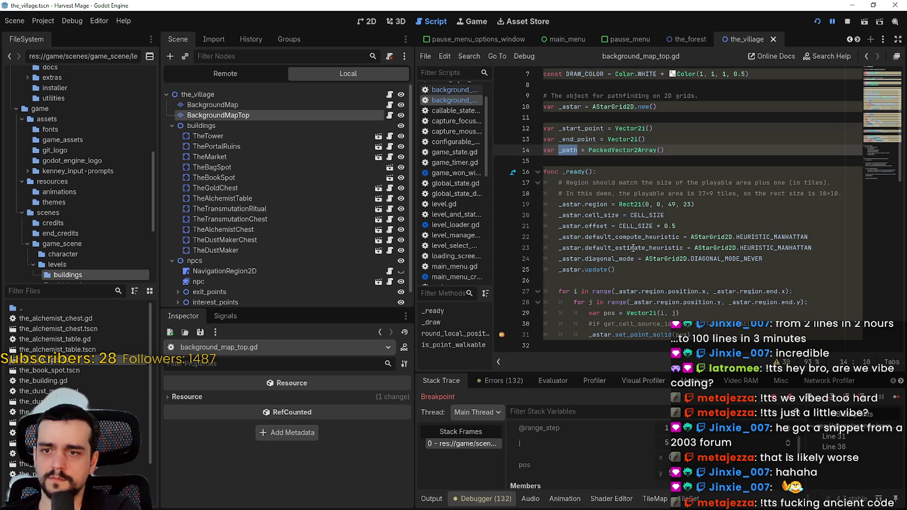
scroll(633, 248, down, 7)
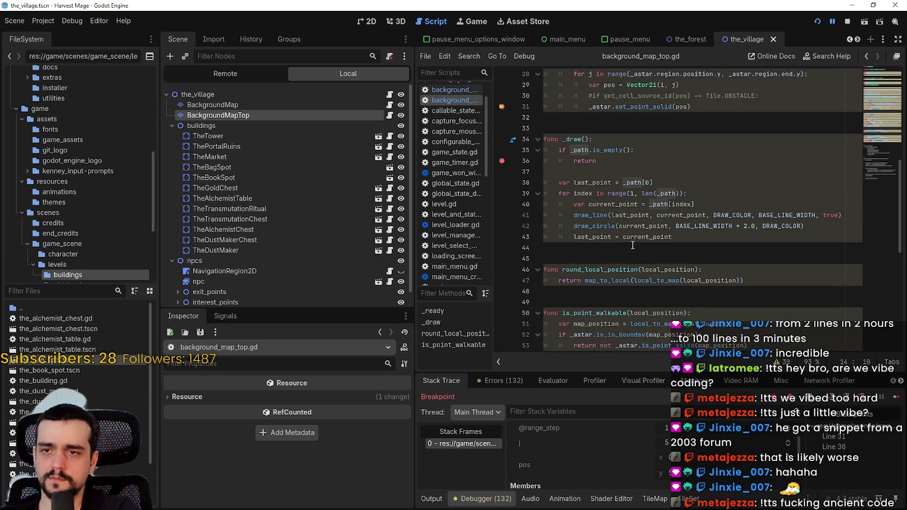
Review the script down to line 67, relaunch the game with F12, and switch to GitHub.
scroll(633, 245, down, 1)
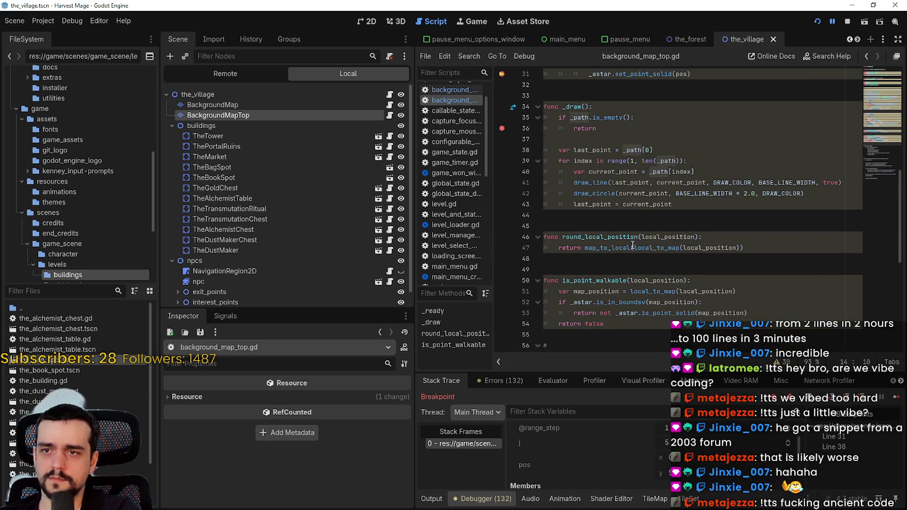
scroll(628, 231, down, 3)
scroll(686, 255, down, 2)
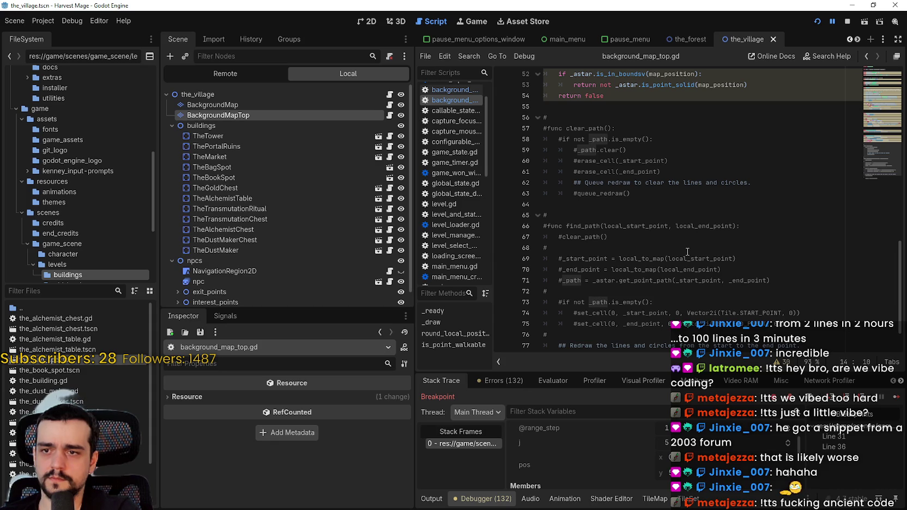
scroll(687, 252, down, 1)
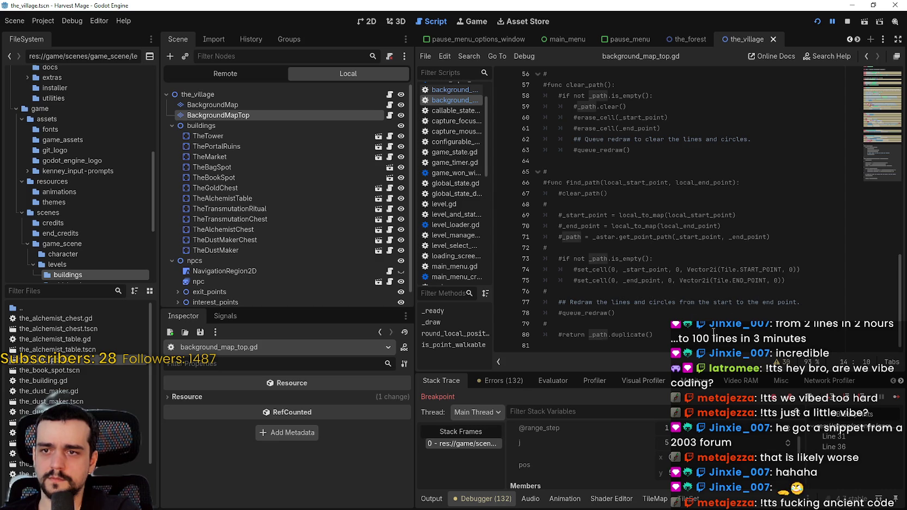
click(602, 193)
key(F12)
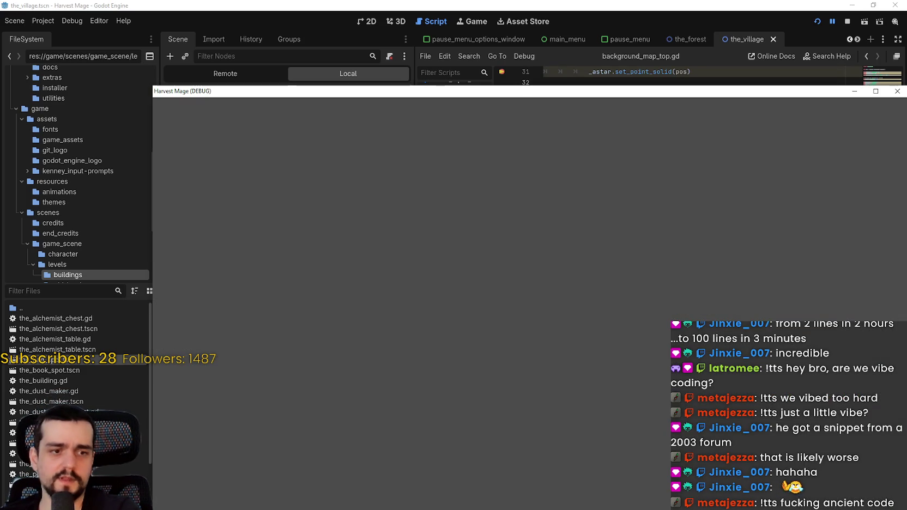
key(alt+Tab)
Read pathfind_astar.gd on GitHub and look up find_path's references.
scroll(357, 301, down, 3)
scroll(357, 302, down, 7)
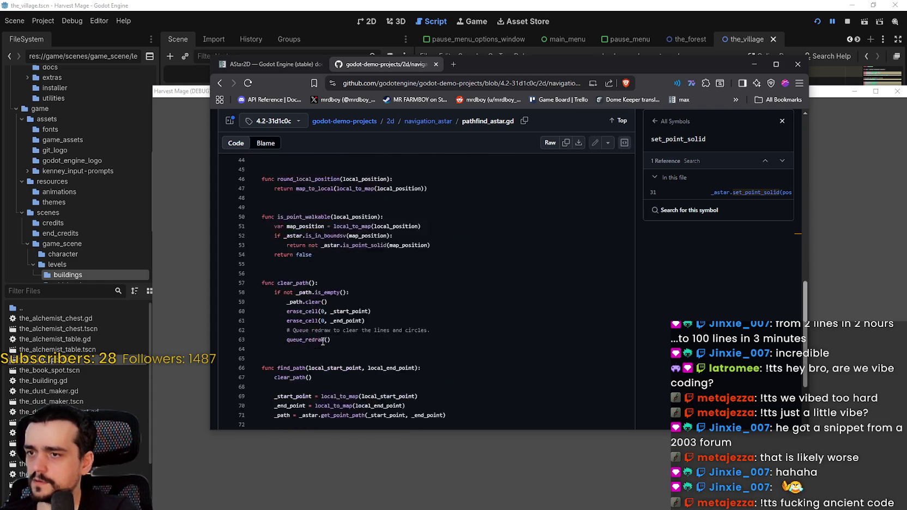
click(287, 265)
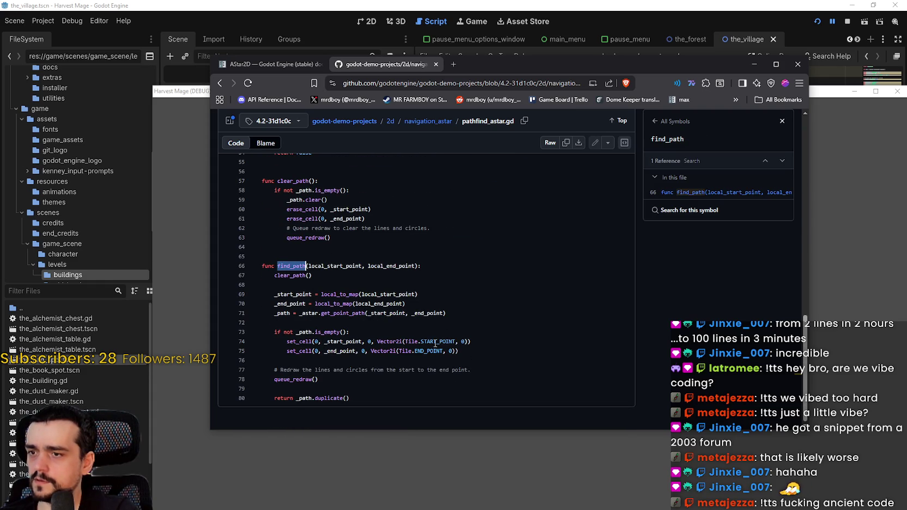
scroll(350, 319, up, 4)
scroll(350, 319, up, 8)
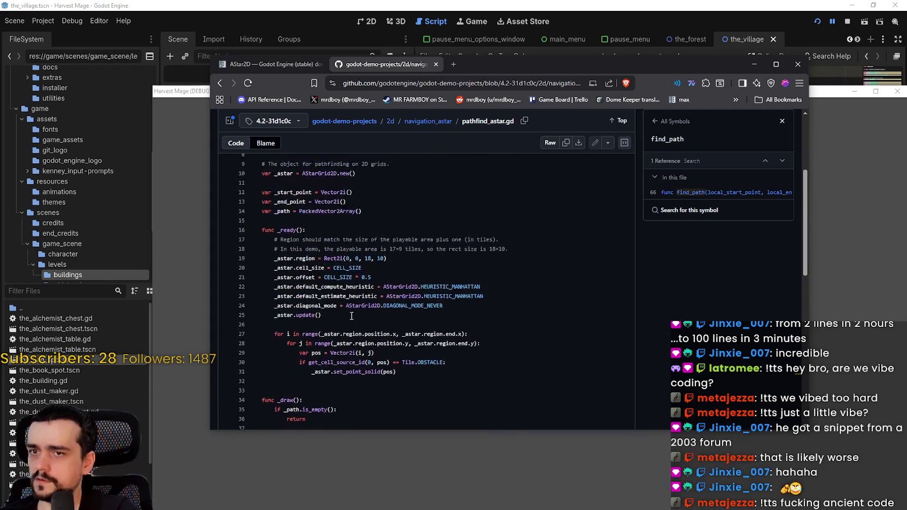
scroll(357, 314, down, 5)
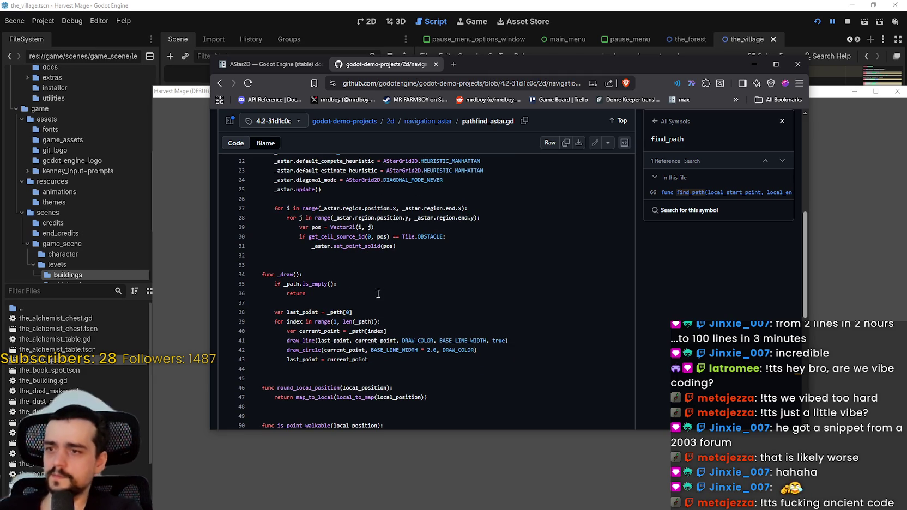
scroll(405, 364, down, 2)
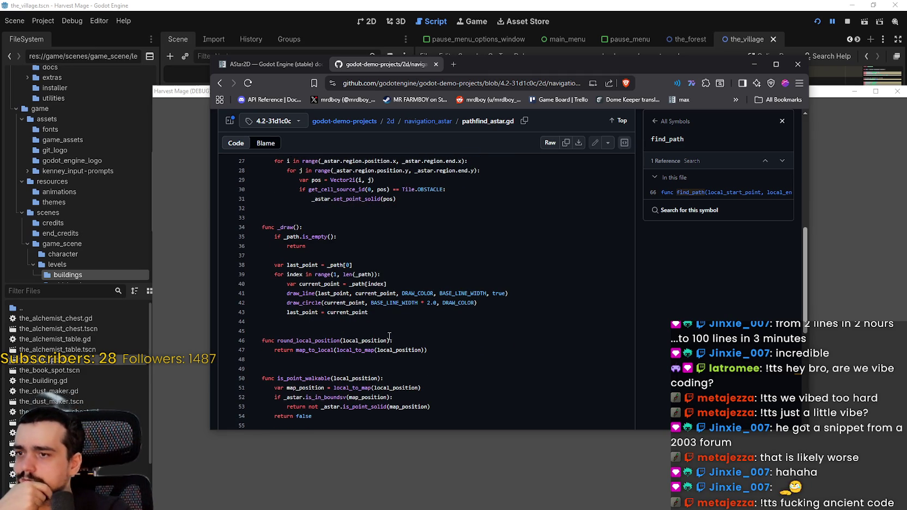
Look up references for draw_line and _path, then revisit find_path's definition.
click(301, 292)
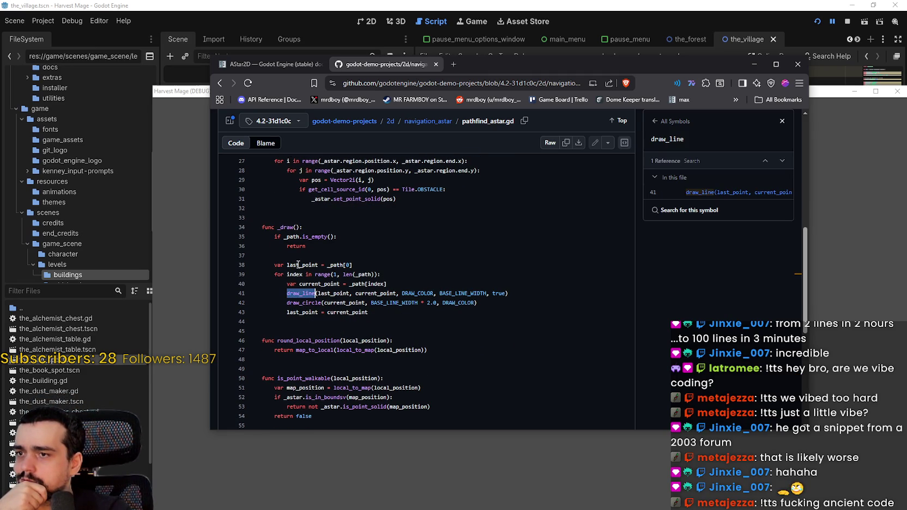
click(302, 238)
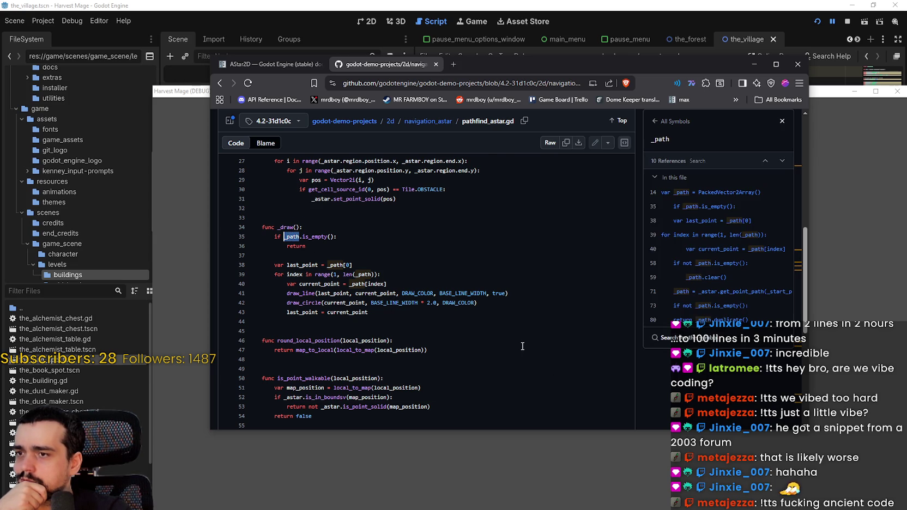
scroll(522, 346, down, 5)
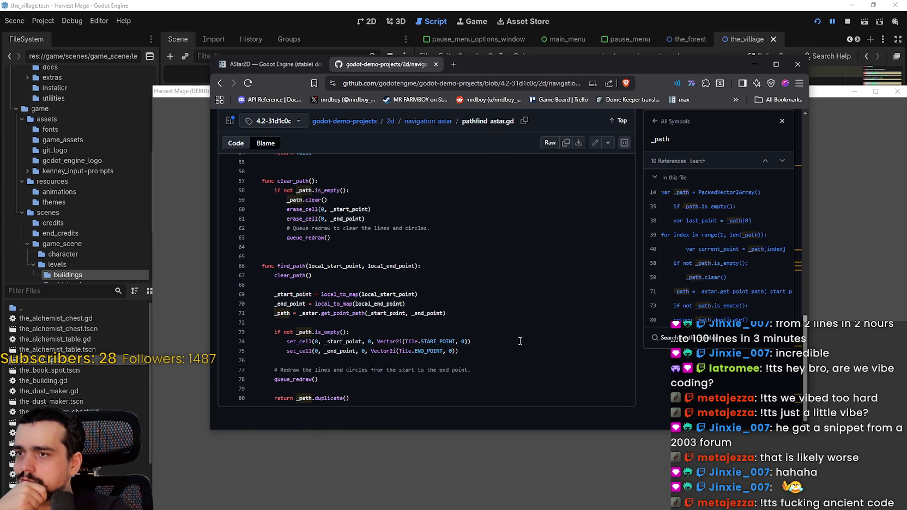
click(302, 270)
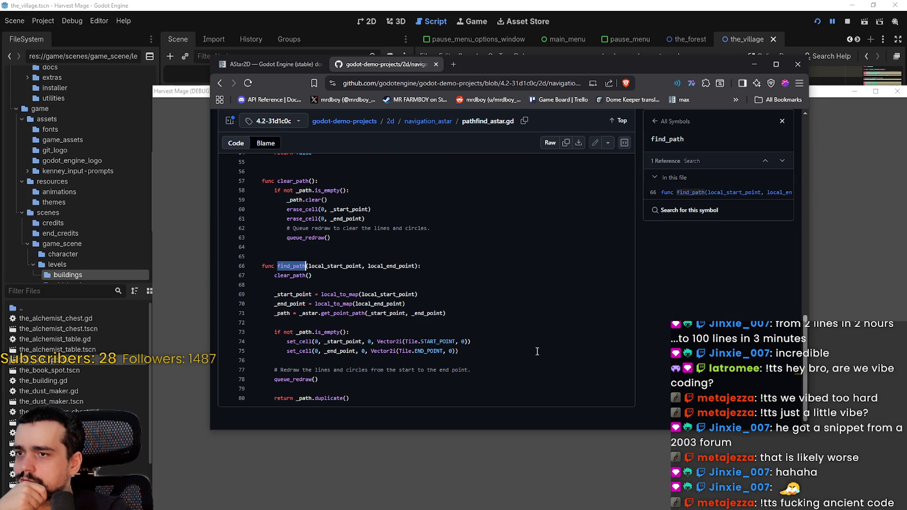
scroll(531, 343, up, 6)
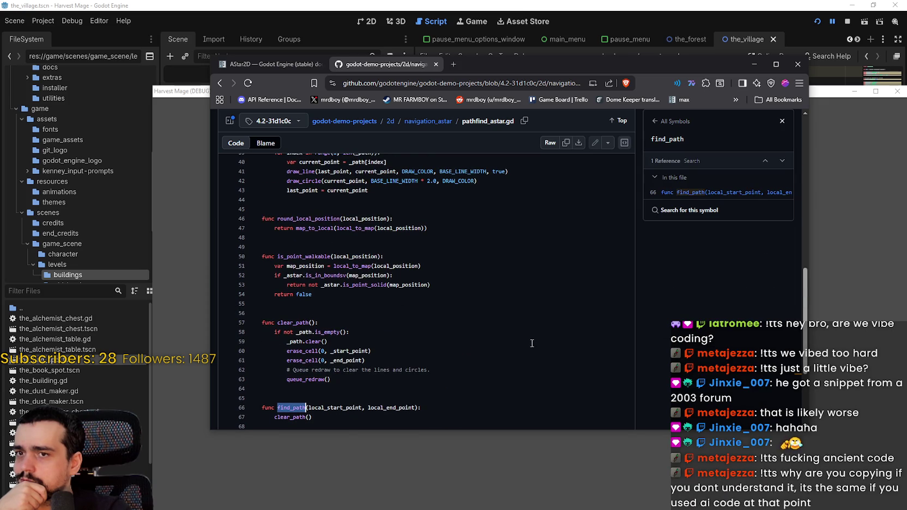
scroll(529, 340, up, 3)
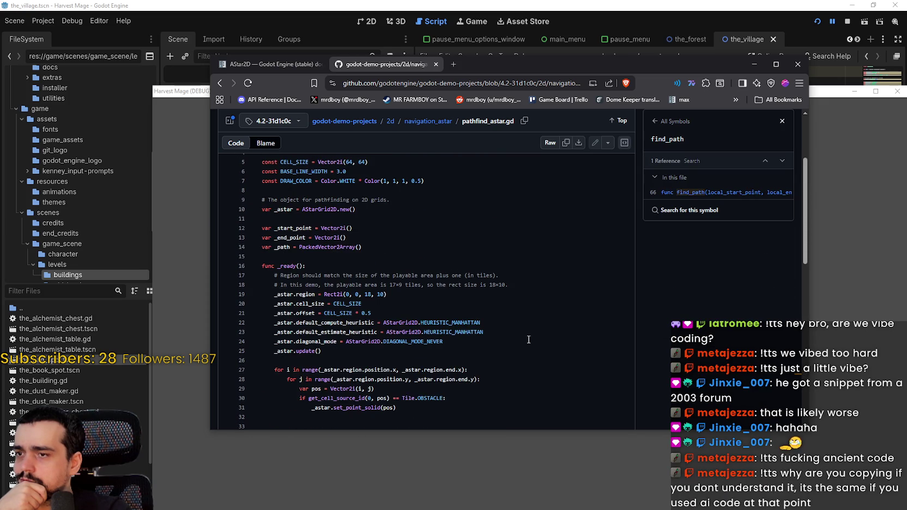
scroll(527, 338, up, 2)
scroll(401, 298, down, 8)
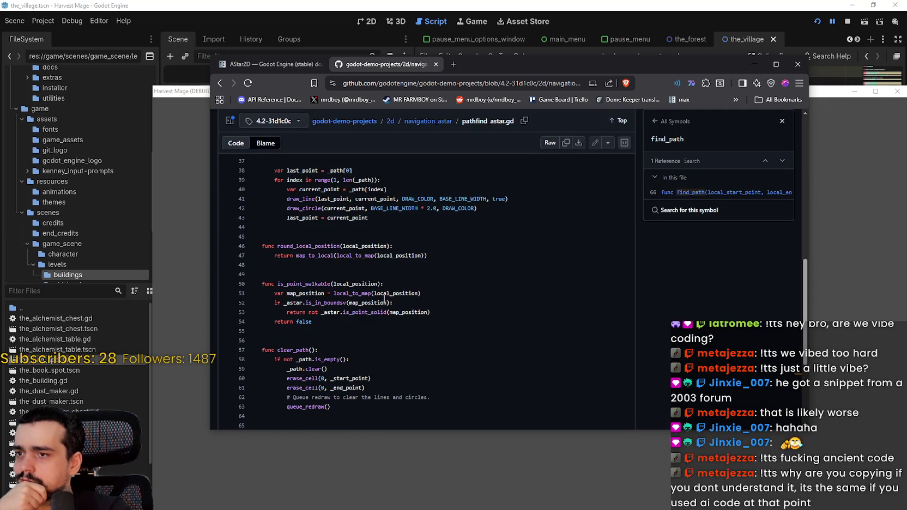
scroll(386, 298, up, 10)
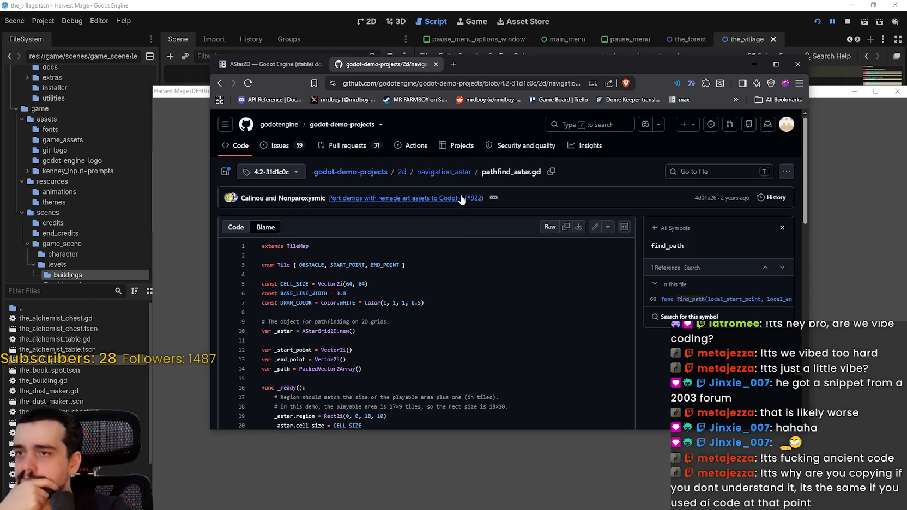
Open the navigation_astar demo folder, read its README, and return to Godot.
click(444, 172)
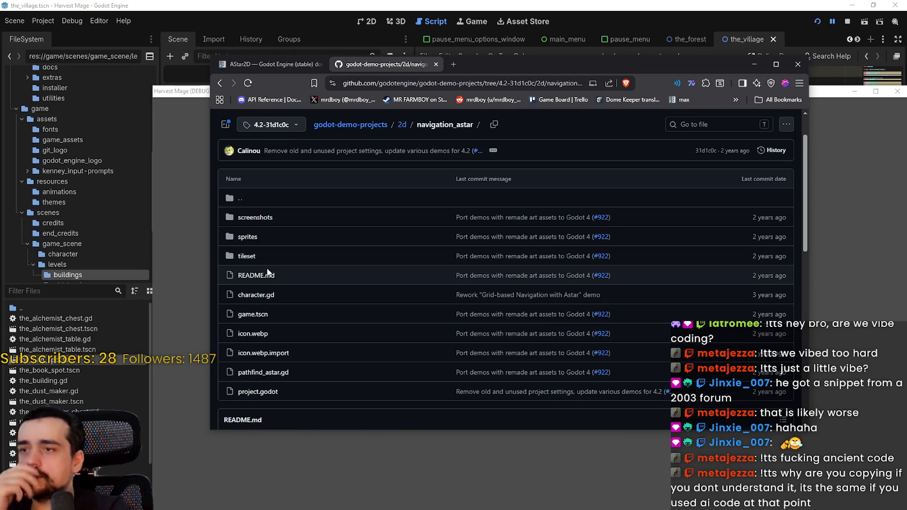
scroll(265, 327, up, 1)
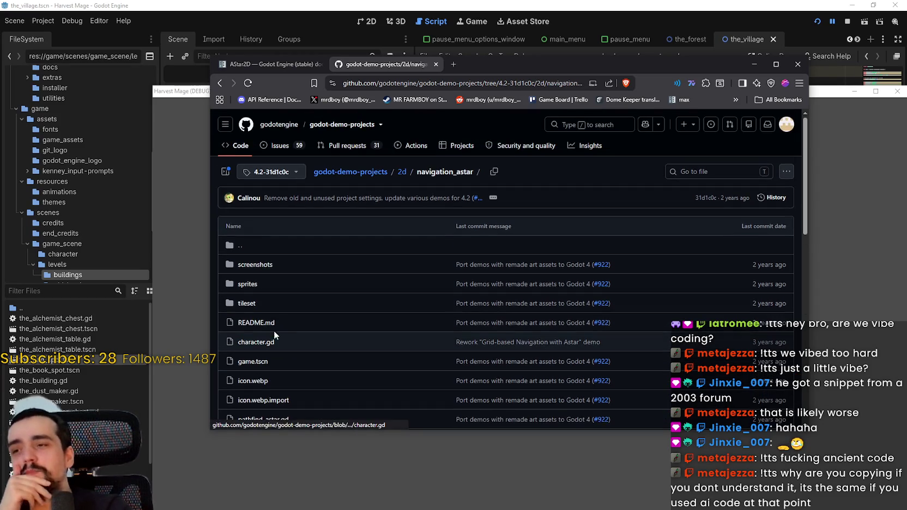
scroll(278, 332, down, 5)
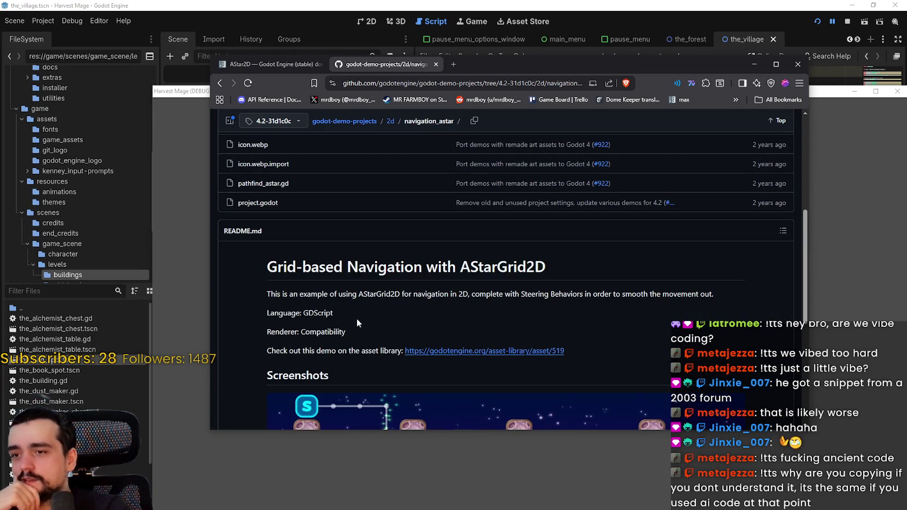
scroll(357, 324, down, 5)
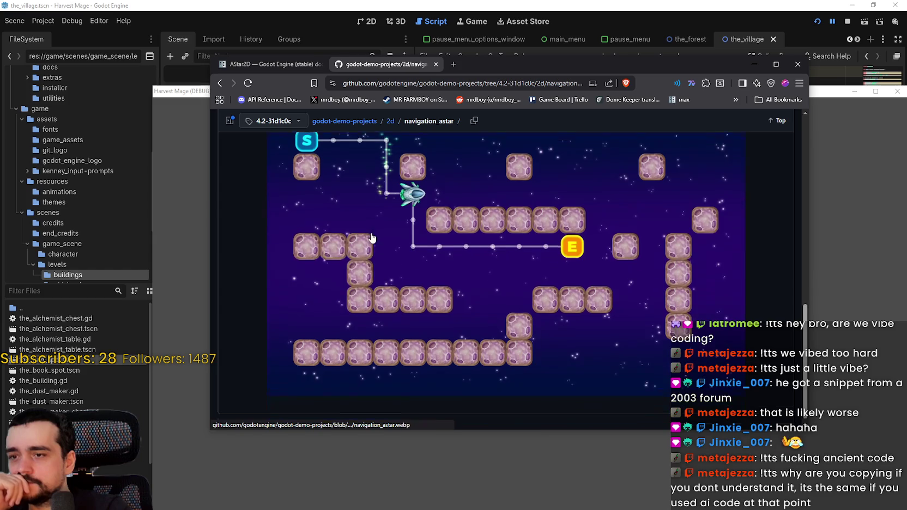
scroll(373, 237, up, 1)
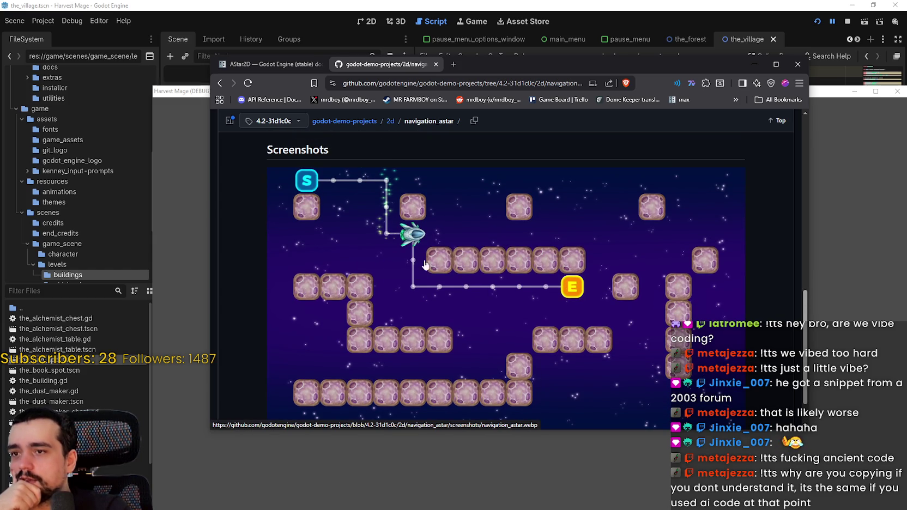
scroll(575, 298, down, 1)
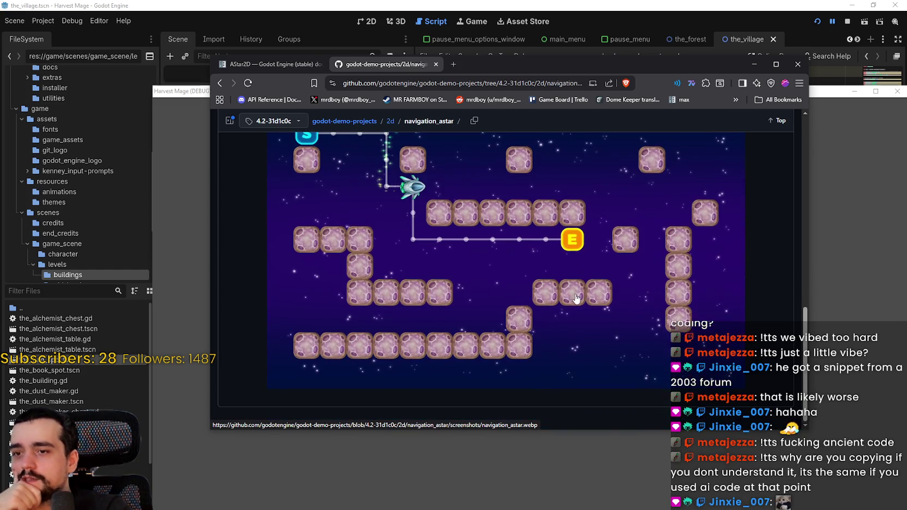
scroll(575, 299, up, 4)
key(alt+Tab)
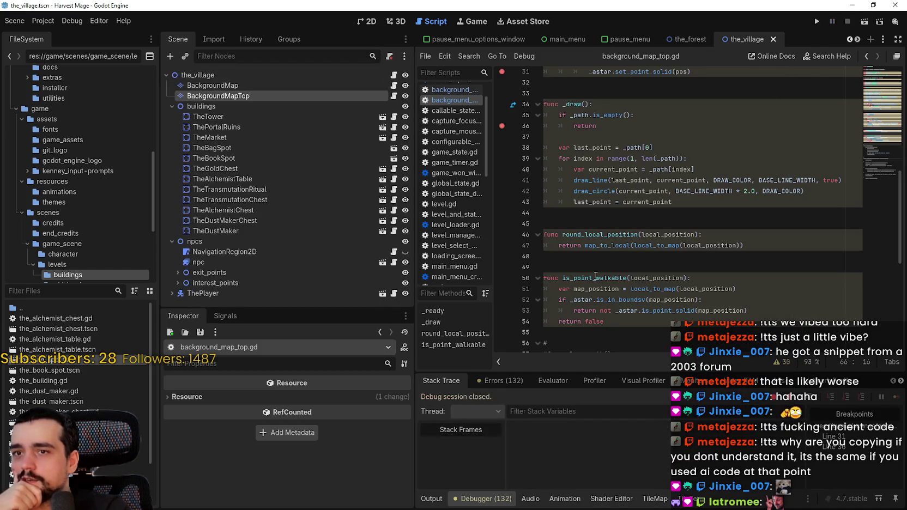
Remove the breakpoint on line 36.
scroll(596, 276, up, 4)
click(502, 269)
click(648, 214)
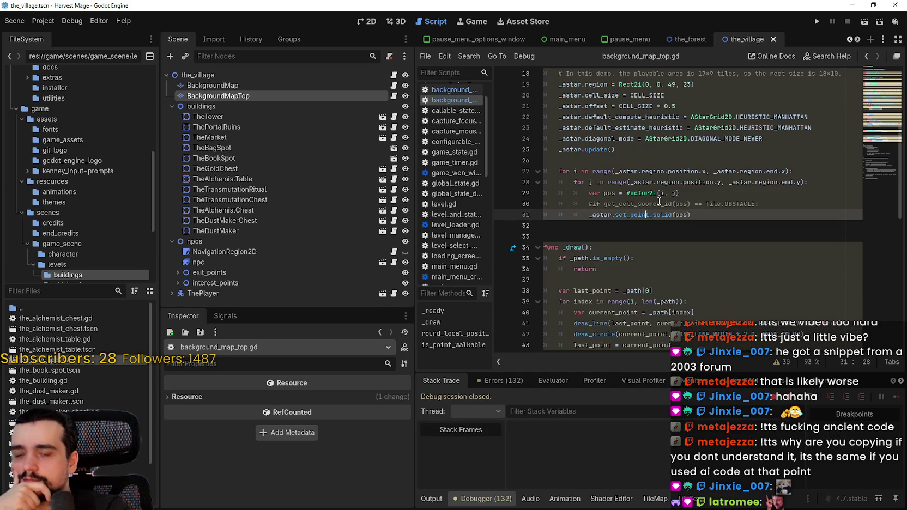
click(664, 192)
click(698, 218)
Examine the _draw function's draw_line call and its last_point and current_point arguments.
scroll(703, 229, down, 2)
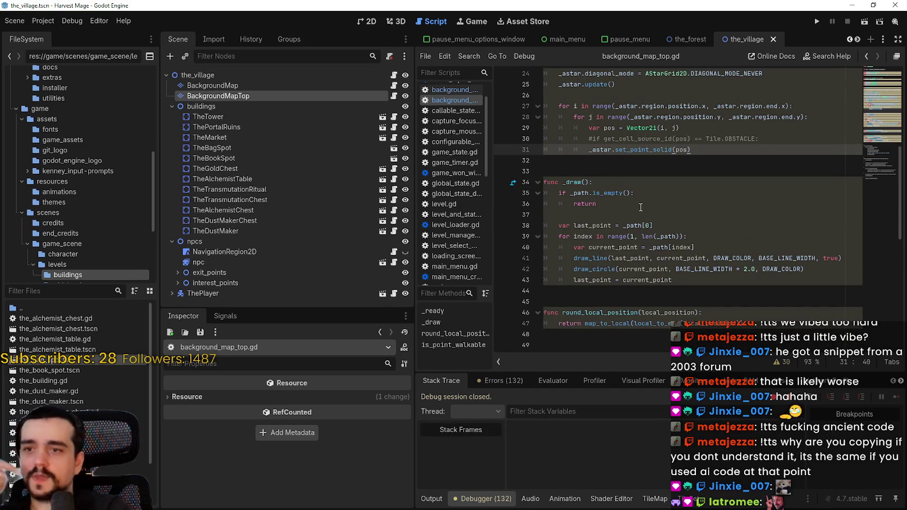
double_click(571, 182)
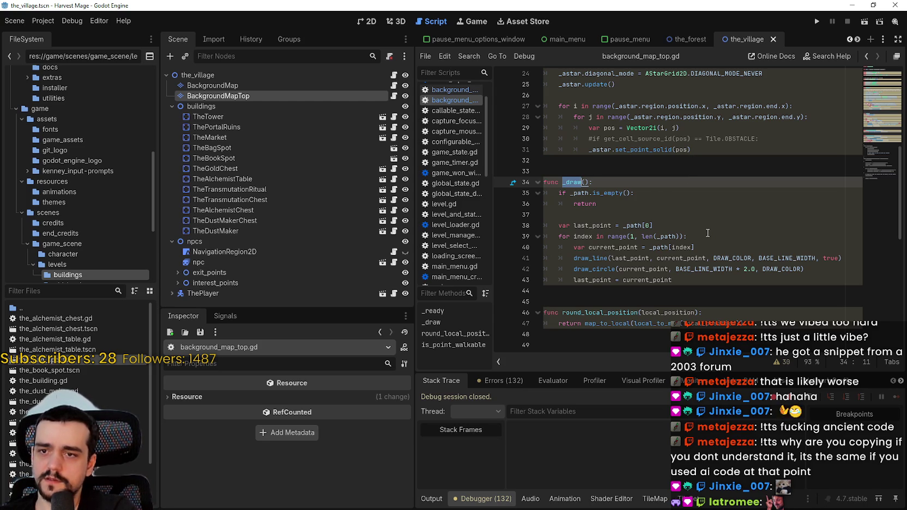
double_click(629, 258)
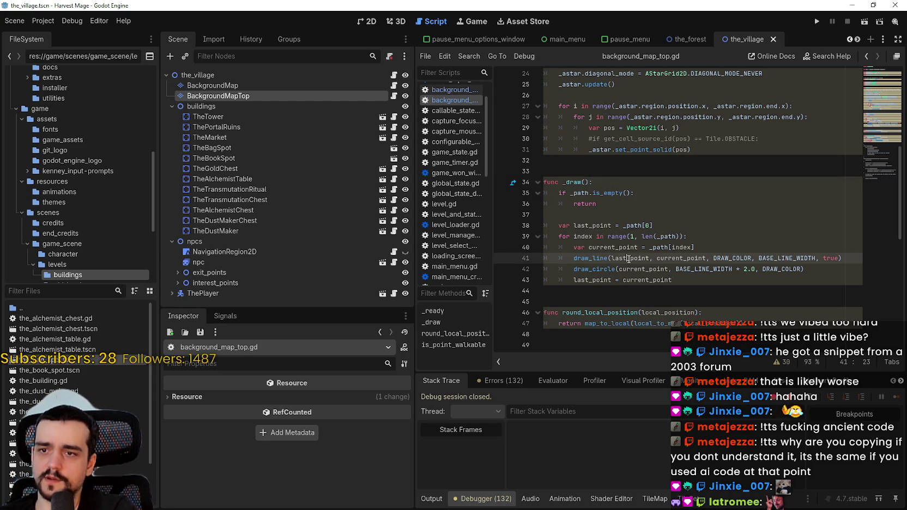
drag(630, 258, 828, 259)
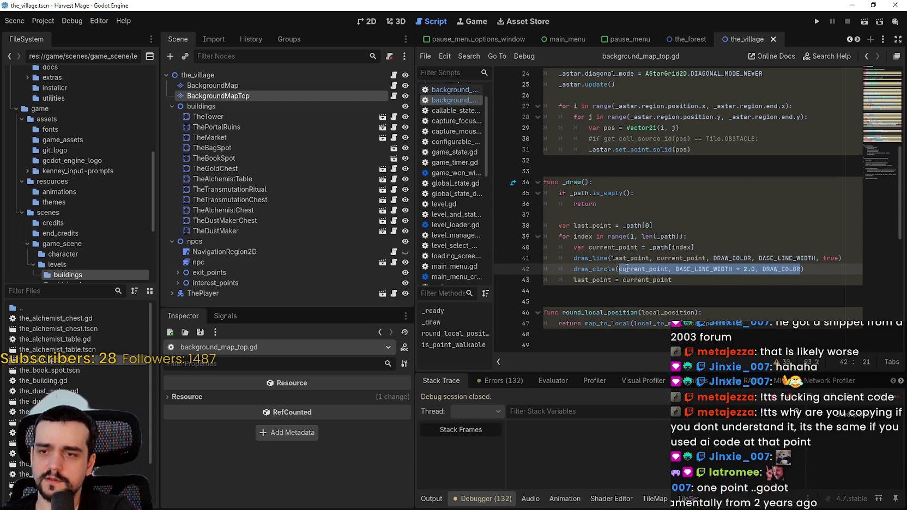
click(685, 280)
double_click(685, 280)
click(706, 282)
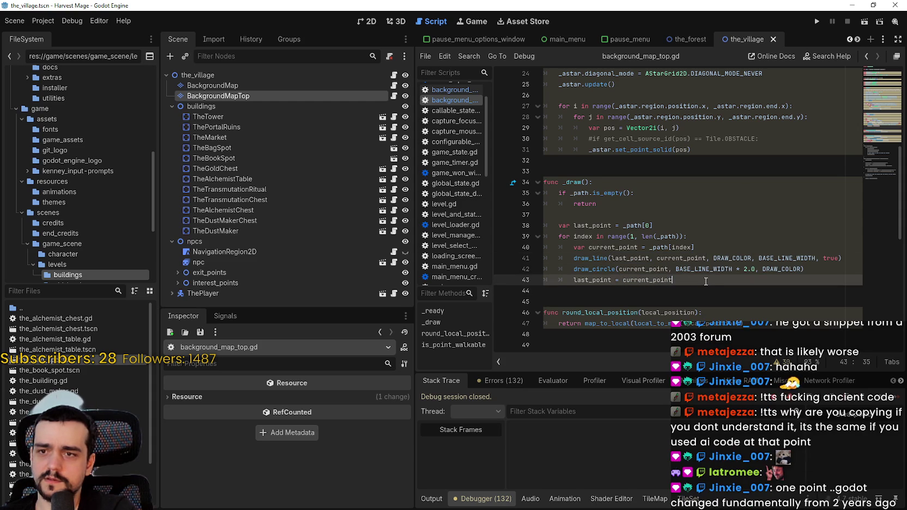
double_click(589, 260)
double_click(592, 270)
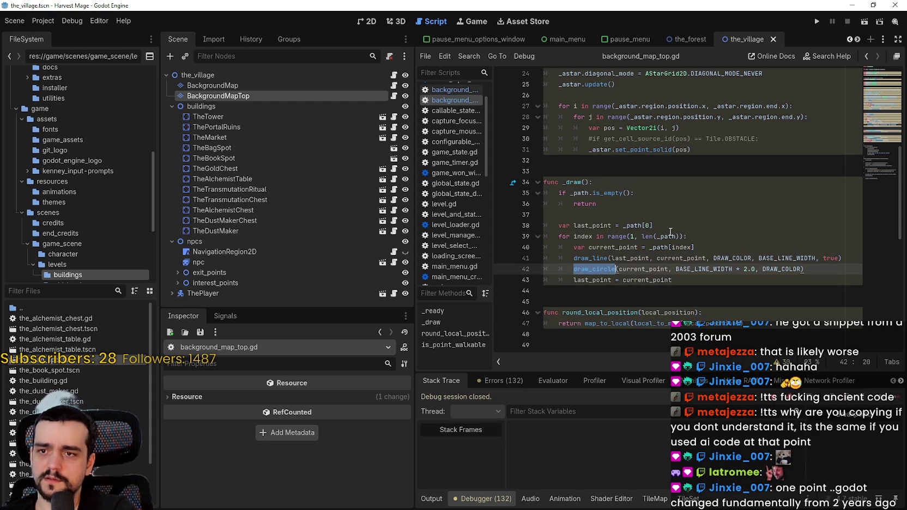
Browse the draw_line and draw_circle calls on lines 41 and 42.
scroll(626, 208, down, 2)
double_click(579, 182)
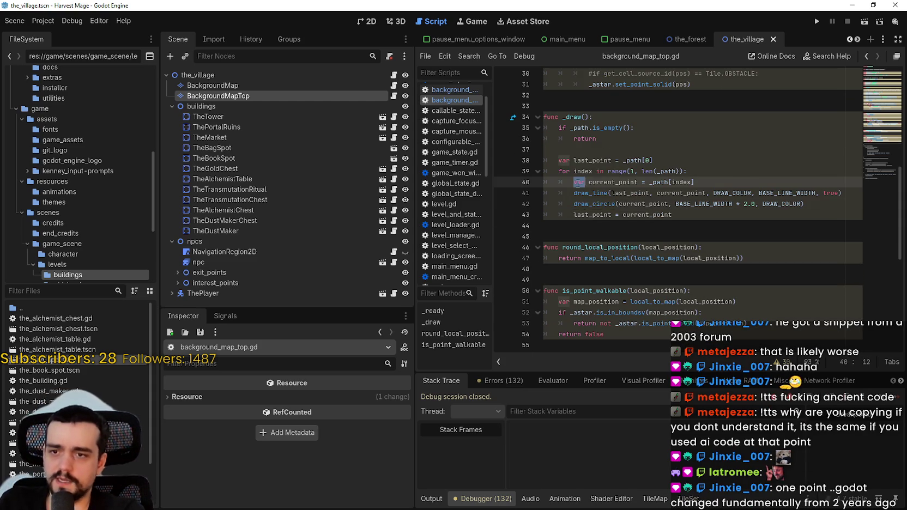
scroll(601, 194, down, 1)
double_click(589, 160)
scroll(603, 180, down, 5)
scroll(600, 172, up, 4)
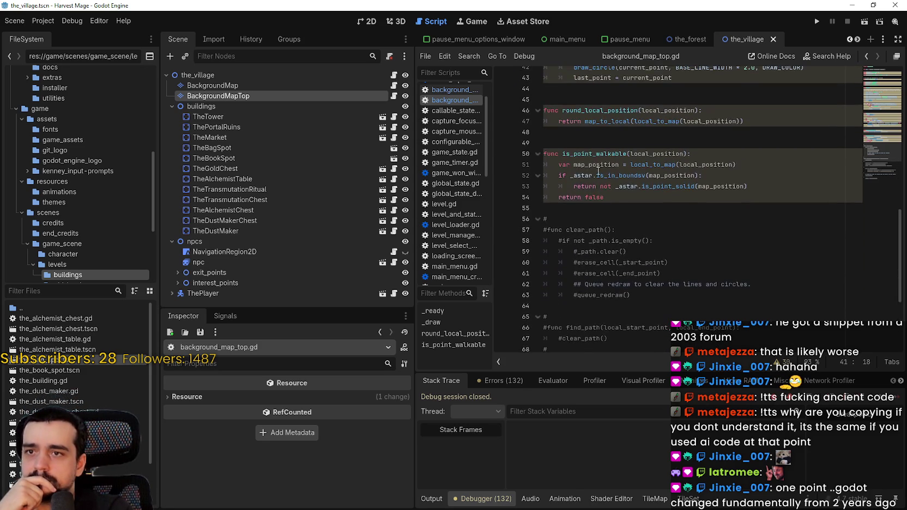
scroll(597, 165, up, 2)
click(599, 177)
mouse_move(588, 166)
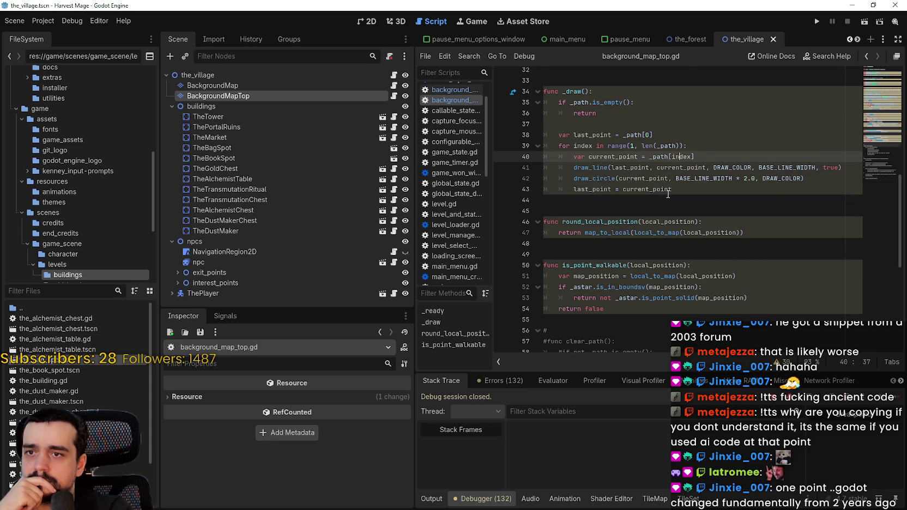
Copy the full draw_line call from line 41 and paste it onto empty line 32 in the grid loop.
scroll(591, 199, up, 1)
double_click(591, 200)
drag(591, 199, 847, 202)
scroll(666, 171, up, 2)
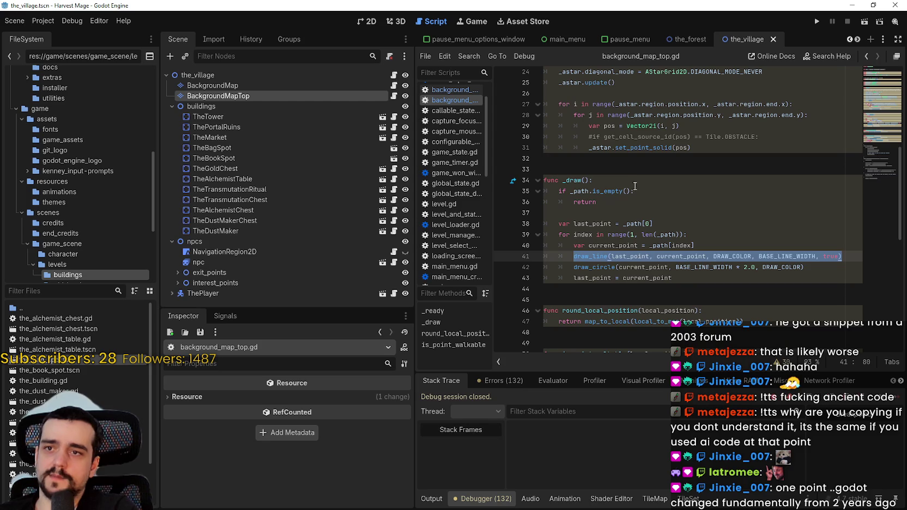
click(628, 158)
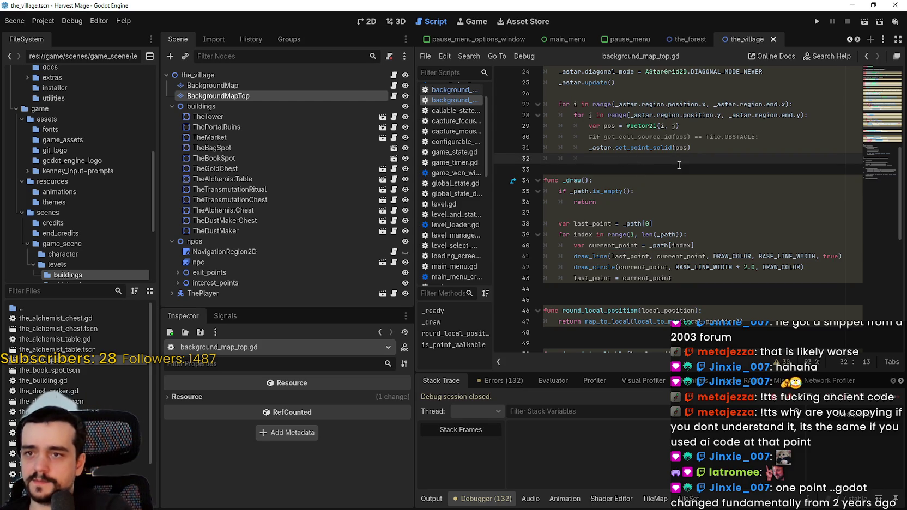
text(draw_line(last_point, current_point, DRAW_COLOR, BASE_LINE_WIDTH, true))
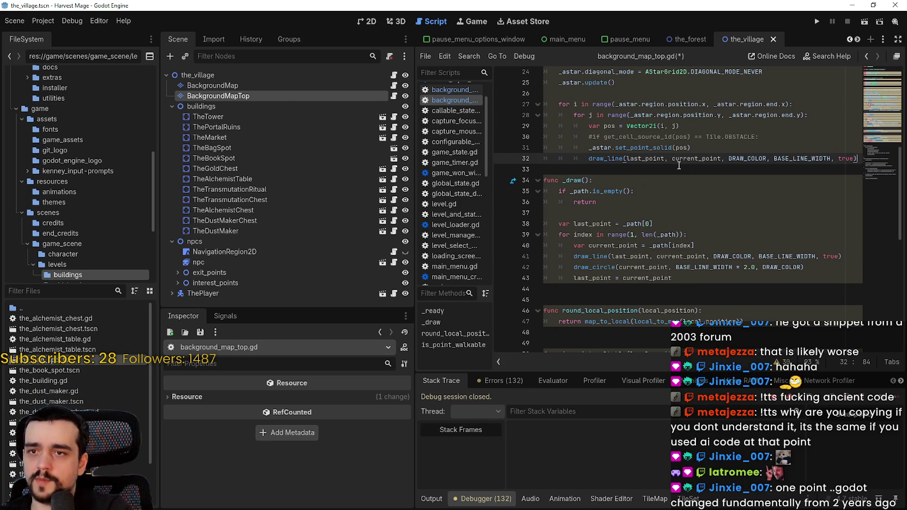
Change the pasted draw_line's first two arguments from last_point and current_point to pos.x and pos.y.
double_click(656, 159)
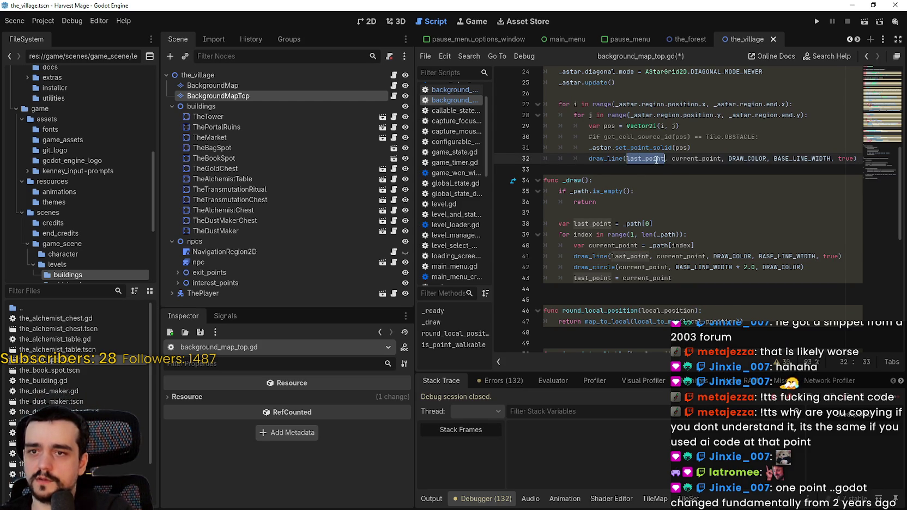
double_click(685, 148)
key(ctrl+c)
double_click(657, 162)
key(ctrl+v)
text(.x)
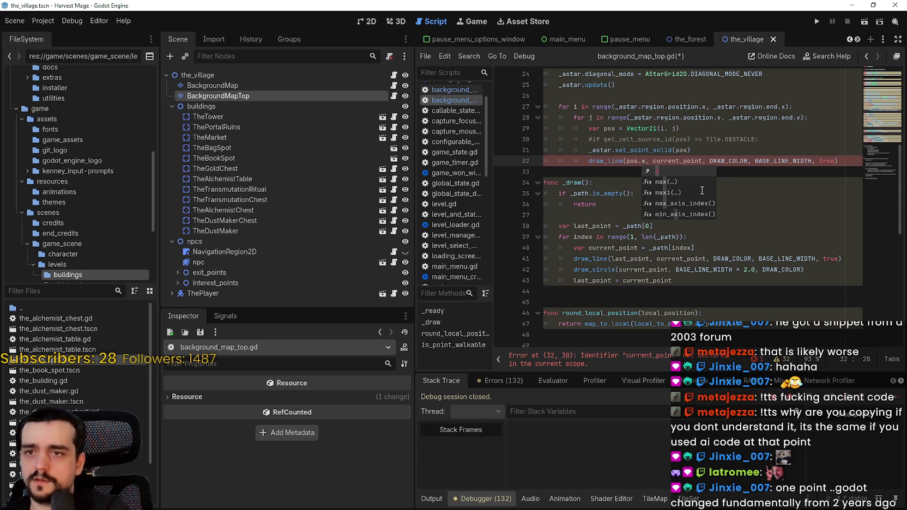
double_click(701, 161)
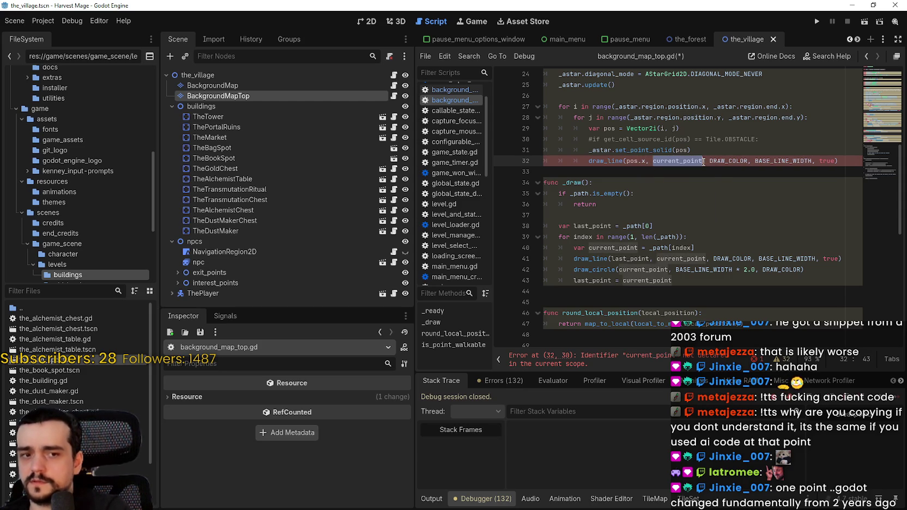
text(pox)
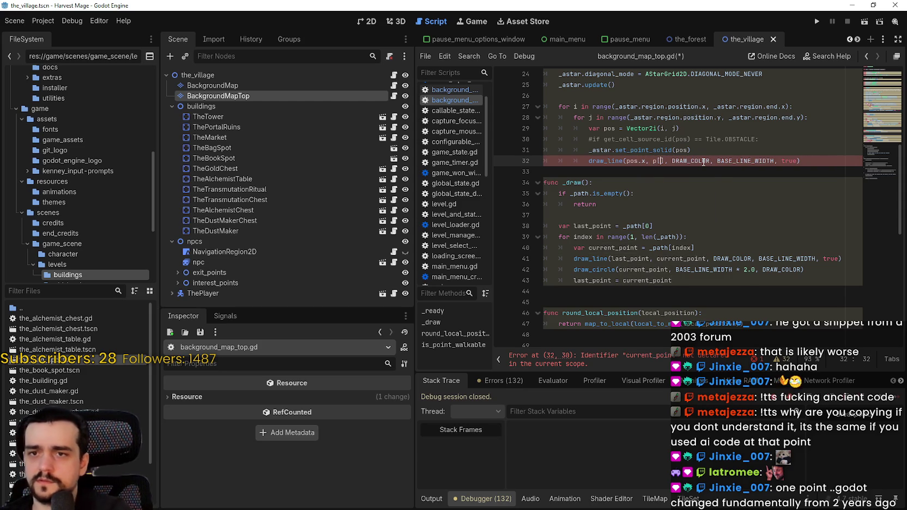
key(BackSpace)
text(s.y)
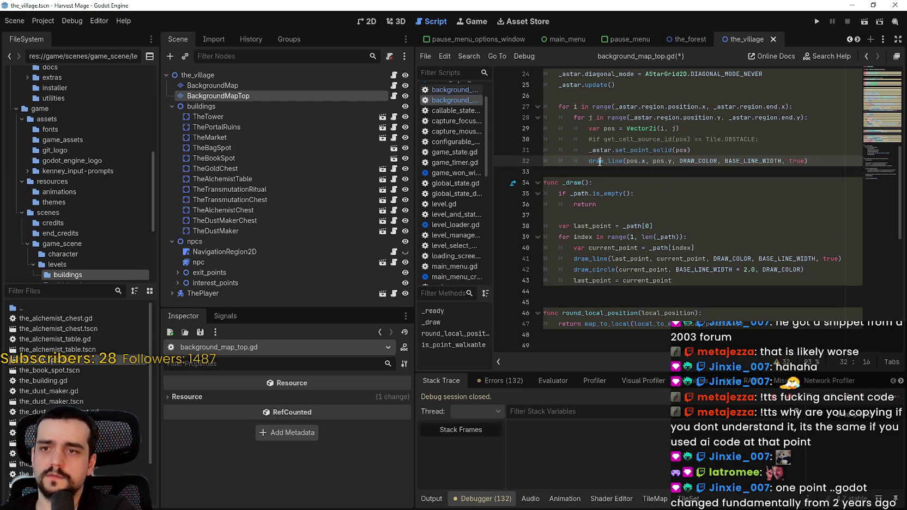
Save, run the game past the title screen into the draw_line type error, and stop it.
key(Down)
key(ctrl+s)
click(816, 23)
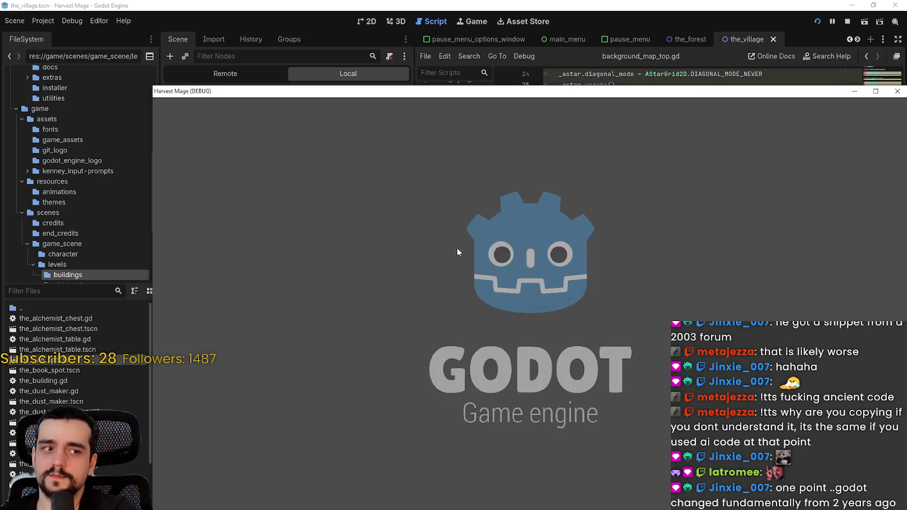
key(Return)
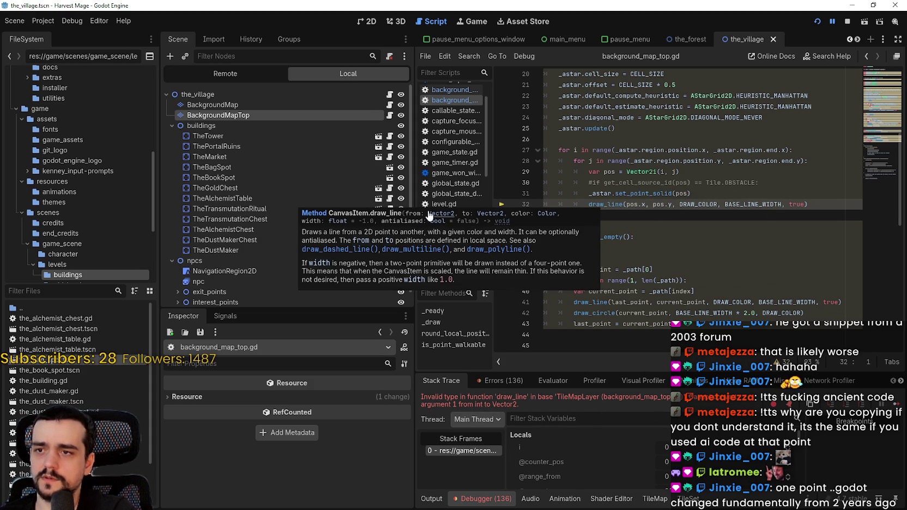
click(708, 193)
click(848, 22)
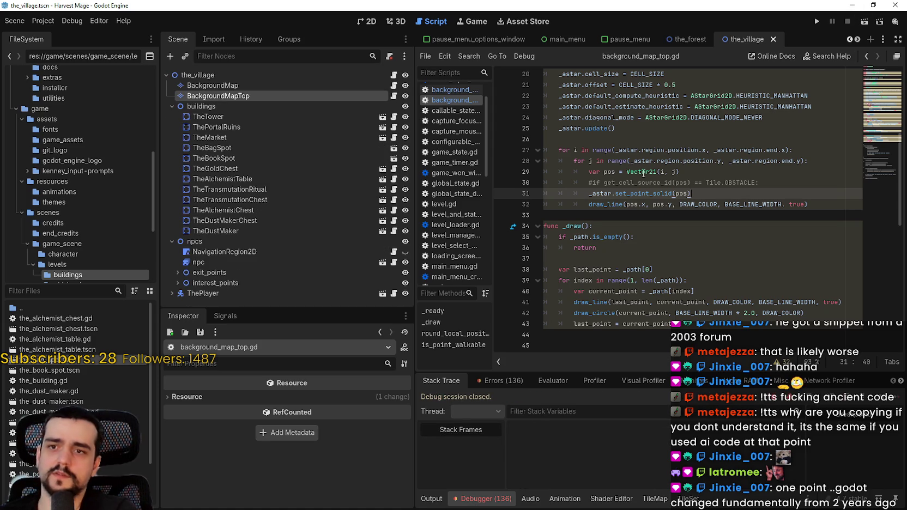
click(658, 224)
click(591, 214)
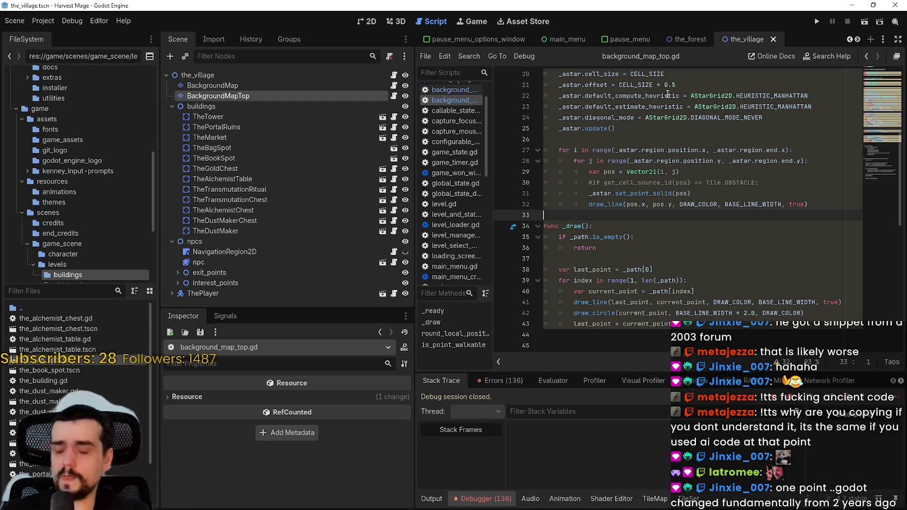
click(708, 189)
key(Return)
drag(588, 215, 858, 212)
key(ctrl+x)
double_click(585, 238)
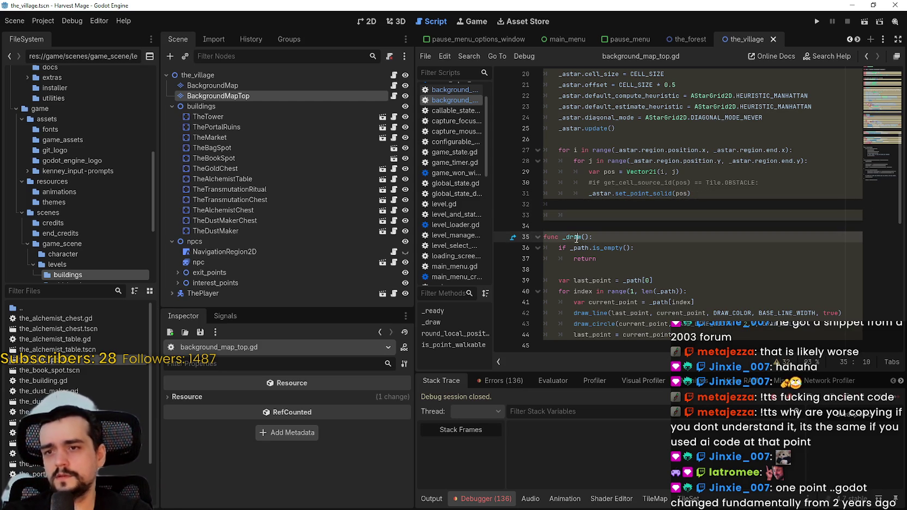
scroll(588, 229, down, 3)
click(599, 215)
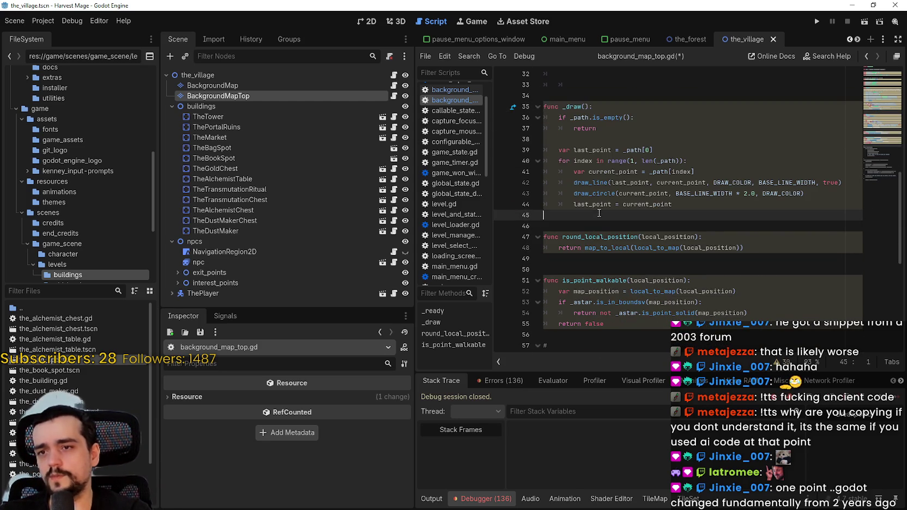
scroll(594, 140, up, 3)
double_click(579, 213)
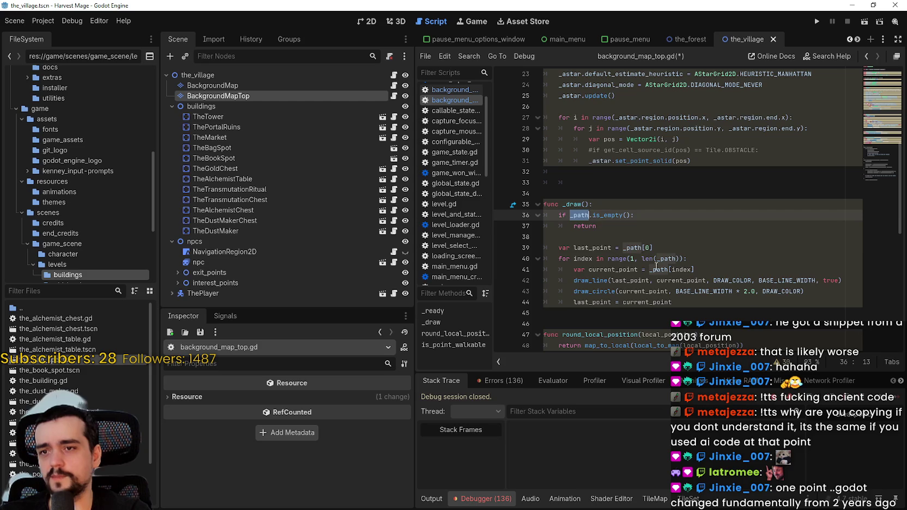
scroll(645, 196, up, 1)
double_click(570, 127)
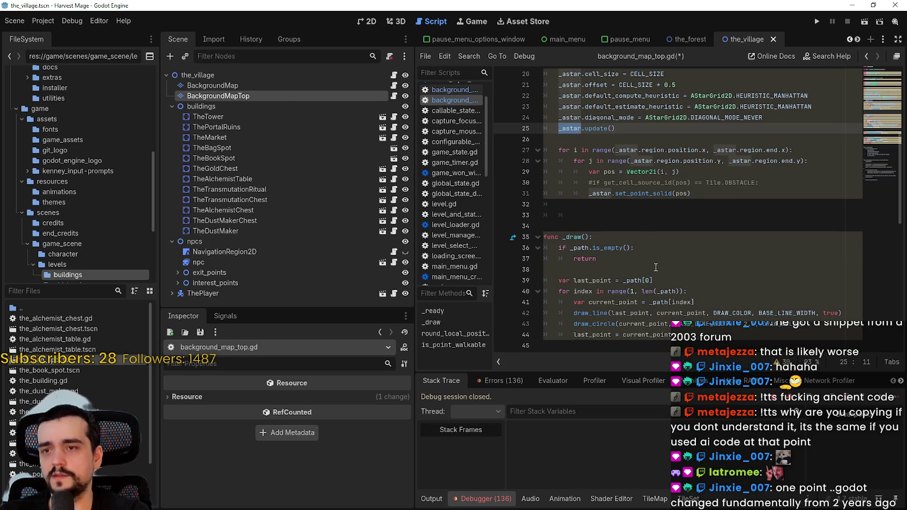
double_click(583, 248)
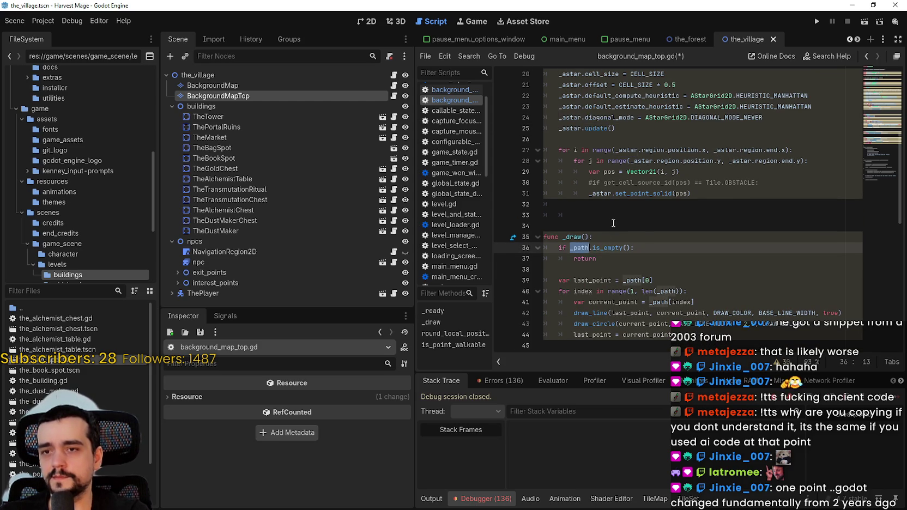
scroll(615, 226, up, 5)
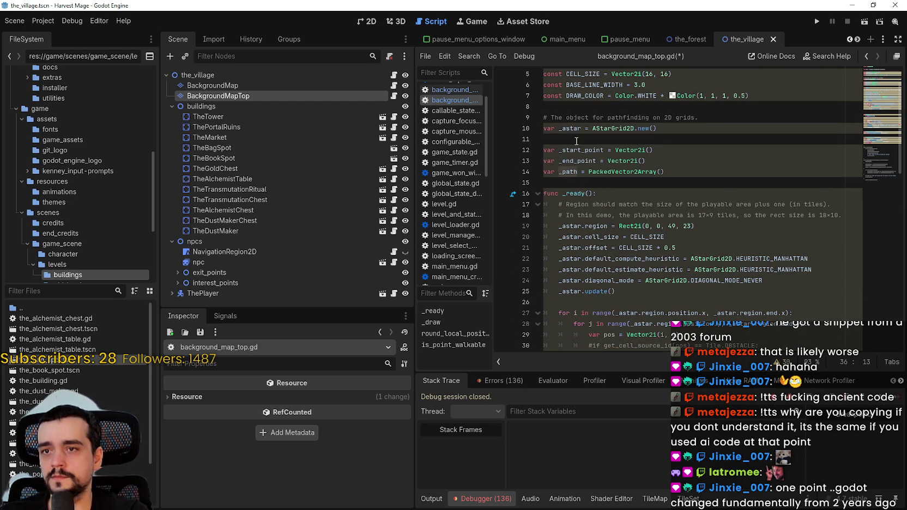
scroll(566, 212, up, 1)
double_click(569, 205)
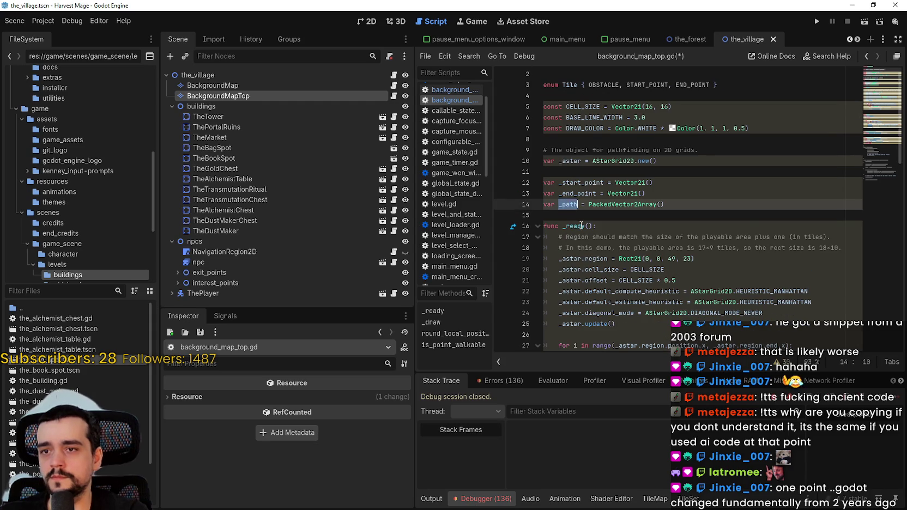
scroll(600, 297, down, 2)
scroll(599, 297, down, 6)
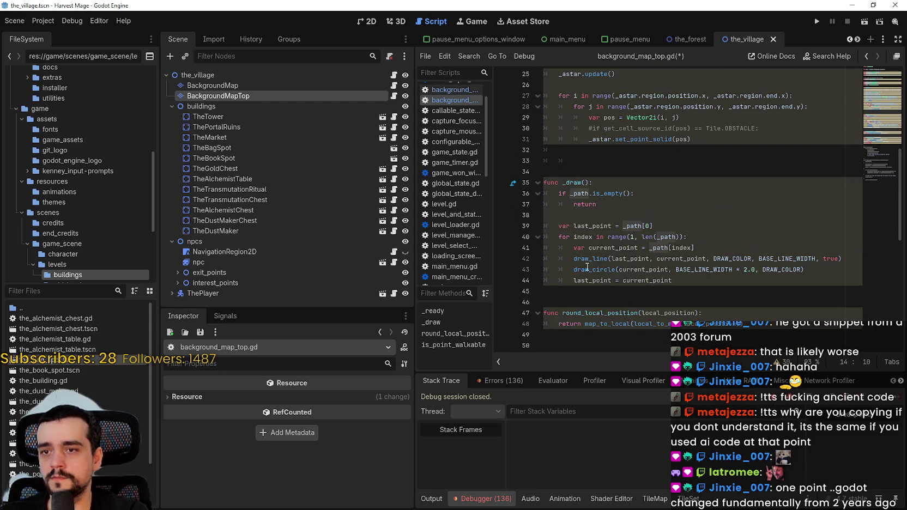
double_click(658, 247)
scroll(670, 264, down, 8)
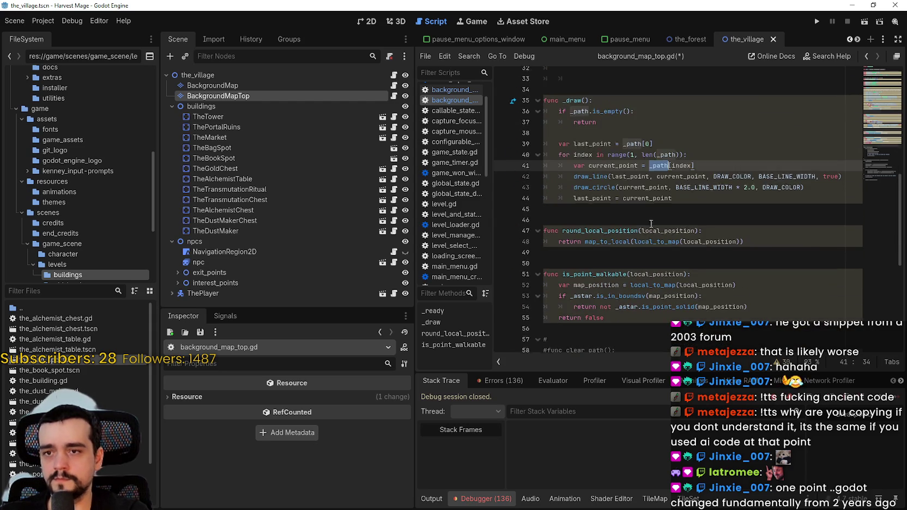
scroll(643, 257, down, 3)
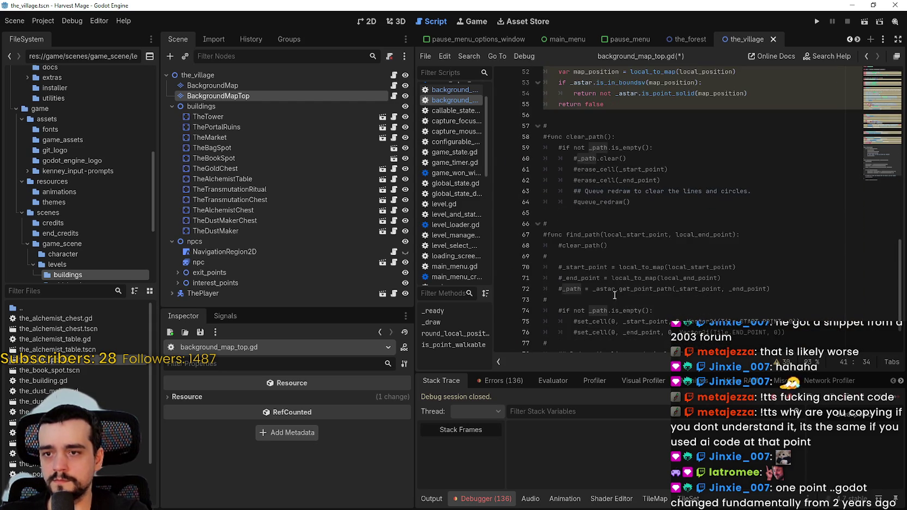
double_click(579, 239)
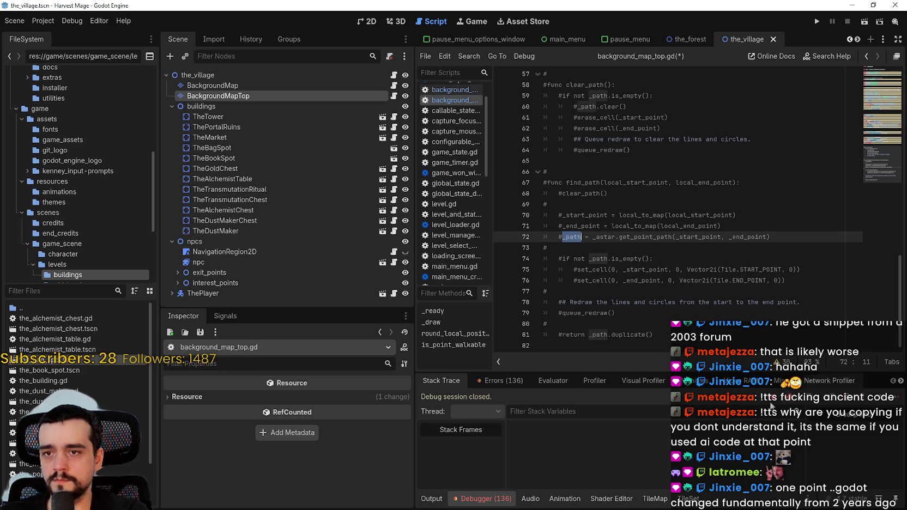
double_click(654, 238)
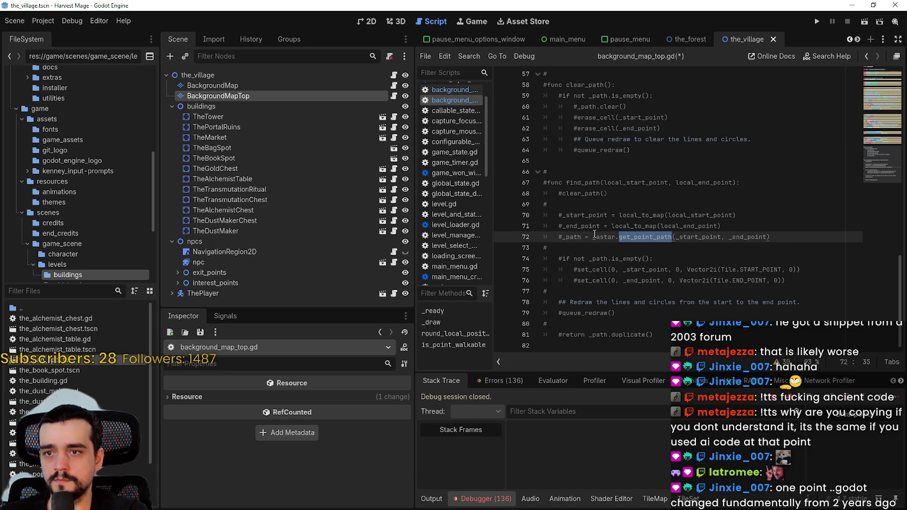
click(589, 226)
scroll(577, 239, up, 5)
scroll(605, 230, down, 5)
double_click(626, 237)
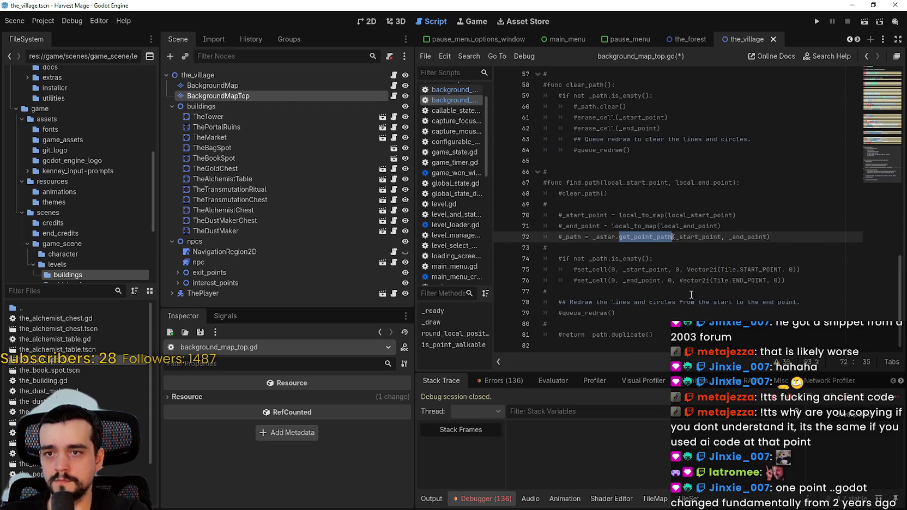
scroll(679, 274, up, 9)
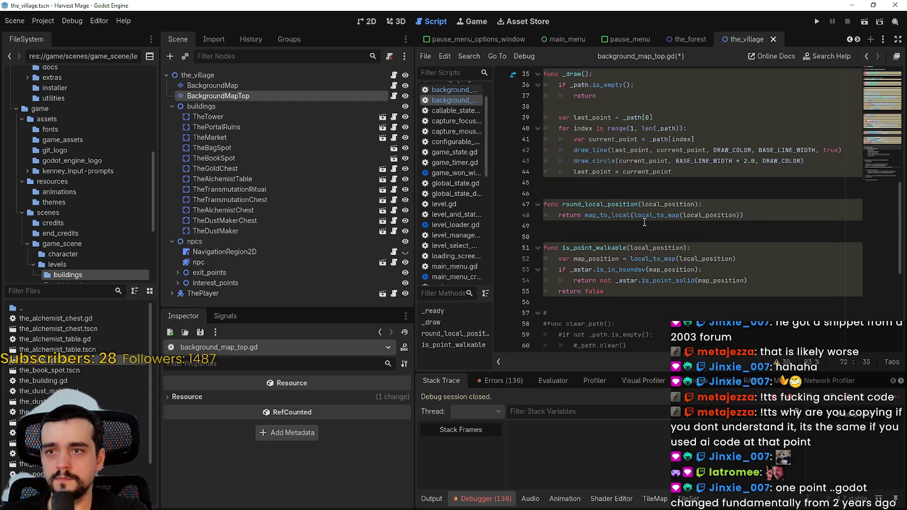
click(712, 167)
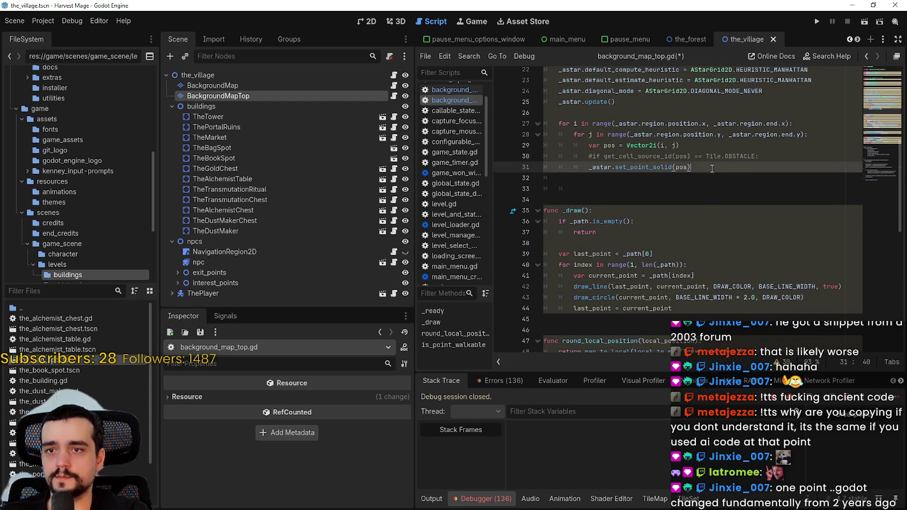
Start a print(_astar. line after the grid loop and browse the suggested _astar members.
key(Return)
text(print)
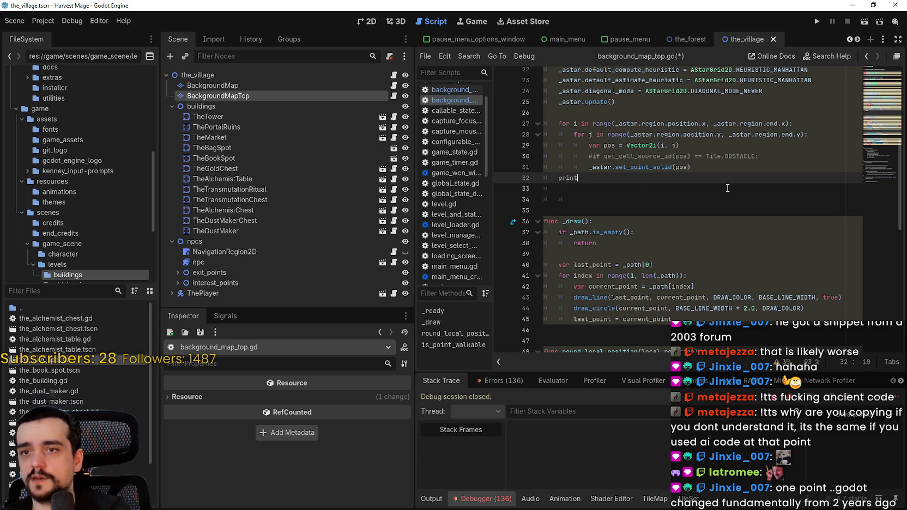
text((a)
text(_s)
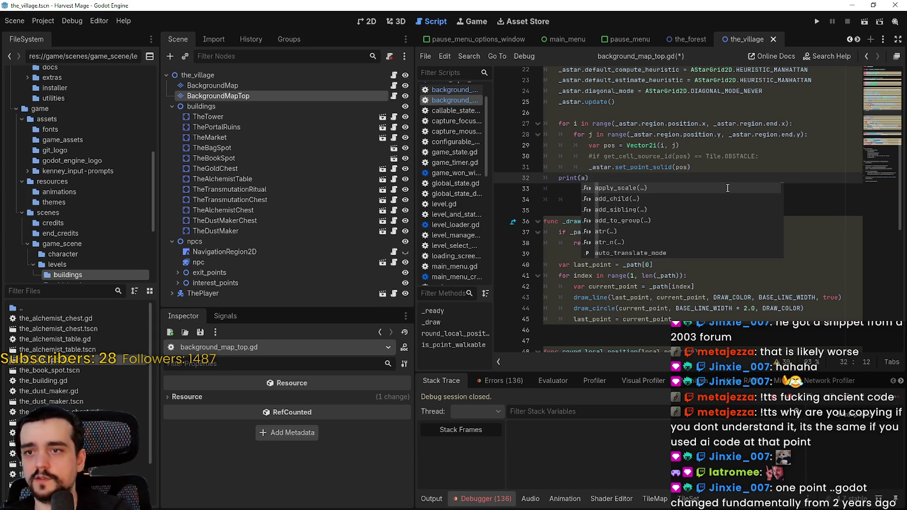
key(Left)
key(Left)
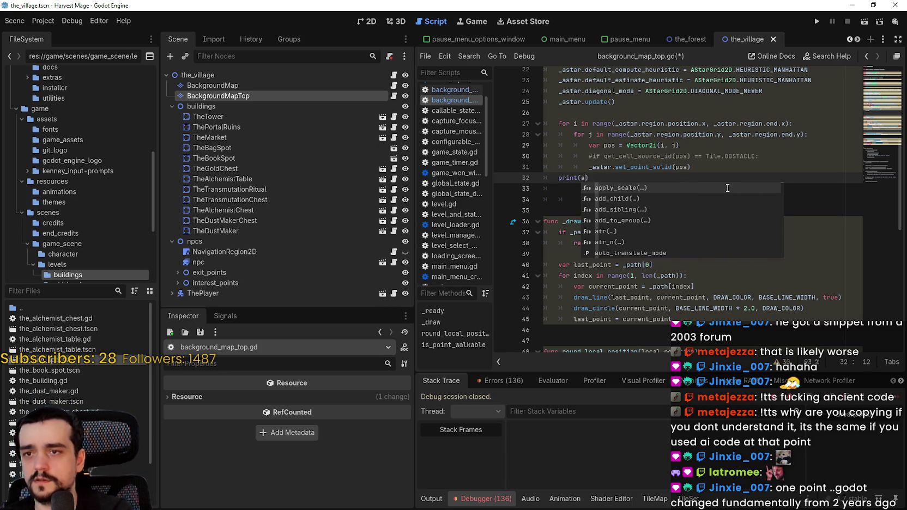
key(BackSpace)
key(Right)
key(Right)
text(star.)
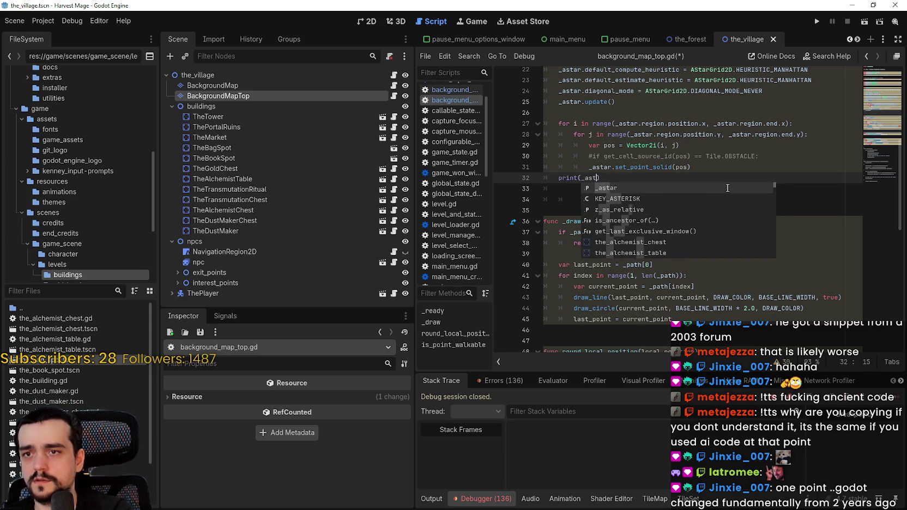
key(Down)
key(Down)
key(Down)
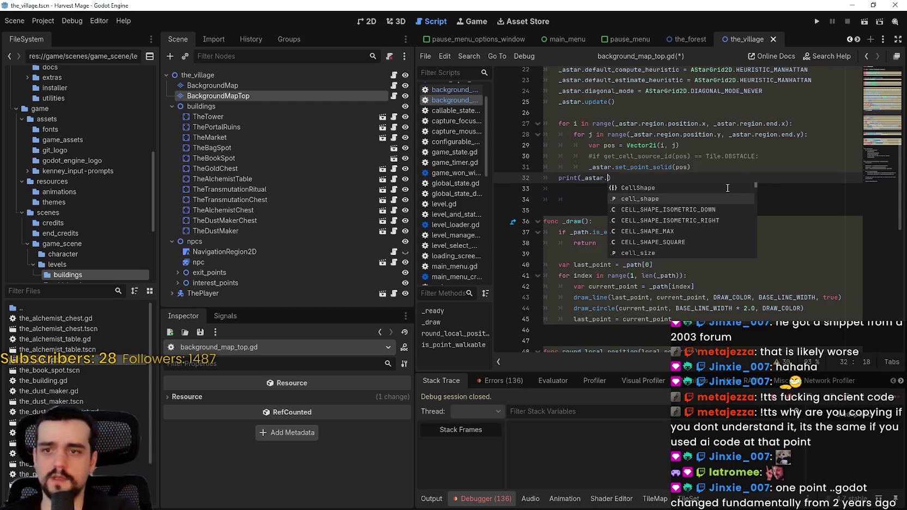
key(Down)
key(Down)
key(Down)
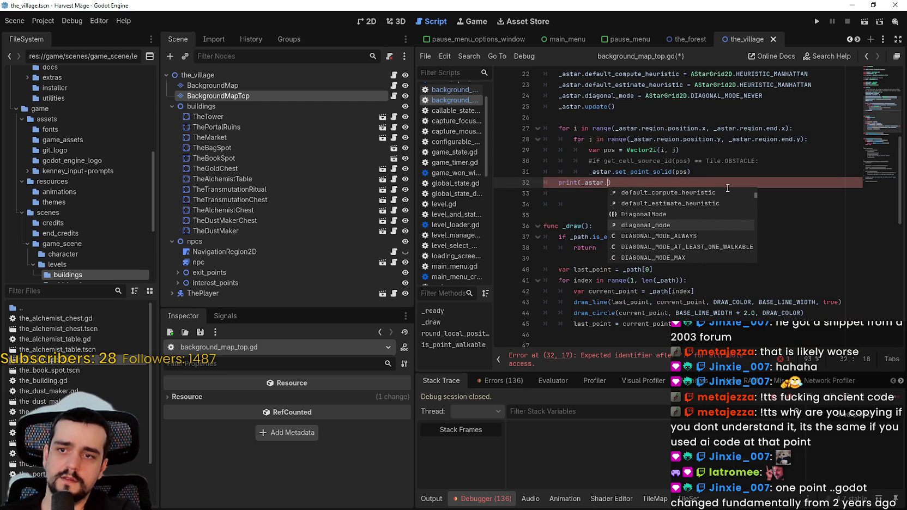
Inspect the set_point_solid call on line 31, then fix a stray character in the print line.
click(631, 173)
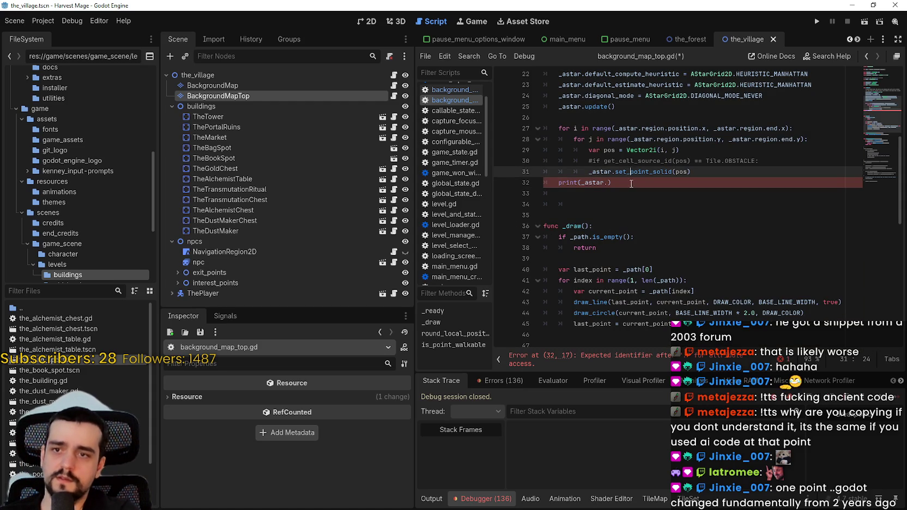
mouse_move(630, 171)
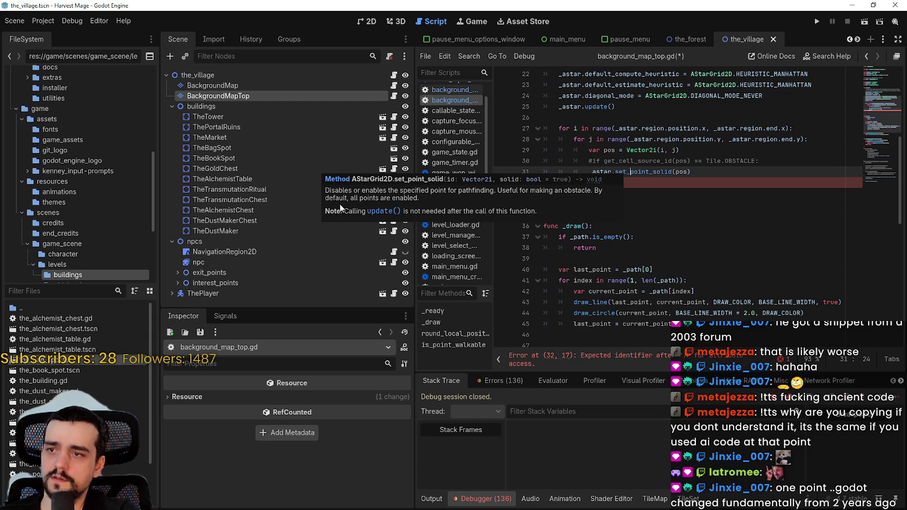
click(607, 183)
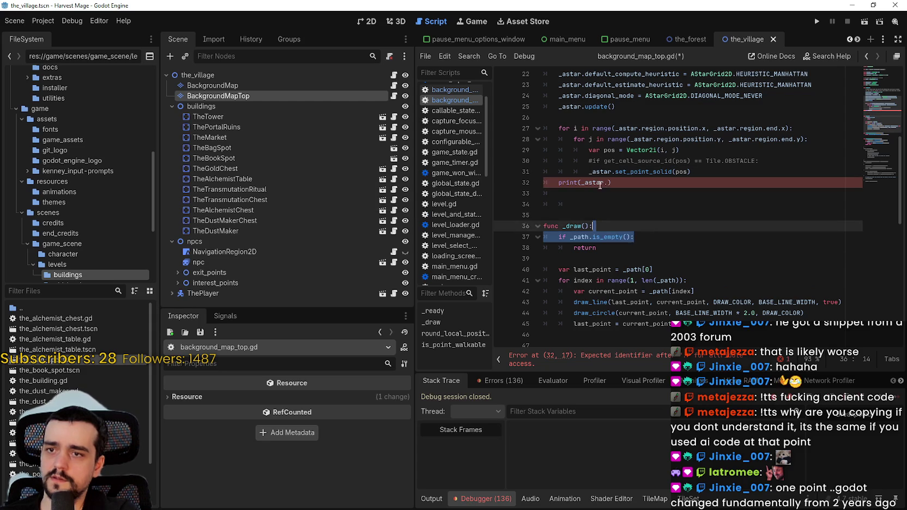
key(Left)
key(Left)
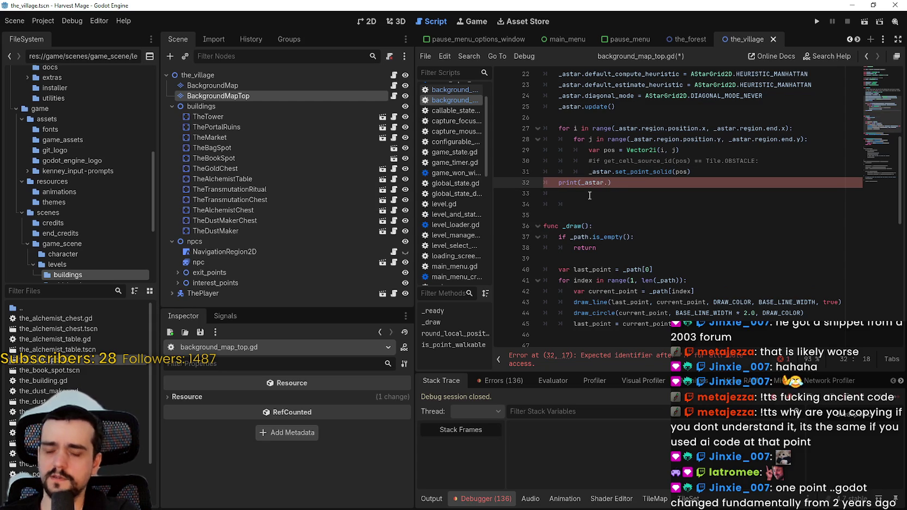
text(s)
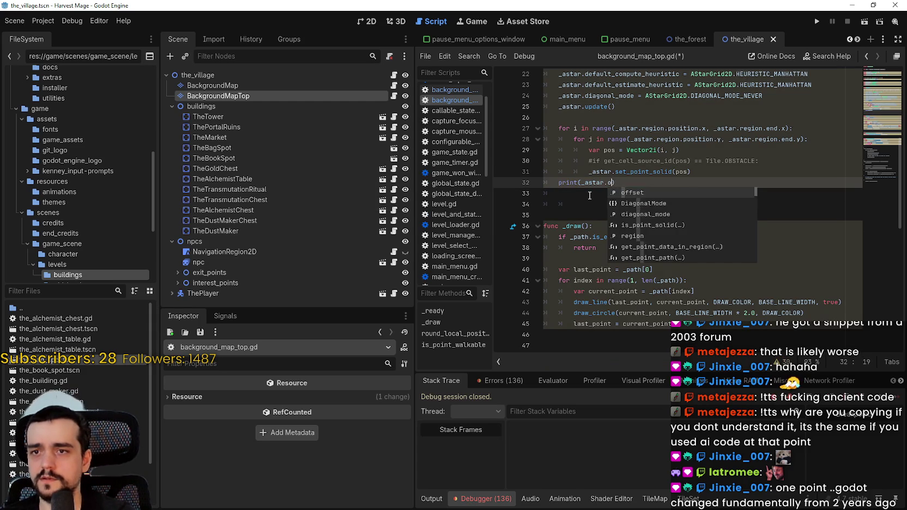
key(BackSpace)
key(BackSpace)
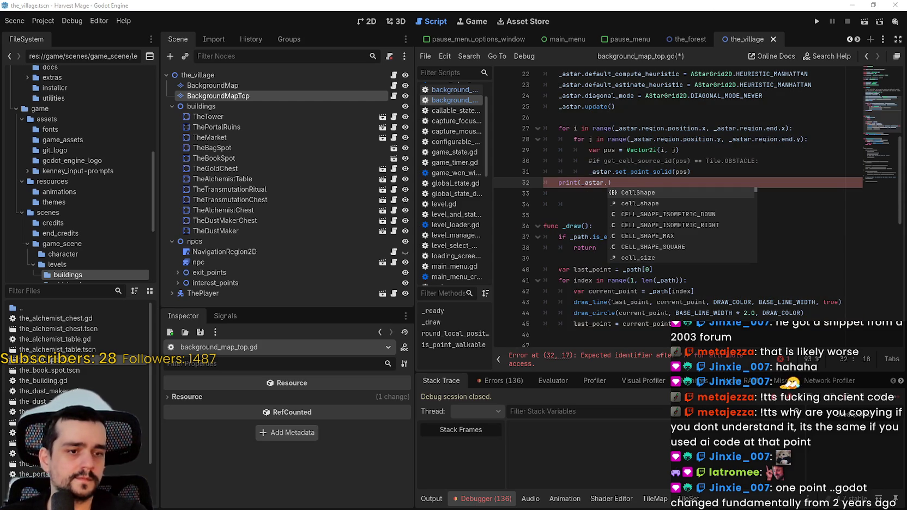
Consult the AStar2D docs and extend the line to print(_astar.get_point.
key(alt+Tab)
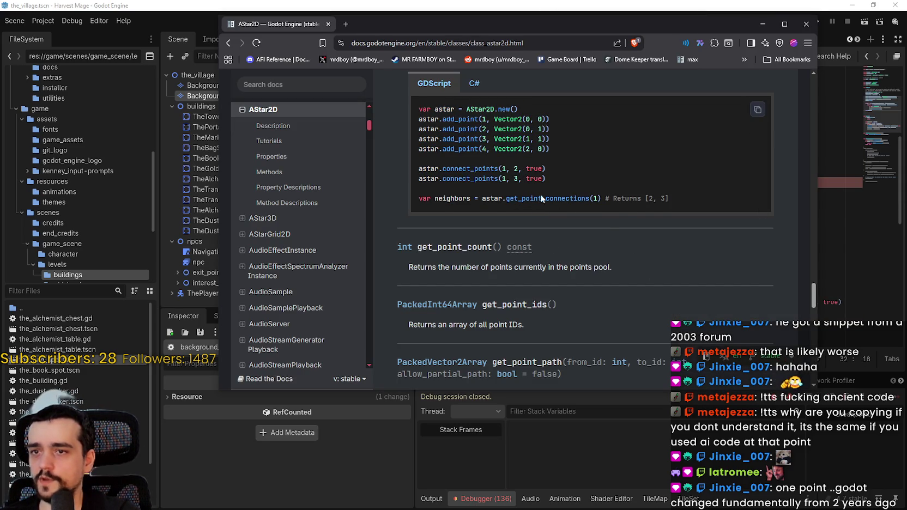
key(alt+Tab)
text(ge)
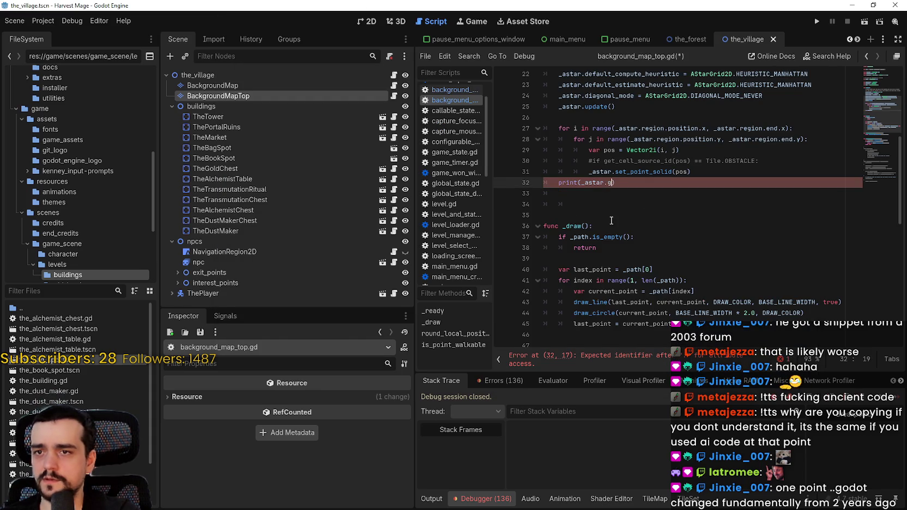
text(t_p)
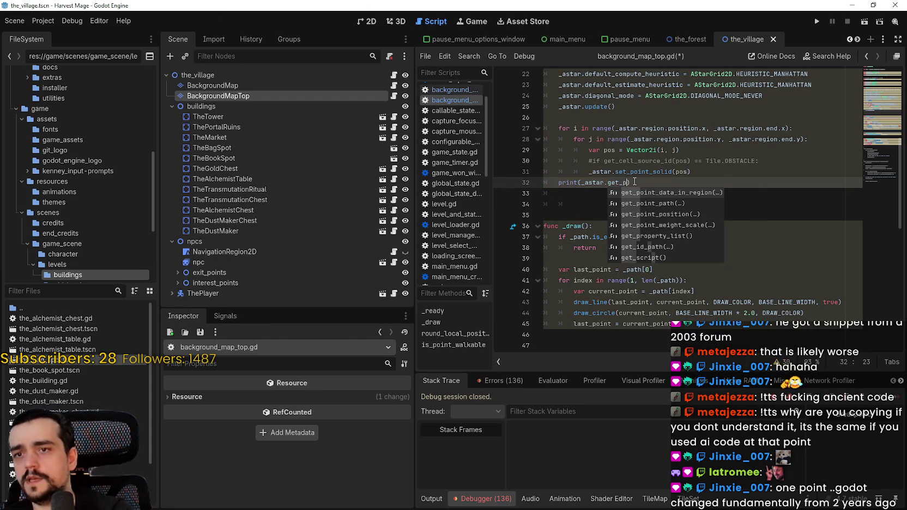
text(oint)
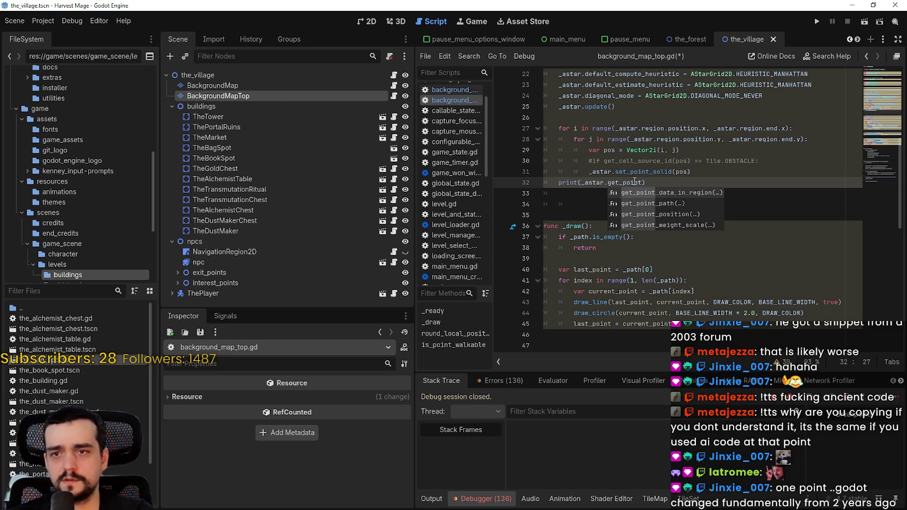
key(alt+Tab)
scroll(451, 154, down, 2)
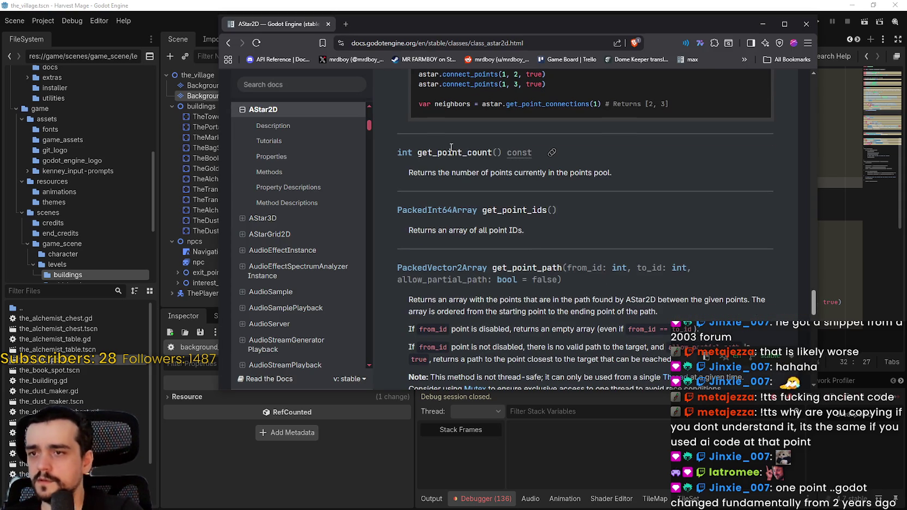
Read the get_point_count and get_point_ids entries in the AStar2D docs, then return to the script.
double_click(453, 152)
drag(595, 174, 410, 173)
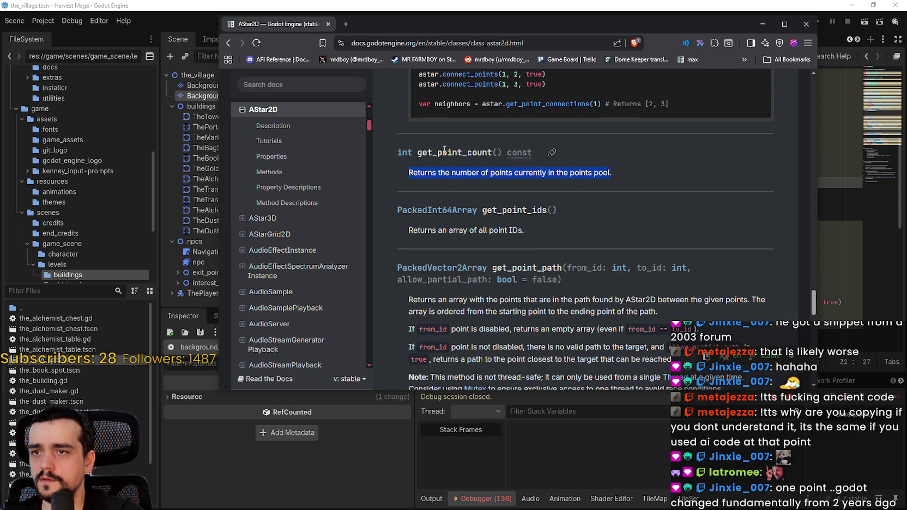
double_click(509, 212)
scroll(450, 233, down, 1)
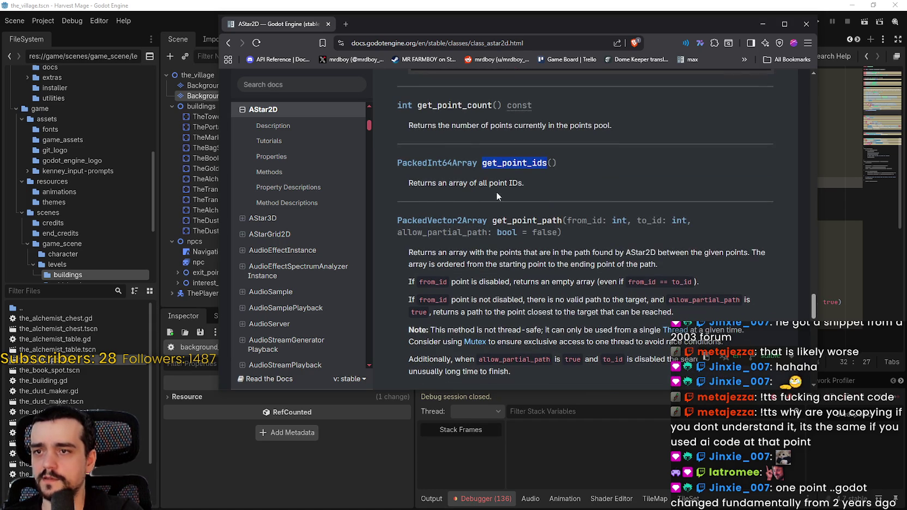
key(alt+Tab)
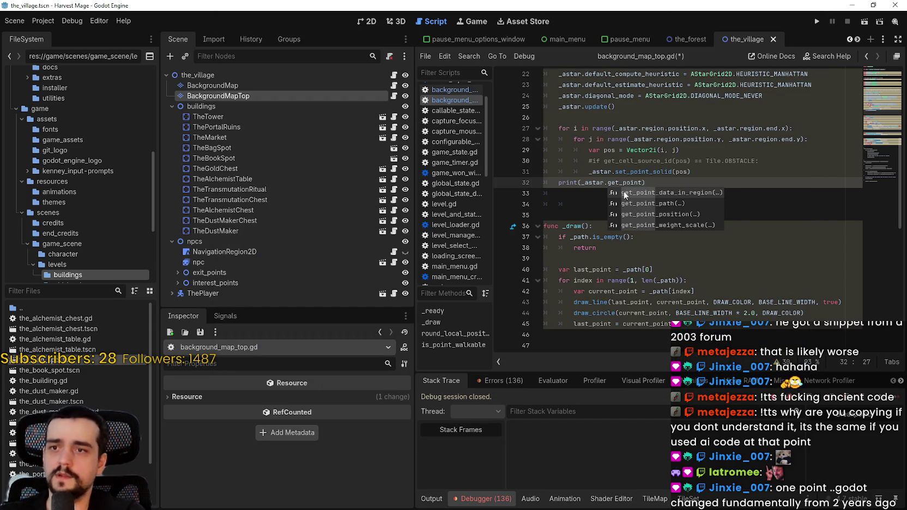
Finish typing get_point_ids in the print call, save the script and run the project.
text(_ids)
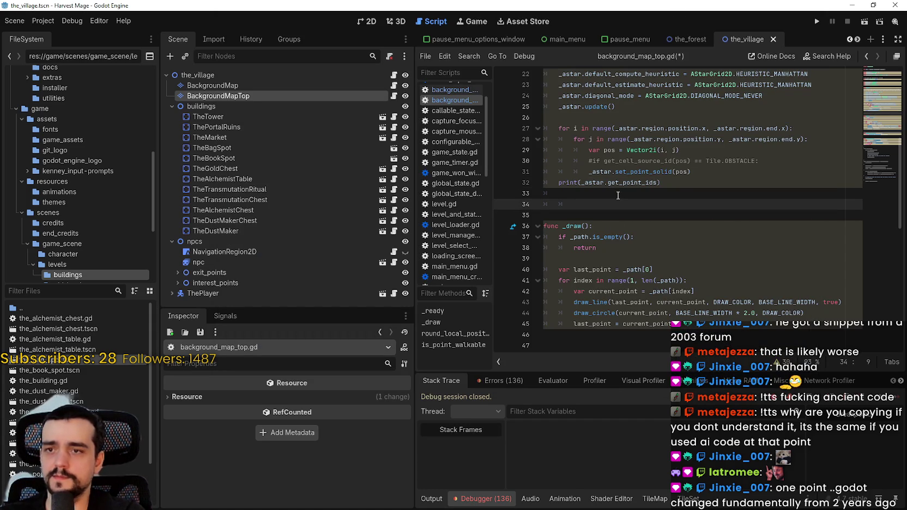
click(619, 194)
key(ctrl+s)
click(816, 21)
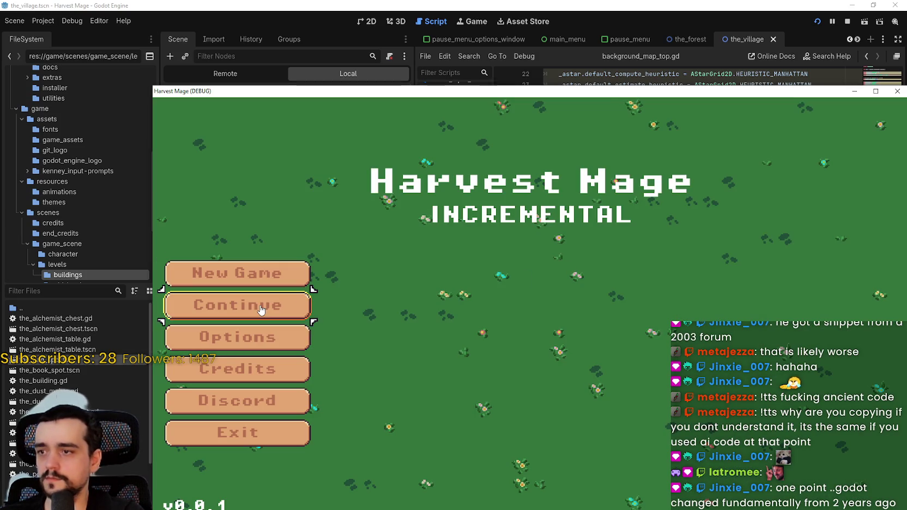
Resume the paused game, then switch to the browser with the A* demo.
click(261, 311)
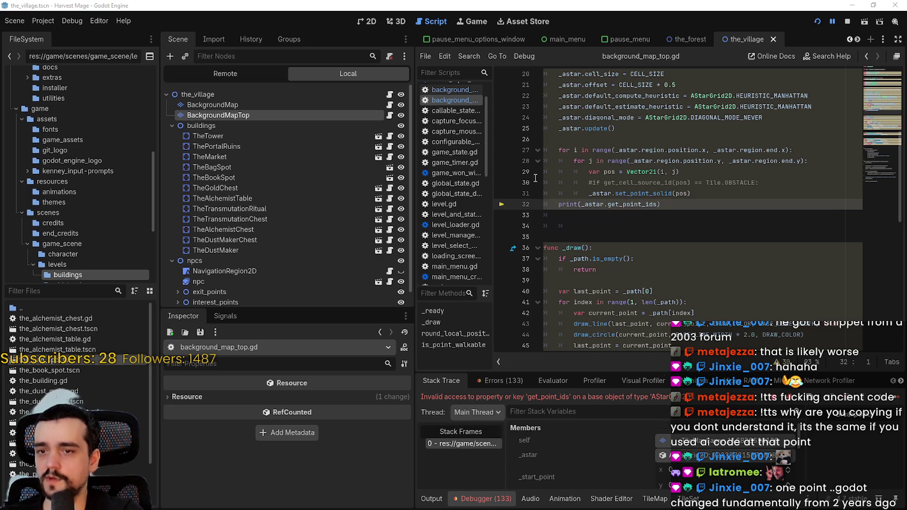
key(F12)
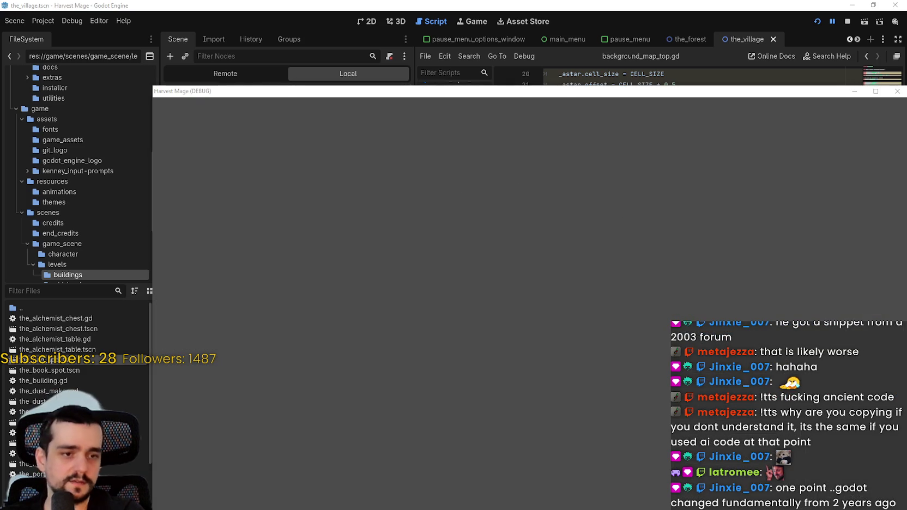
key(alt+Tab)
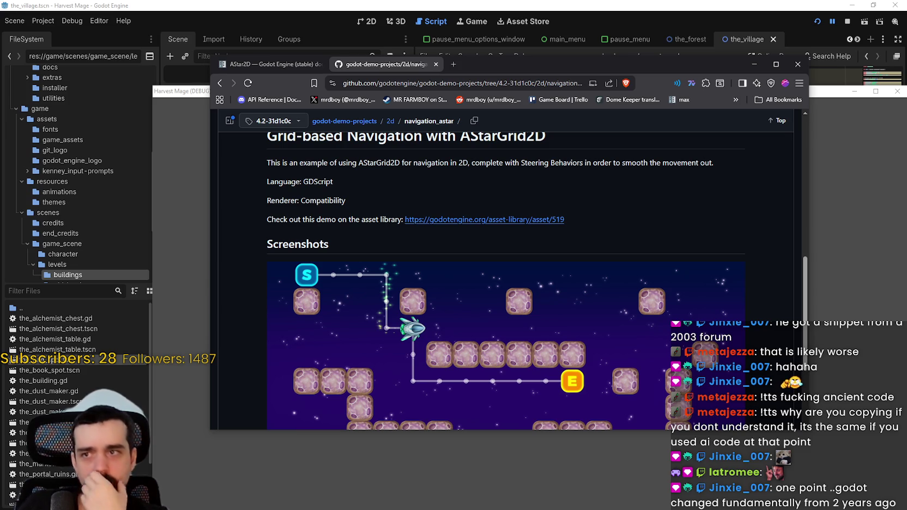
click(283, 67)
scroll(568, 285, down, 1)
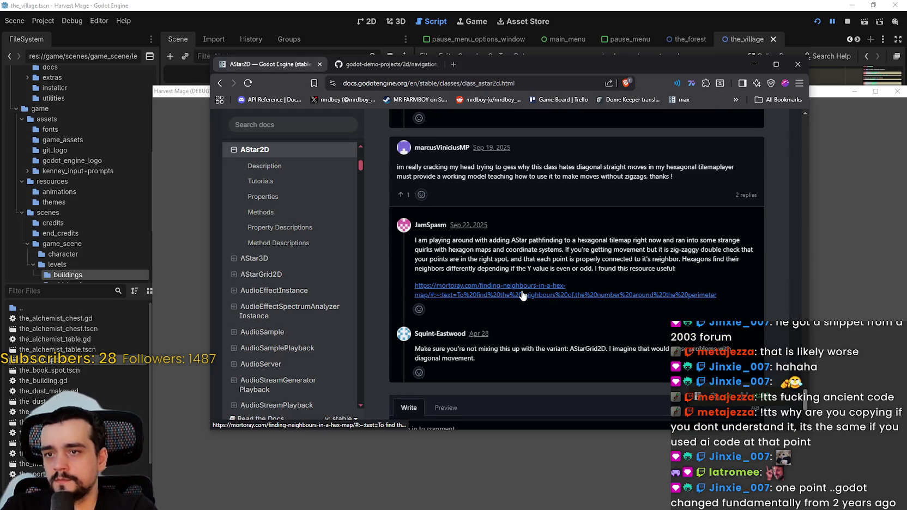
scroll(447, 246, down, 2)
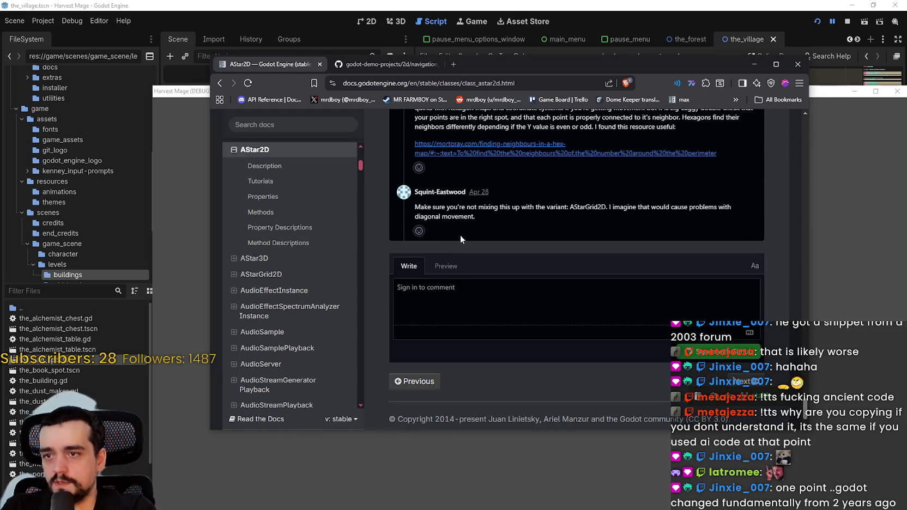
scroll(485, 237, up, 2)
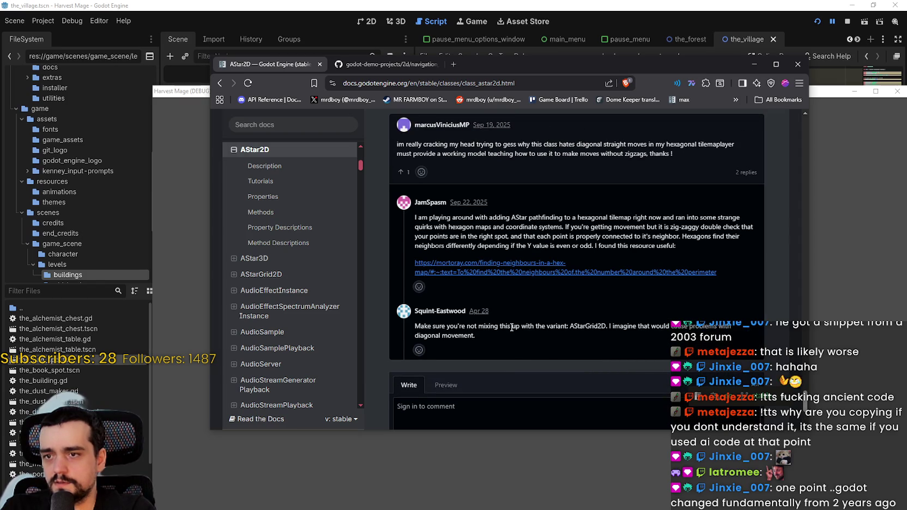
double_click(592, 329)
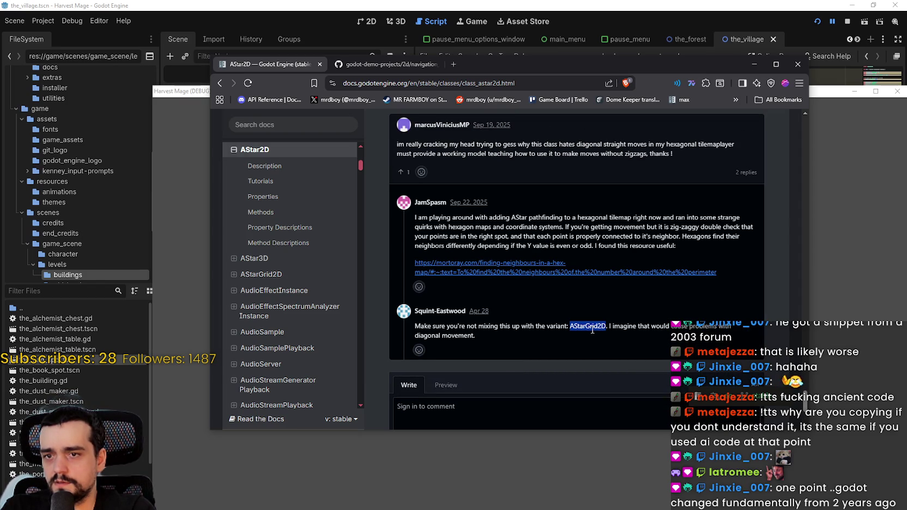
drag(585, 330, 459, 341)
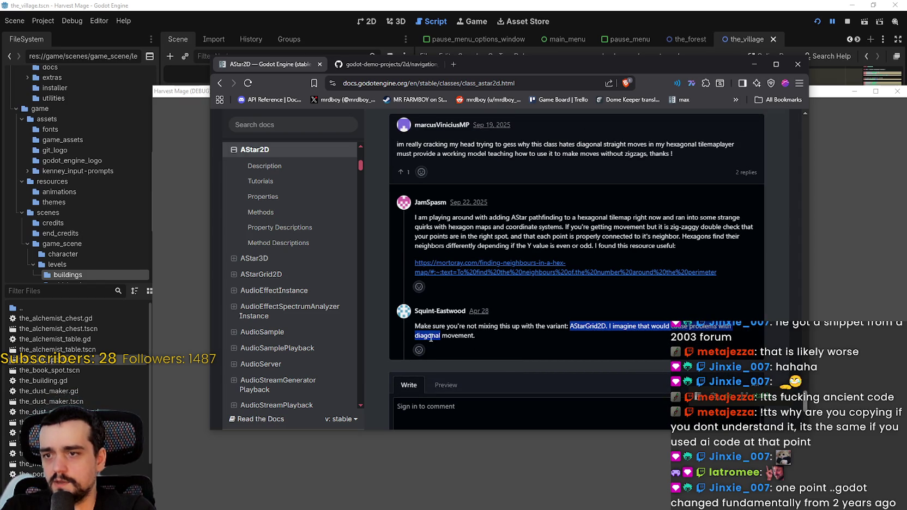
click(610, 325)
double_click(597, 327)
scroll(597, 336, up, 3)
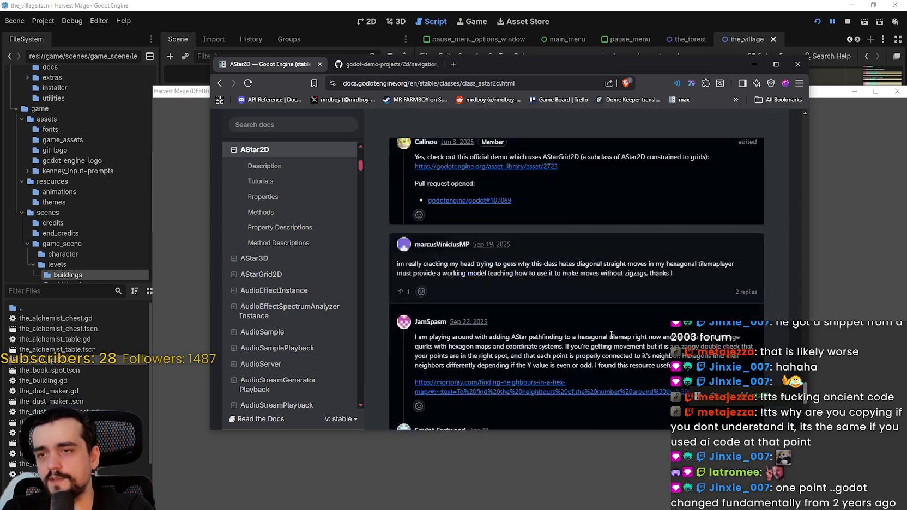
mouse_move(806, 388)
mouse_down()
mouse_move(790, 191)
mouse_move(786, 233)
mouse_up()
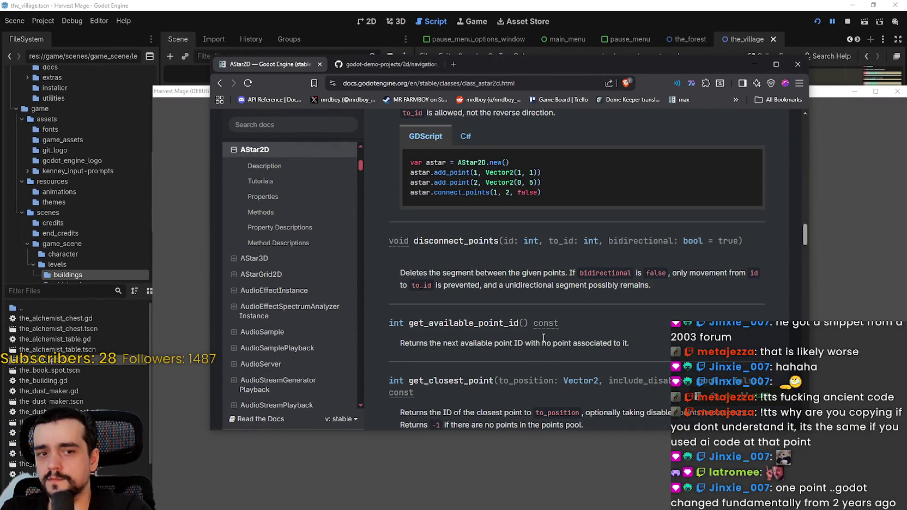
scroll(535, 355, up, 8)
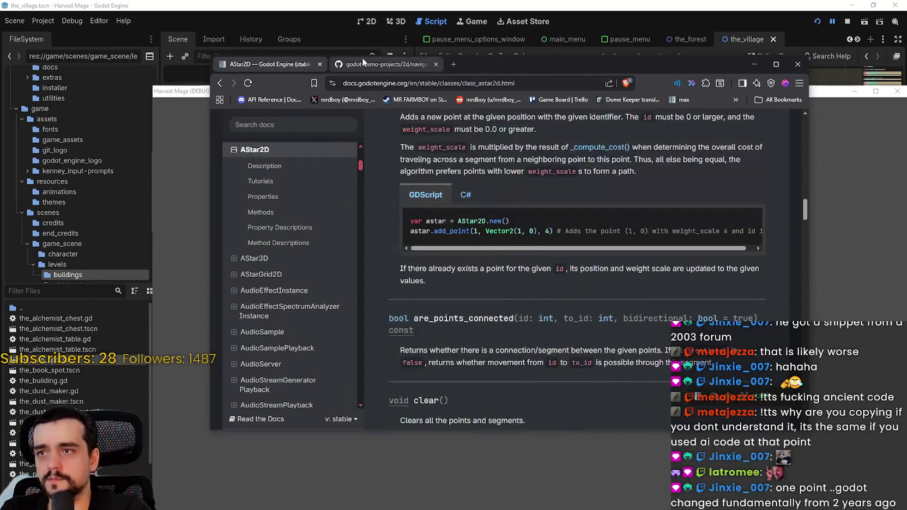
click(382, 64)
scroll(441, 202, up, 6)
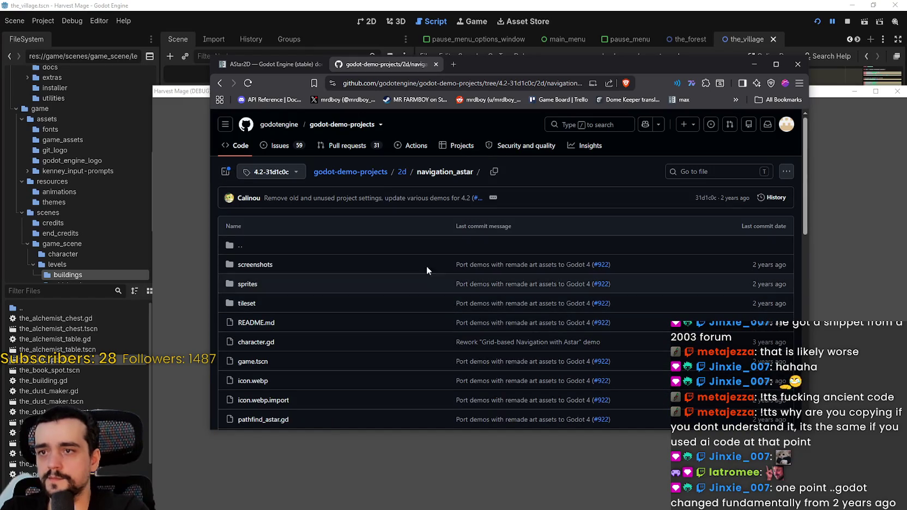
Go up to the 2d demos folder and scroll through its listing.
click(404, 180)
scroll(464, 313, down, 2)
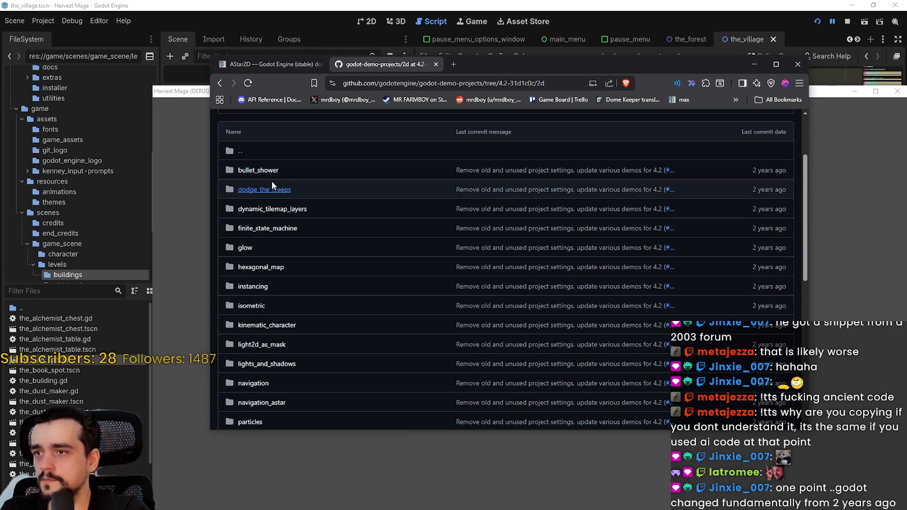
scroll(250, 248, down, 1)
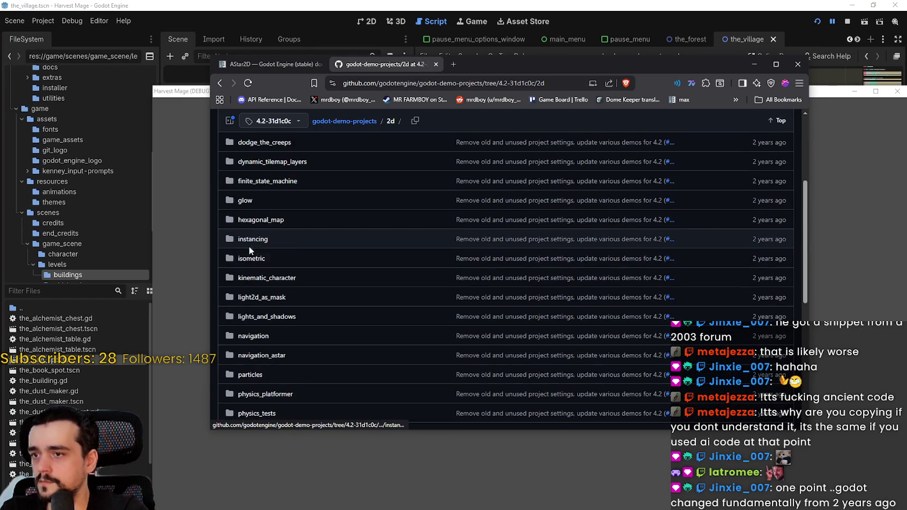
scroll(250, 250, down, 1)
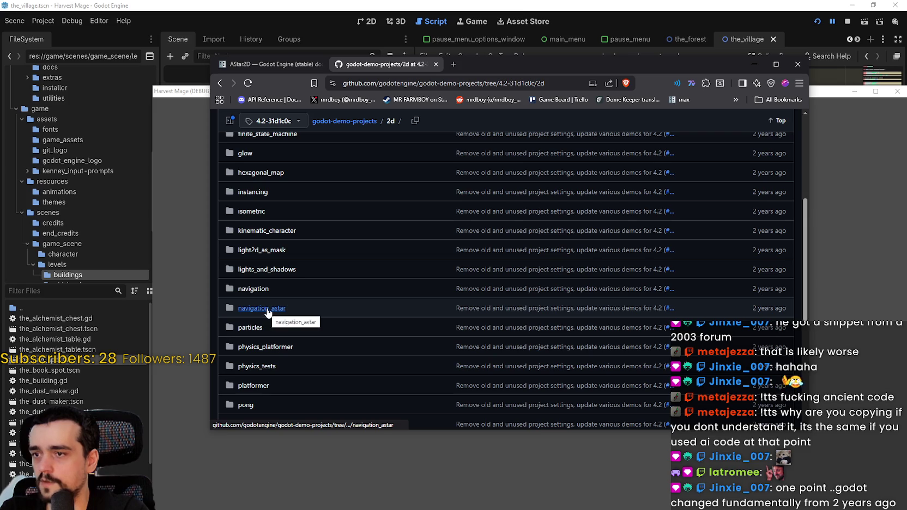
scroll(266, 311, down, 3)
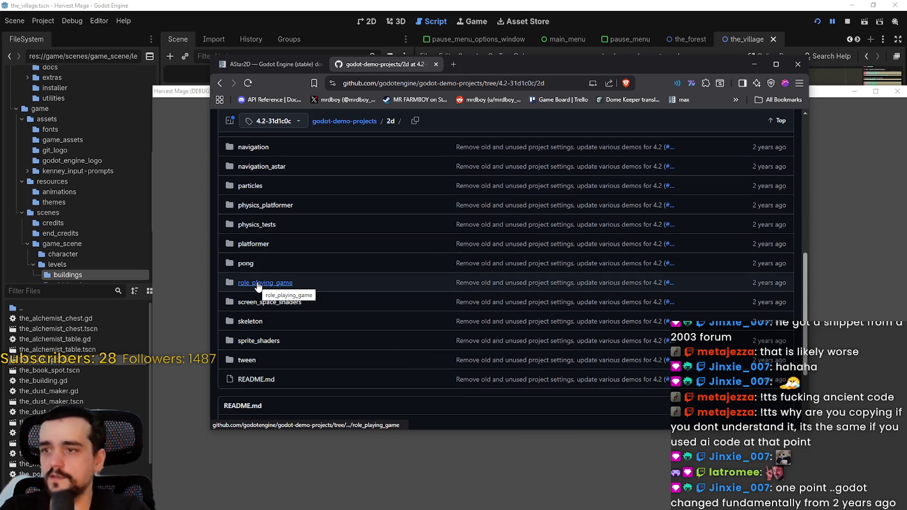
scroll(263, 272, up, 2)
mouse_move(490, 64)
mouse_down()
mouse_move(485, 80)
mouse_move(461, 70)
mouse_up()
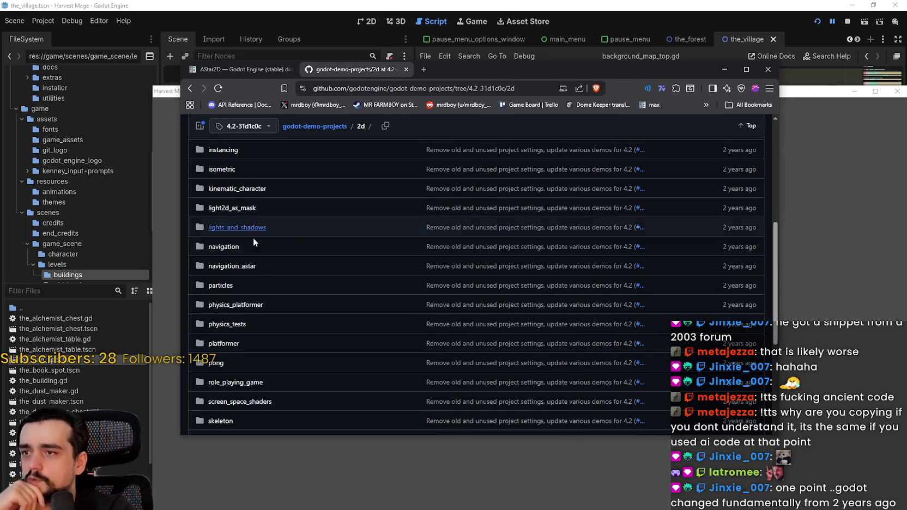
Look into the navigation_astar demo folder, then the navigation demo folder.
click(241, 267)
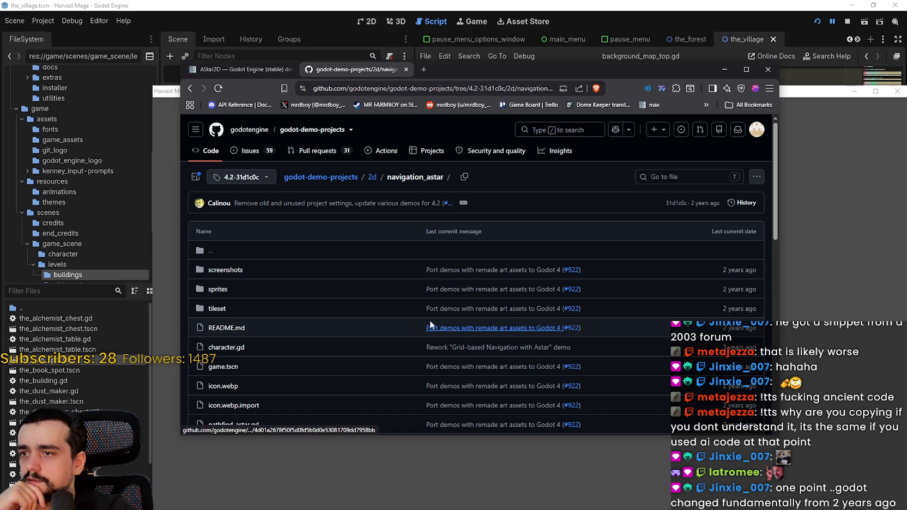
click(189, 88)
scroll(265, 318, down, 5)
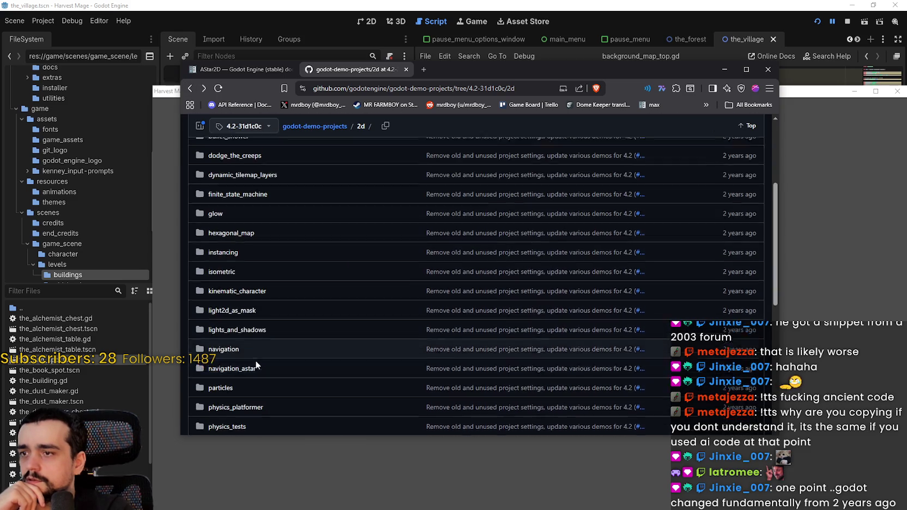
click(229, 250)
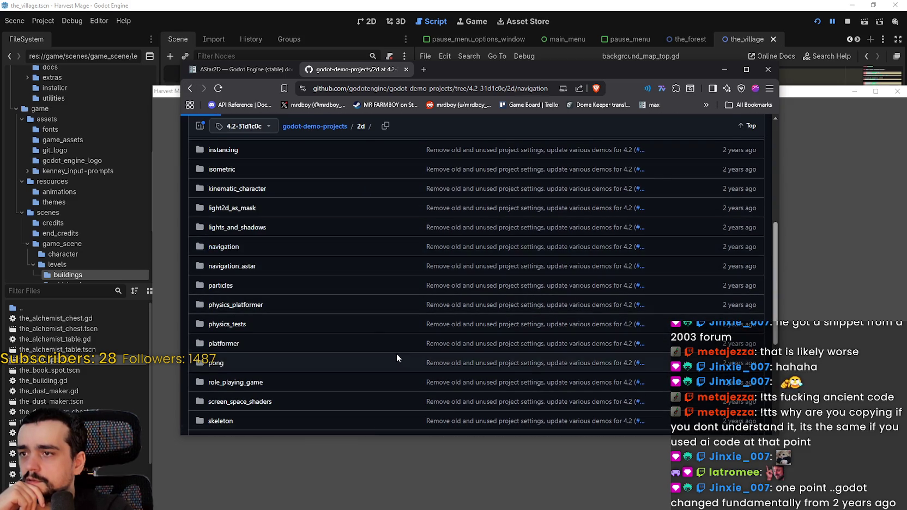
scroll(395, 351, down, 4)
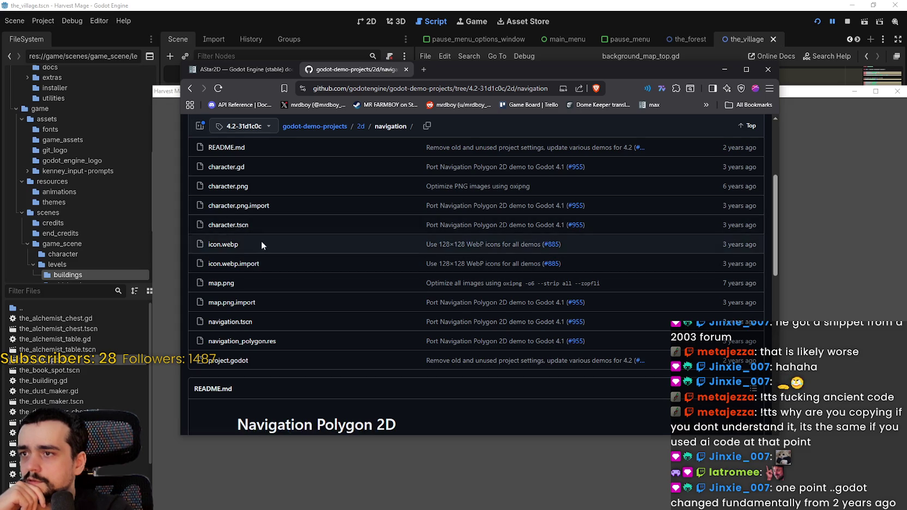
scroll(234, 218, up, 1)
Read the navigation demo's character.gd, then return to the 2d folder listing.
click(226, 214)
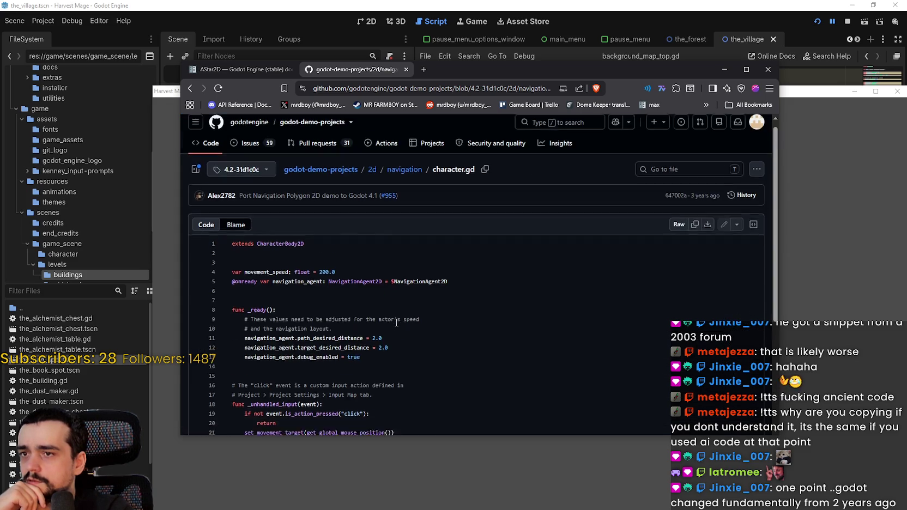
scroll(394, 320, down, 3)
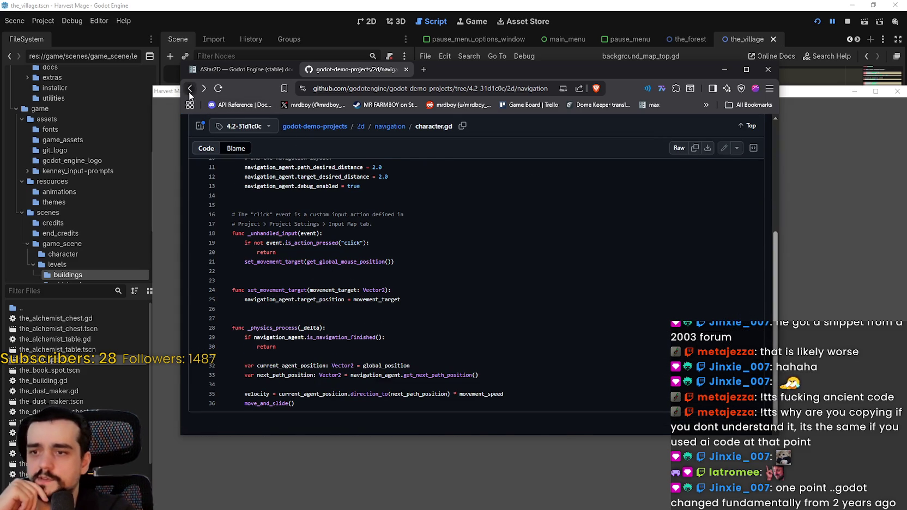
click(190, 88)
click(190, 88)
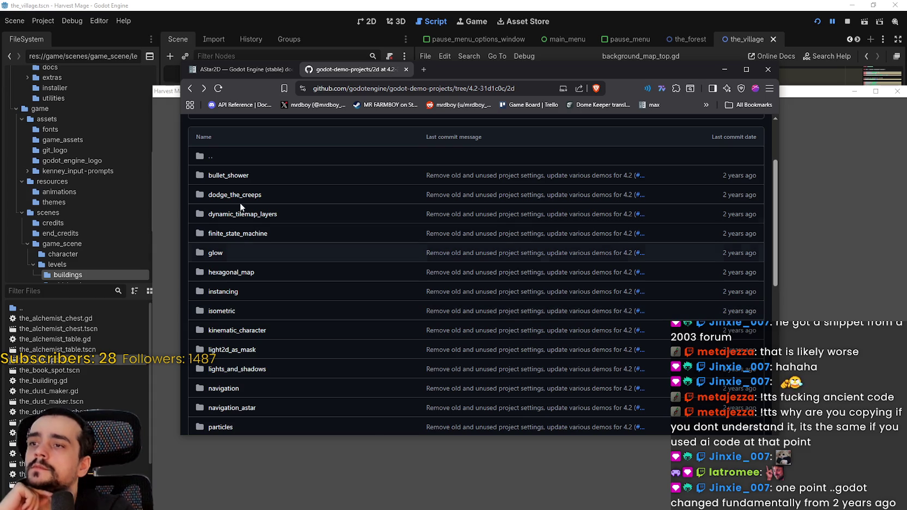
scroll(231, 337, down, 1)
scroll(232, 337, down, 2)
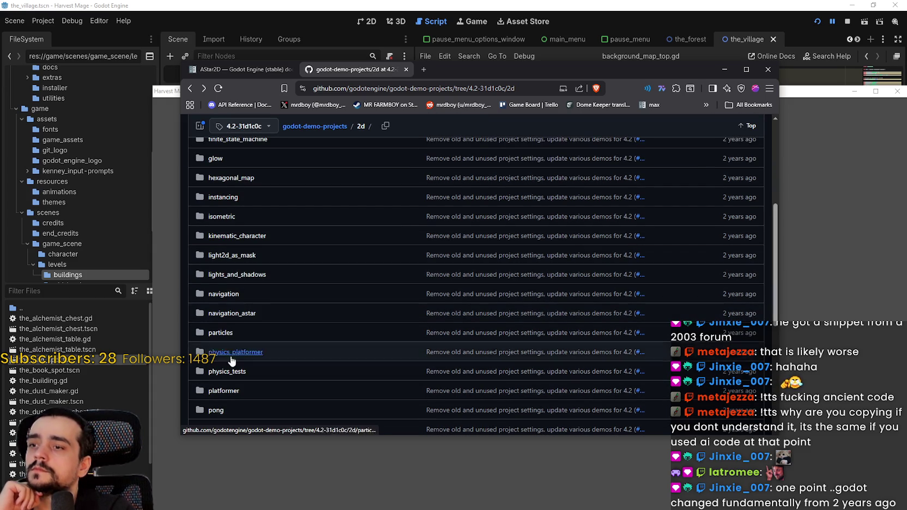
scroll(245, 393, down, 2)
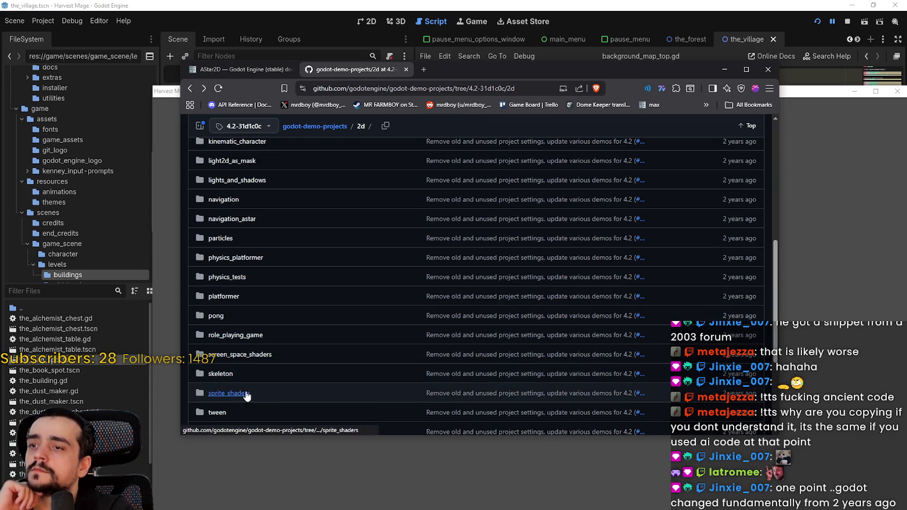
scroll(246, 385, up, 1)
scroll(246, 385, up, 1)
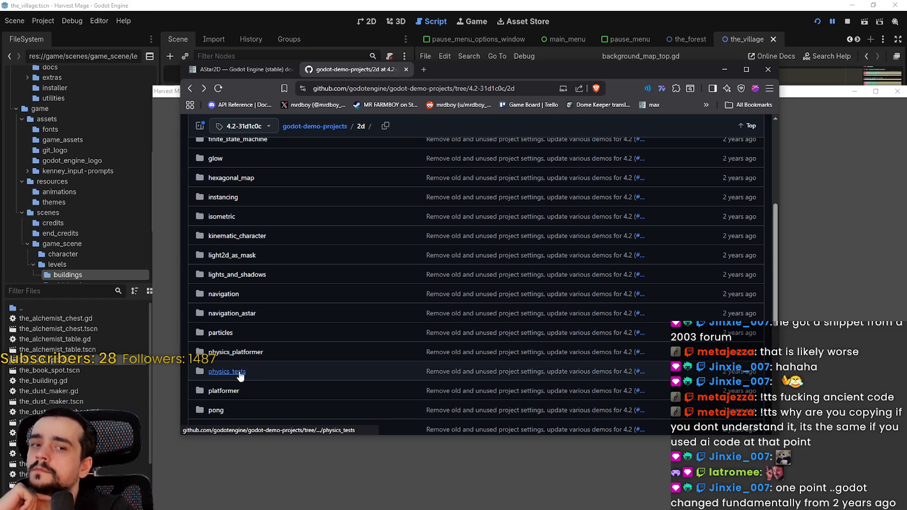
click(225, 66)
scroll(578, 331, up, 3)
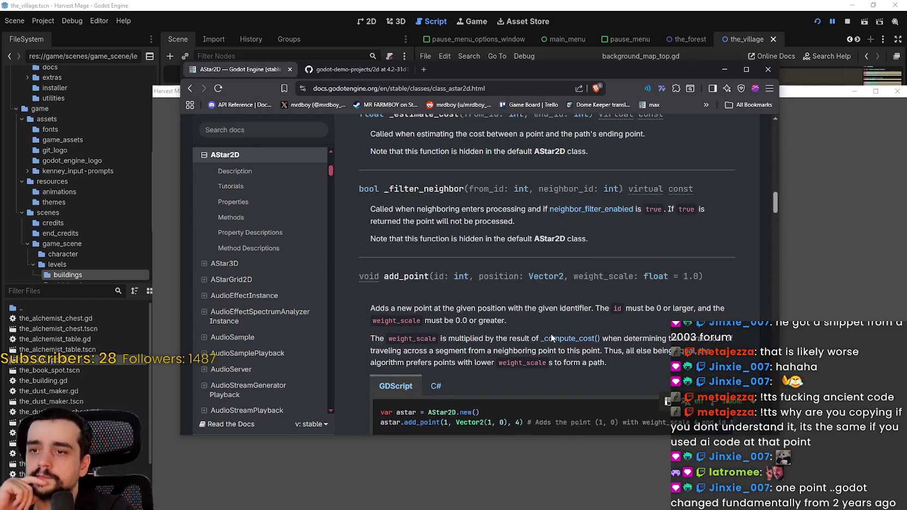
scroll(530, 331, down, 2)
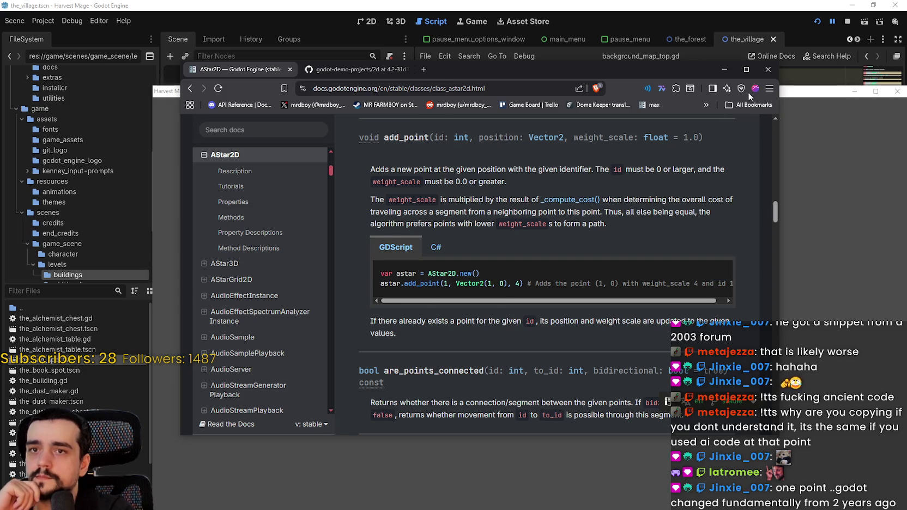
drag(625, 70, 650, 94)
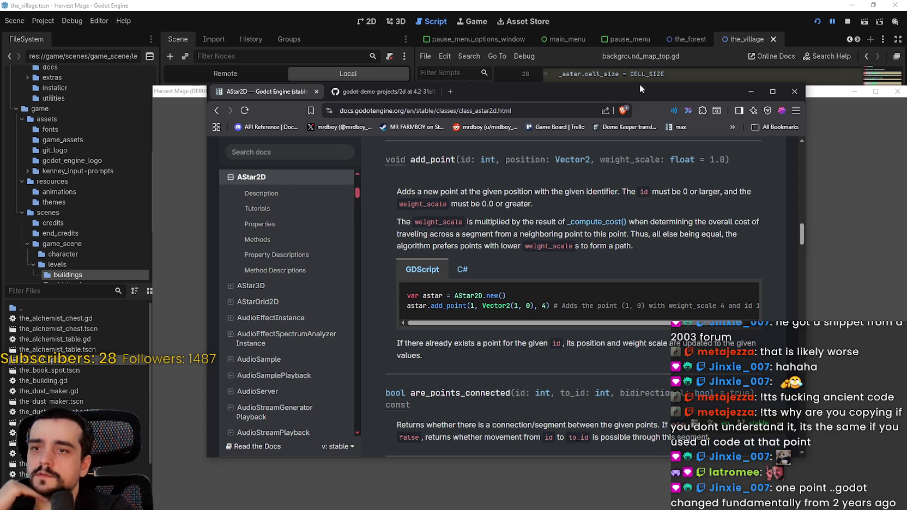
drag(639, 88, 673, 91)
scroll(640, 364, down, 2)
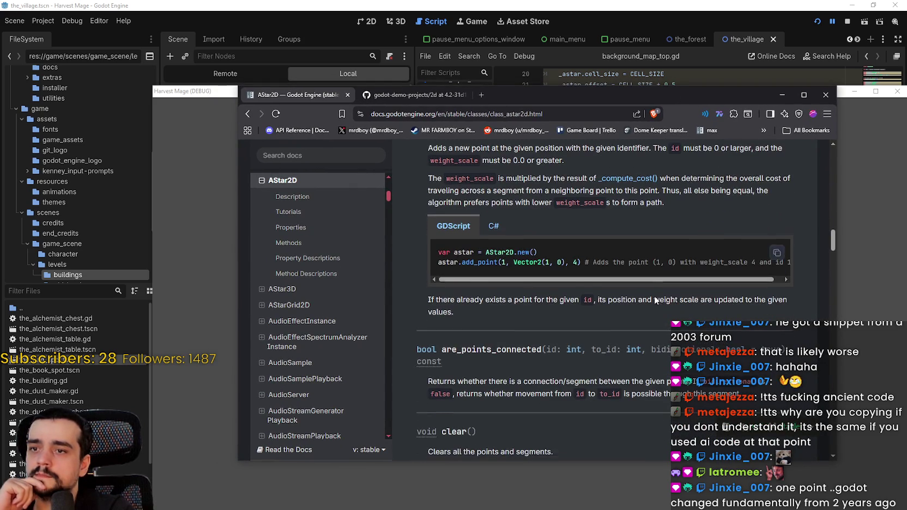
click(631, 5)
Replace get_point_ids on line 32 with get_point_data_in_region from autocomplete.
scroll(692, 299, up, 3)
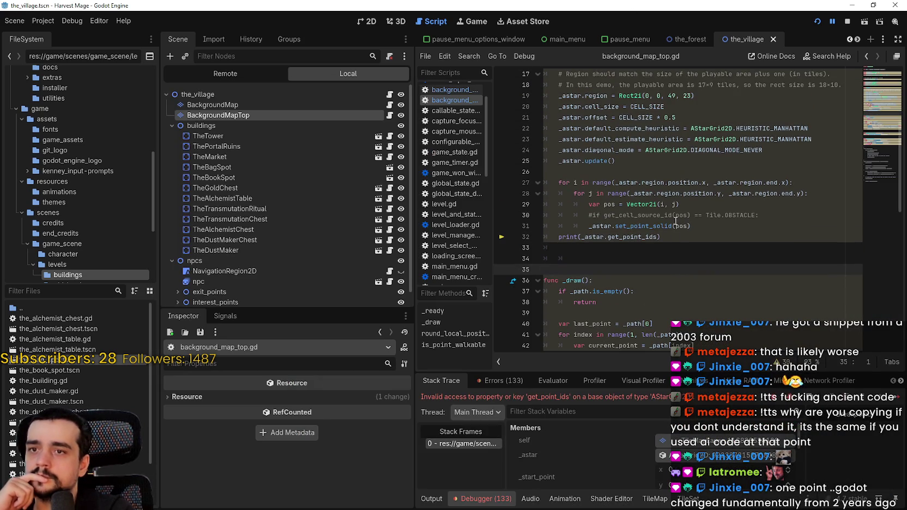
click(801, 227)
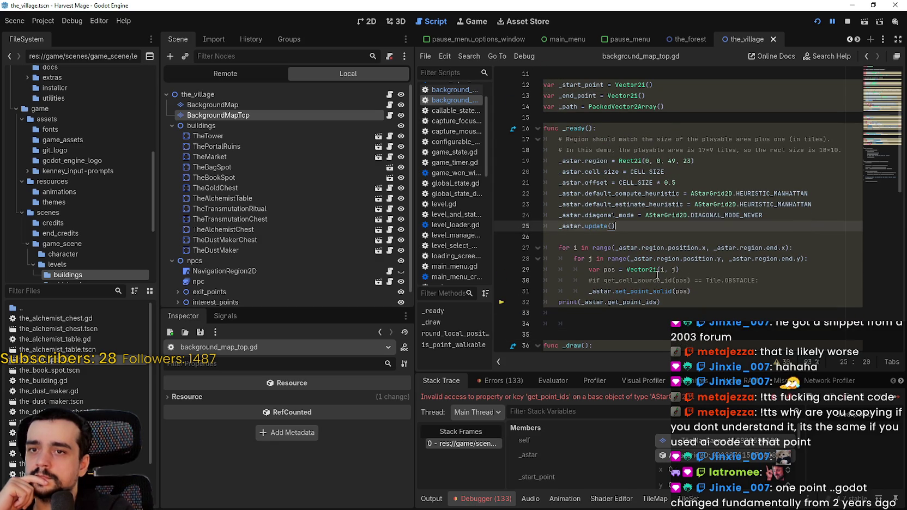
scroll(658, 268, down, 1)
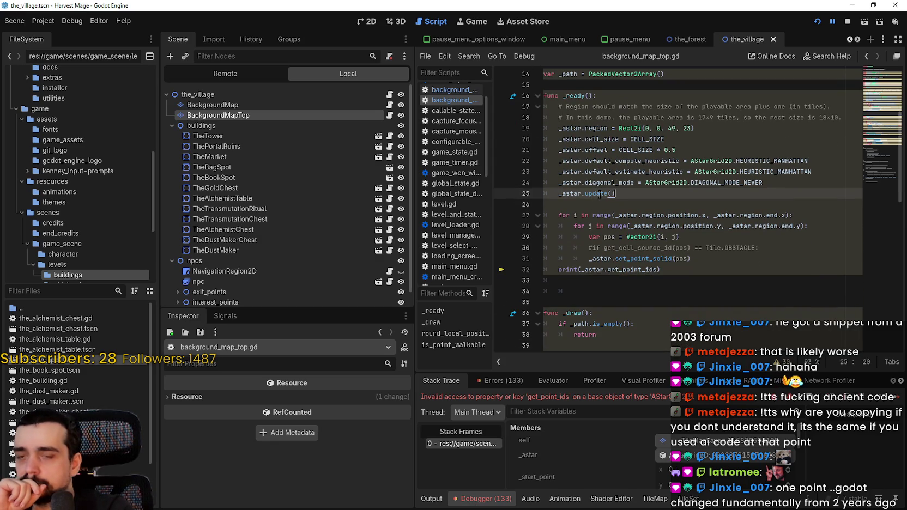
mouse_move(599, 194)
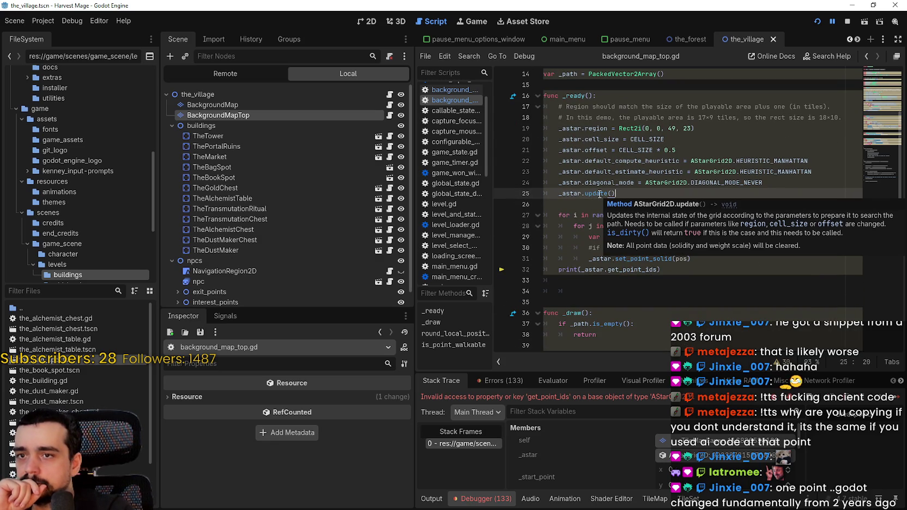
double_click(623, 269)
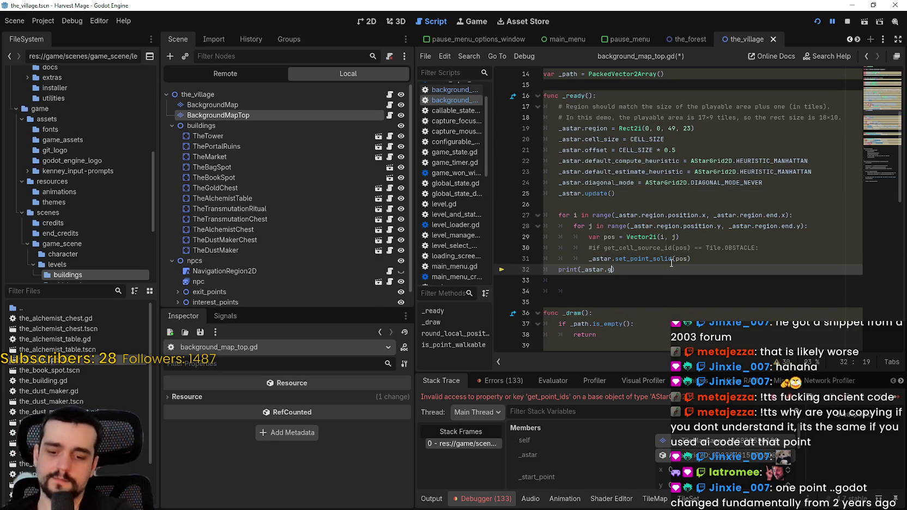
text(get)
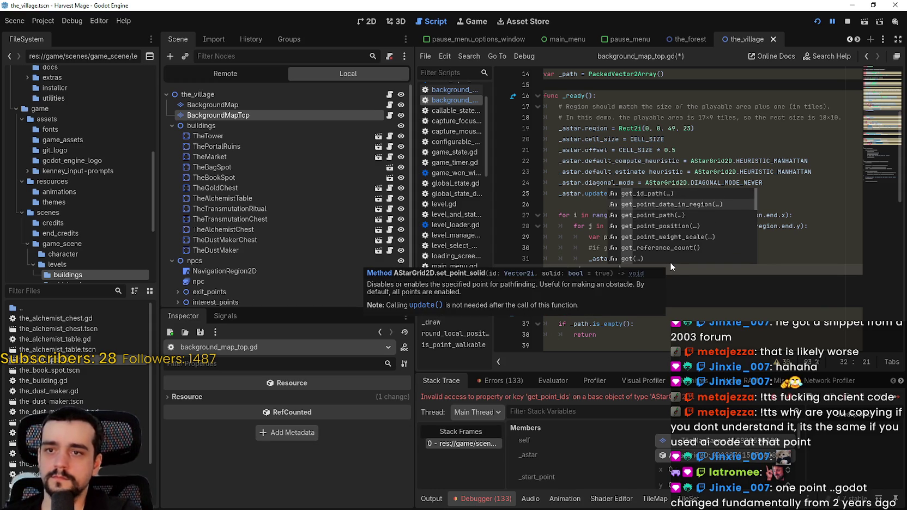
double_click(683, 206)
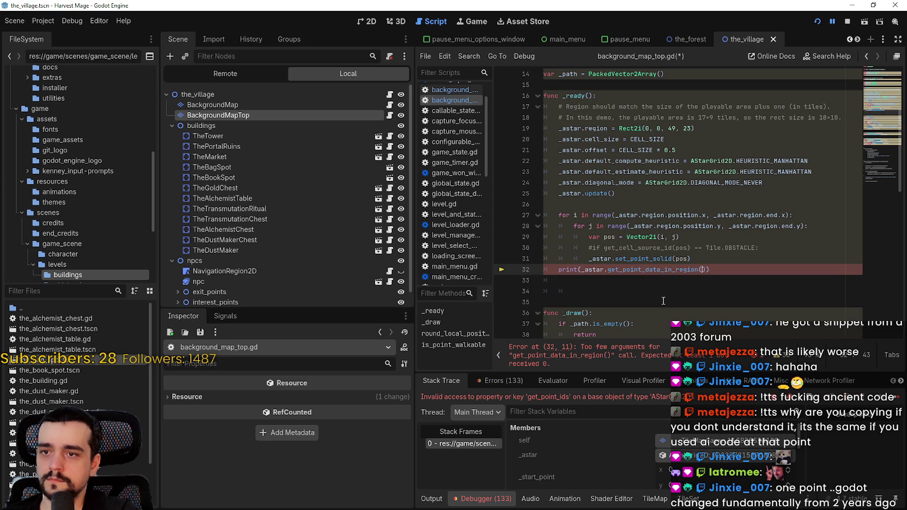
Copy _astar.region from line 19 into the get_point_data_in_region parentheses and save.
mouse_move(659, 271)
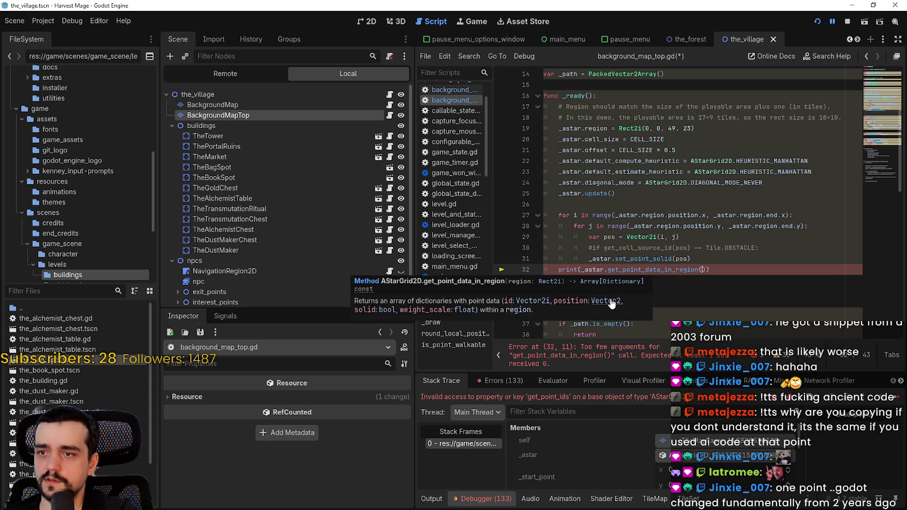
click(592, 128)
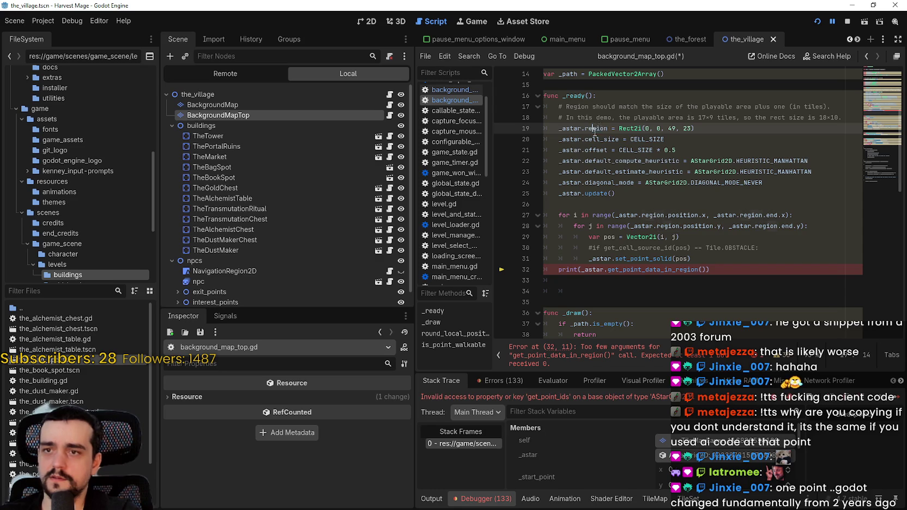
drag(594, 129, 570, 131)
key(ctrl+c)
click(705, 269)
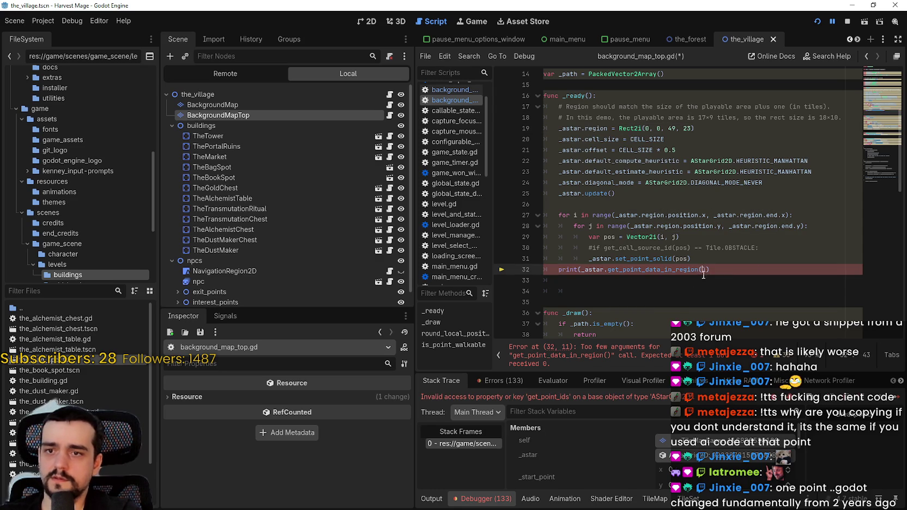
key(ctrl+v)
click(690, 292)
key(ctrl+s)
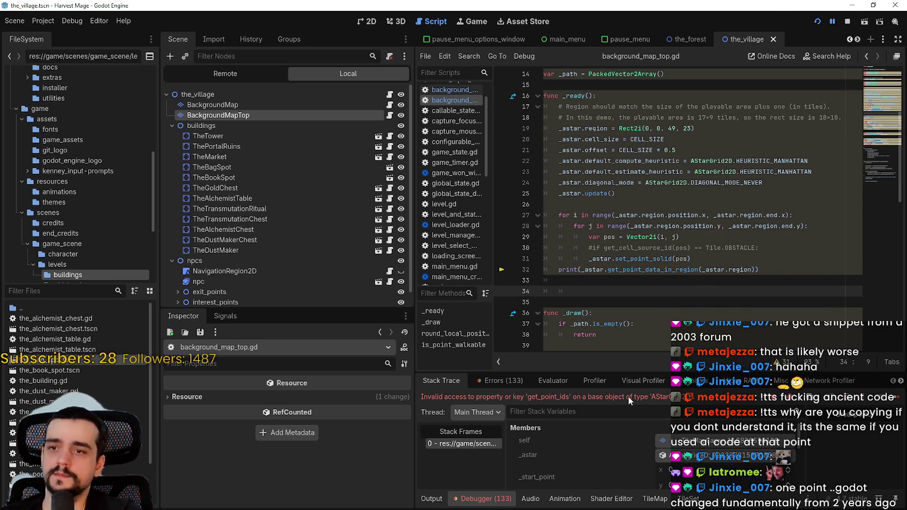
Remove the _astar. prefix from the print call and select the get_point_data_in_region call.
click(630, 289)
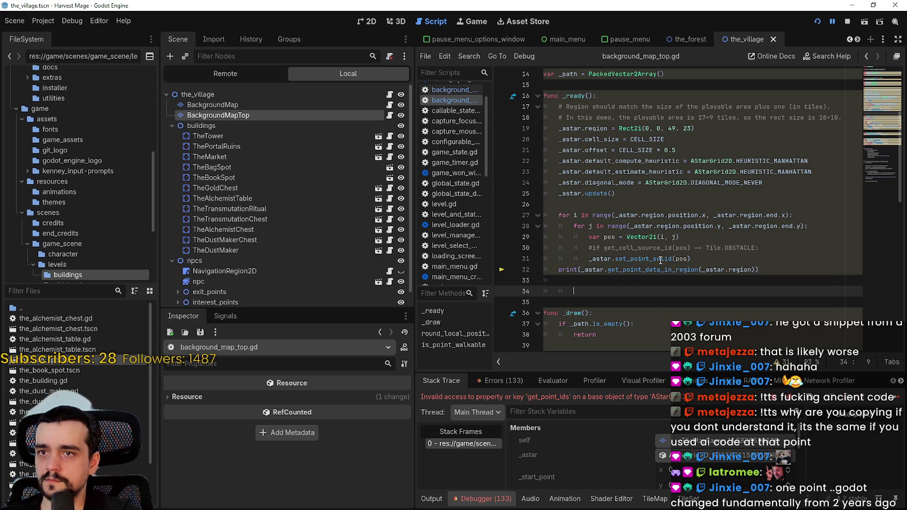
scroll(608, 253, up, 3)
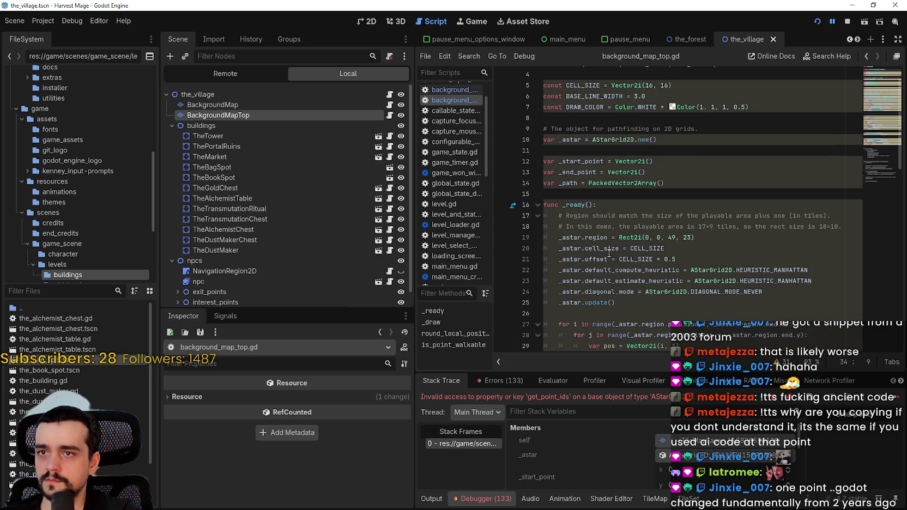
scroll(646, 270, down, 3)
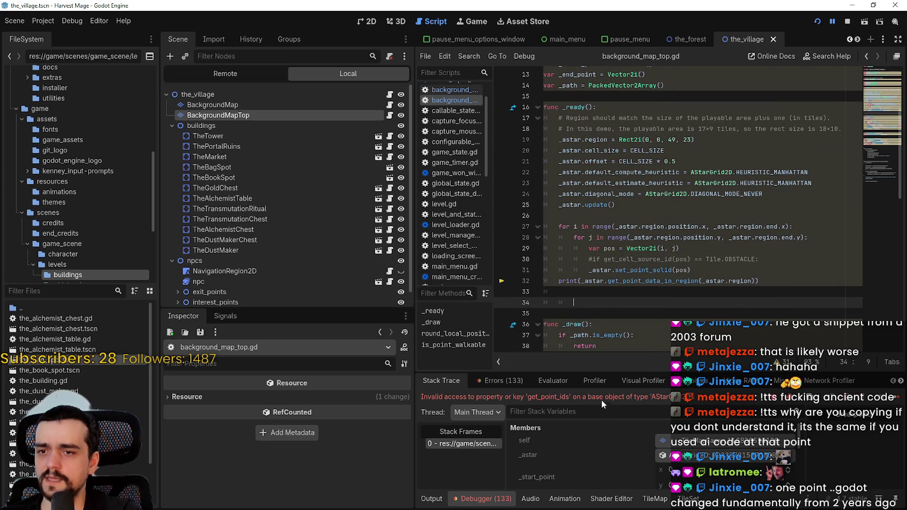
click(606, 280)
shift+click(580, 281)
key(BackSpace)
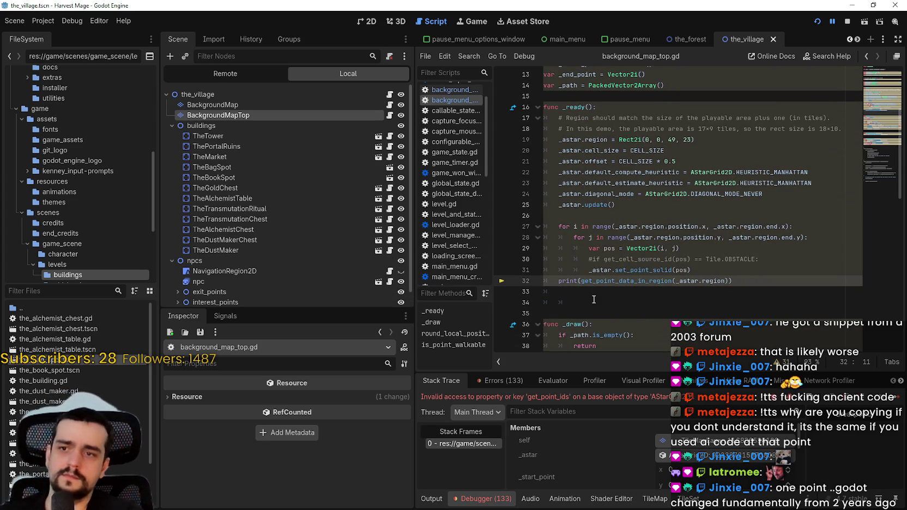
click(593, 303)
drag(617, 292, 728, 287)
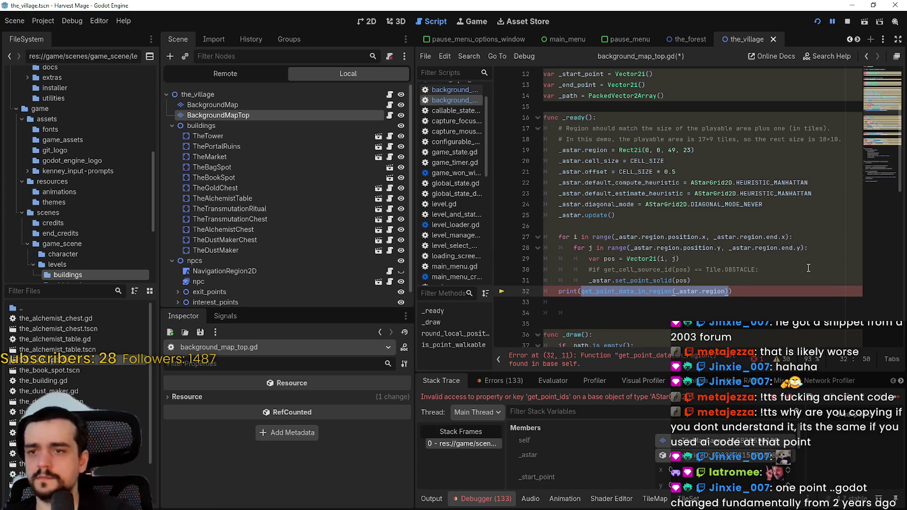
Retype the print argument as _astar.get_point_data_in_region using autocomplete.
text(a)
key(BackSpace)
text(_a)
key(Return)
text(.get_)
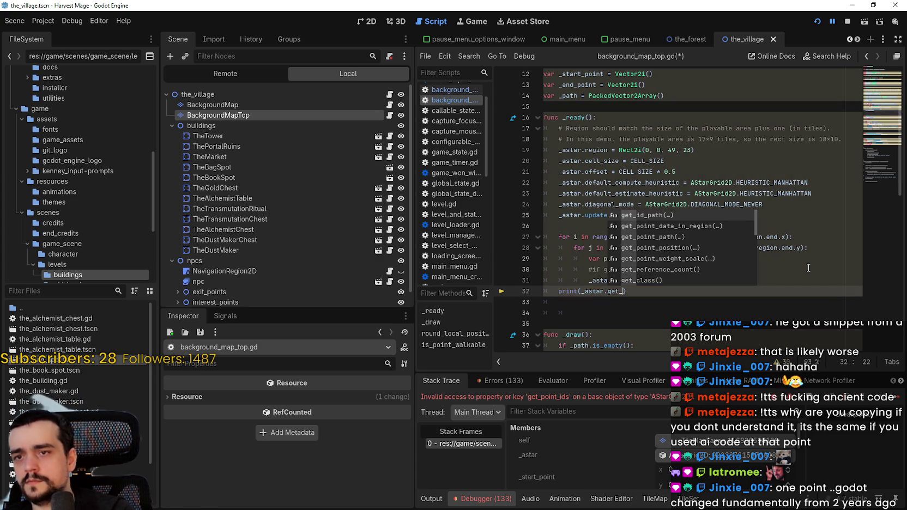
key(Down)
key(Return)
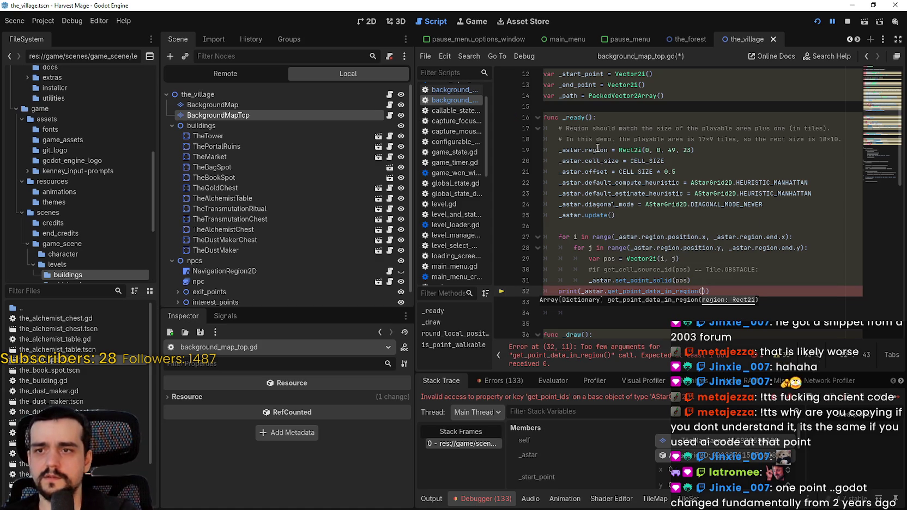
Paste _astar.region as the region argument and stop the running game.
mouse_move(592, 149)
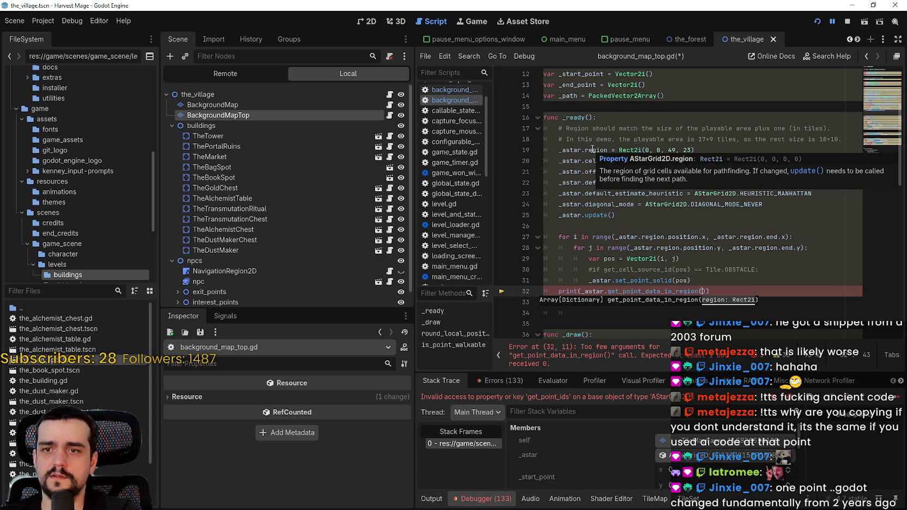
double_click(571, 148)
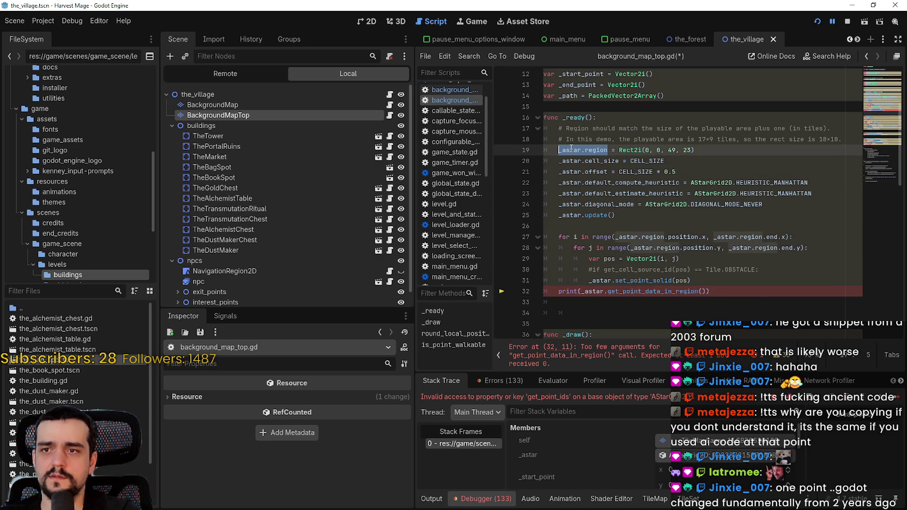
click(702, 291)
key(ctrl+v)
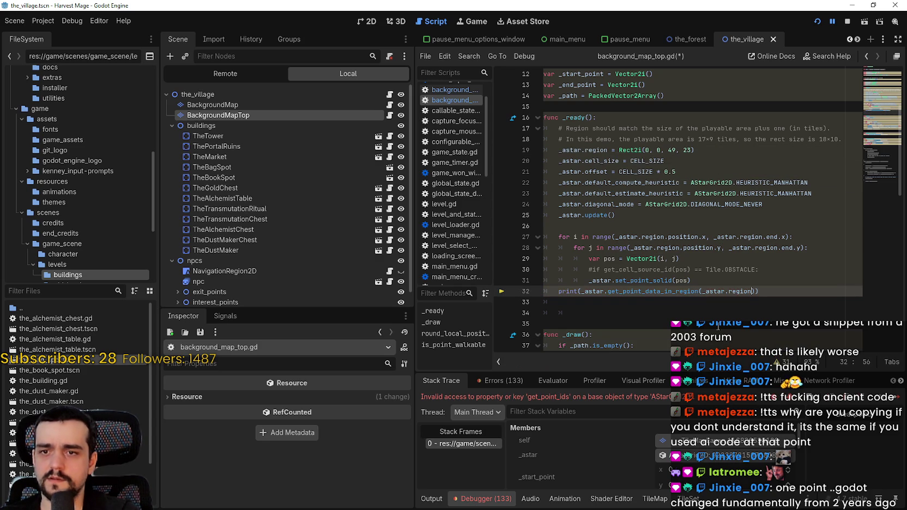
click(706, 315)
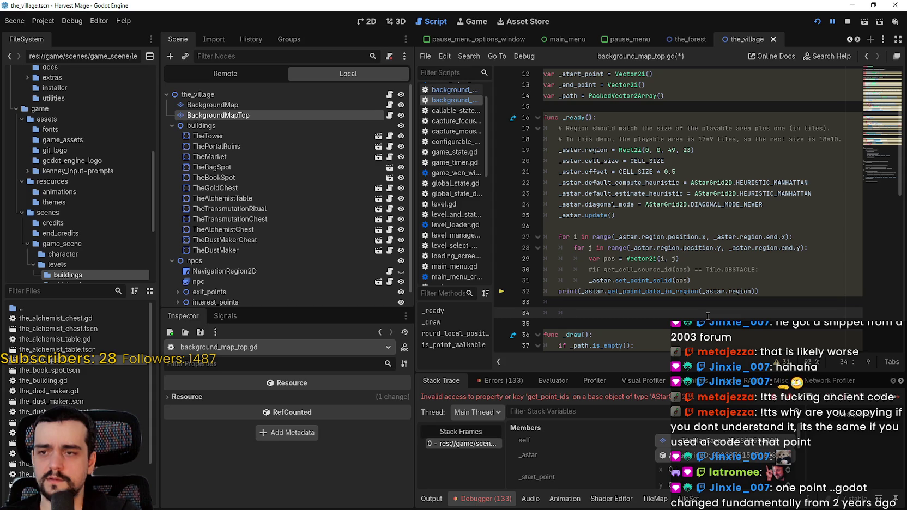
click(847, 21)
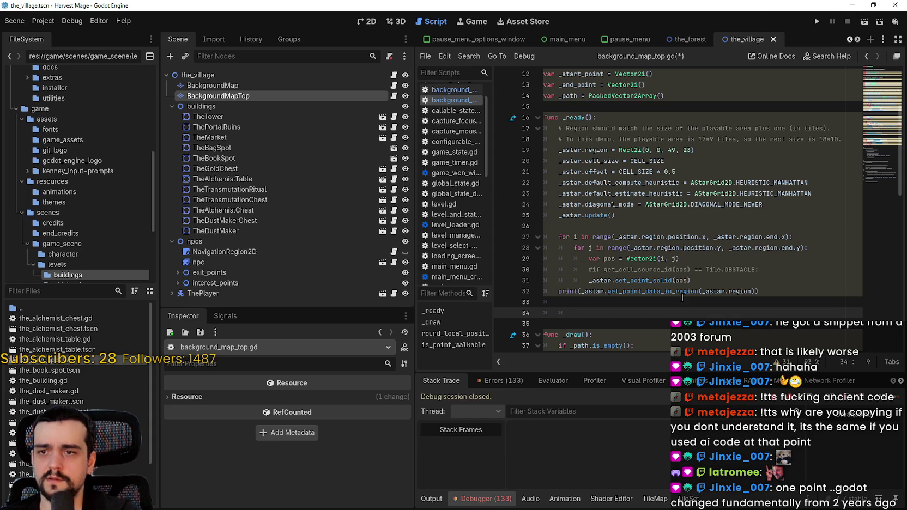
click(817, 21)
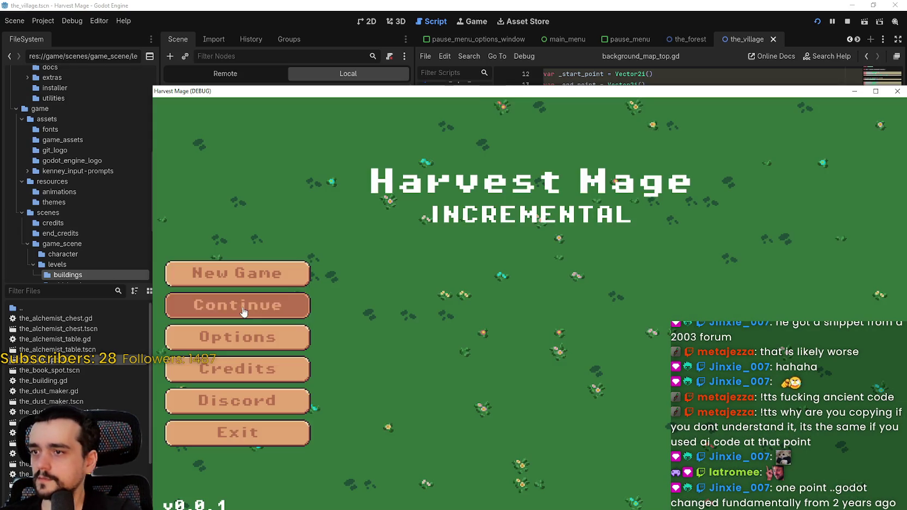
click(245, 304)
drag(383, 94, 322, 48)
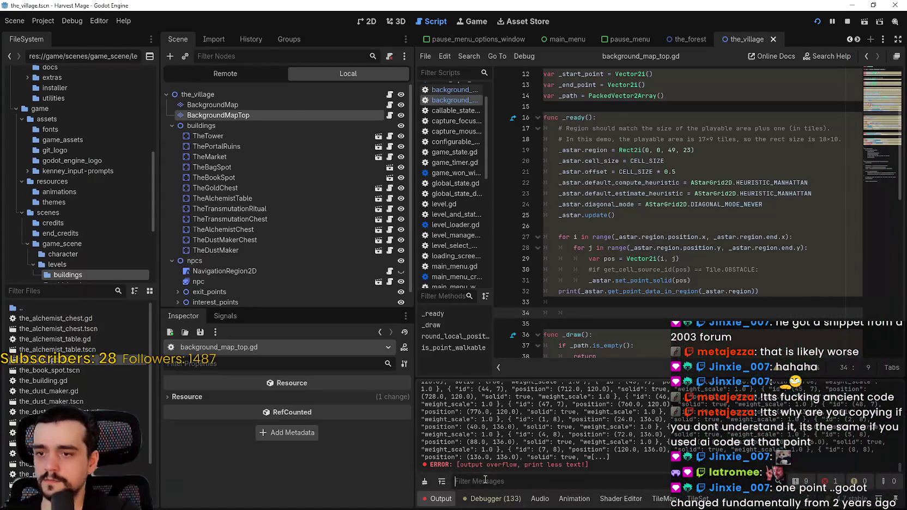
click(493, 473)
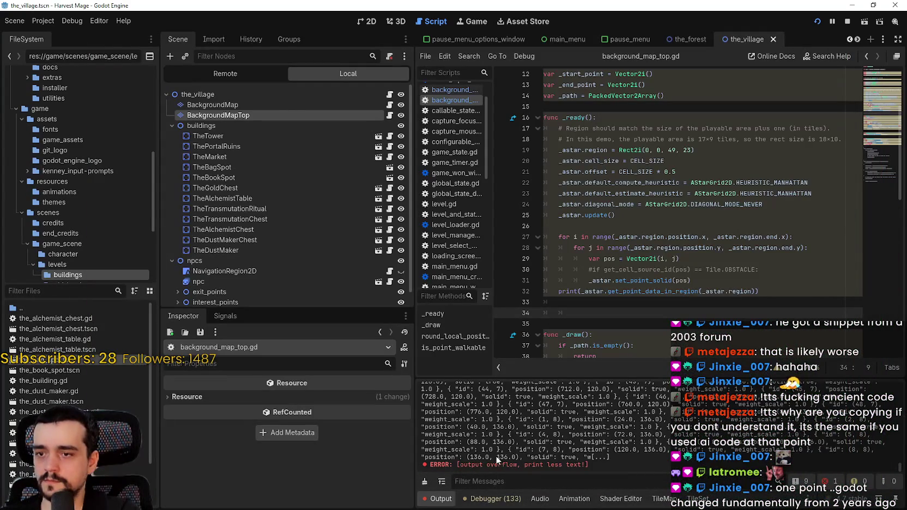
scroll(529, 438, up, 5)
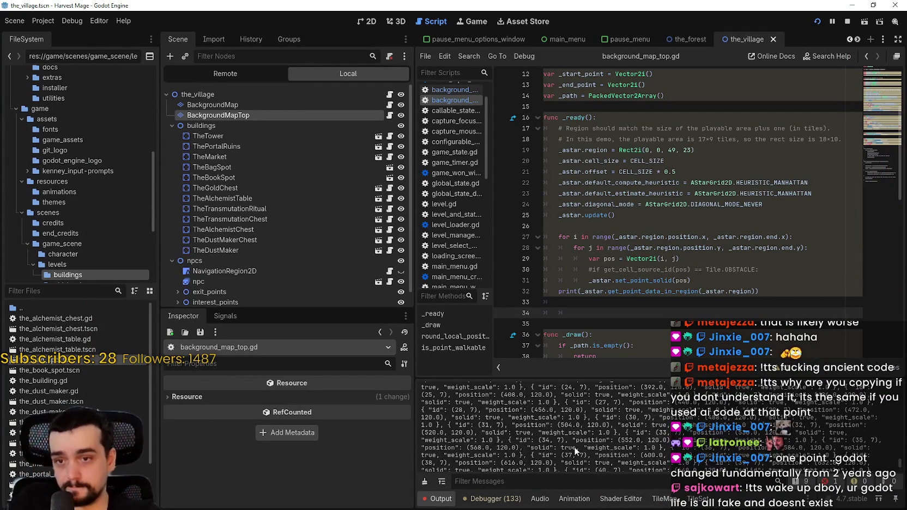
scroll(589, 425, up, 7)
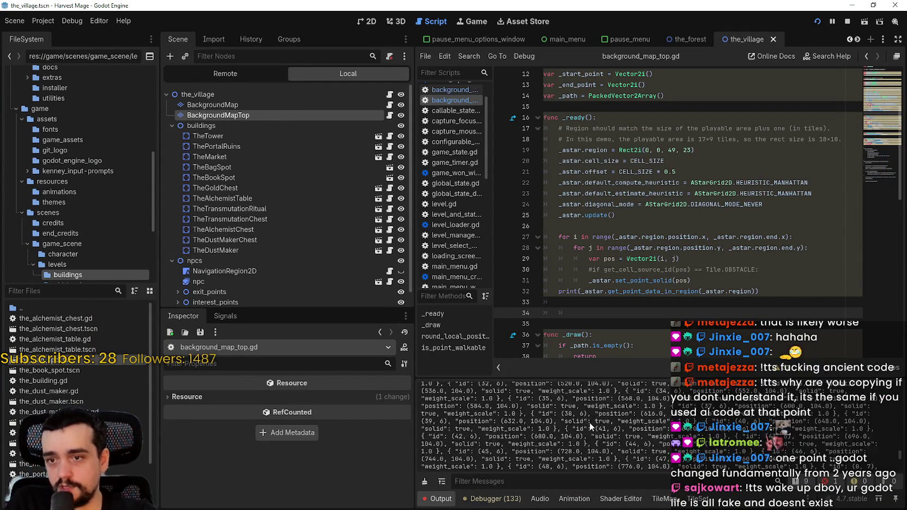
drag(597, 377, 607, 170)
scroll(599, 383, up, 10)
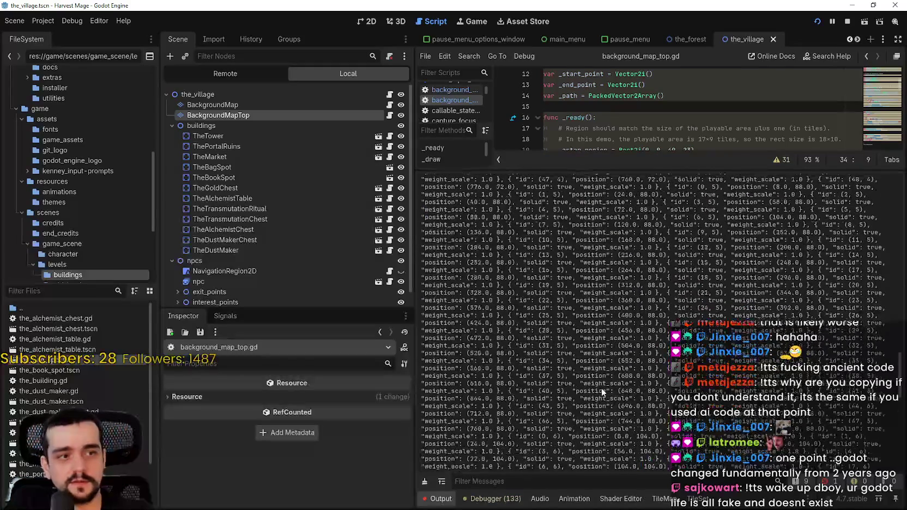
scroll(610, 389, up, 10)
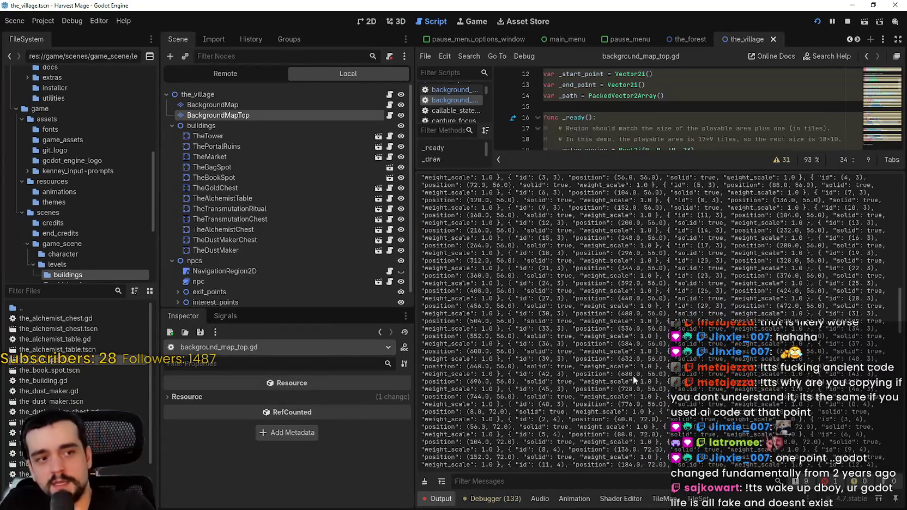
scroll(627, 373, up, 10)
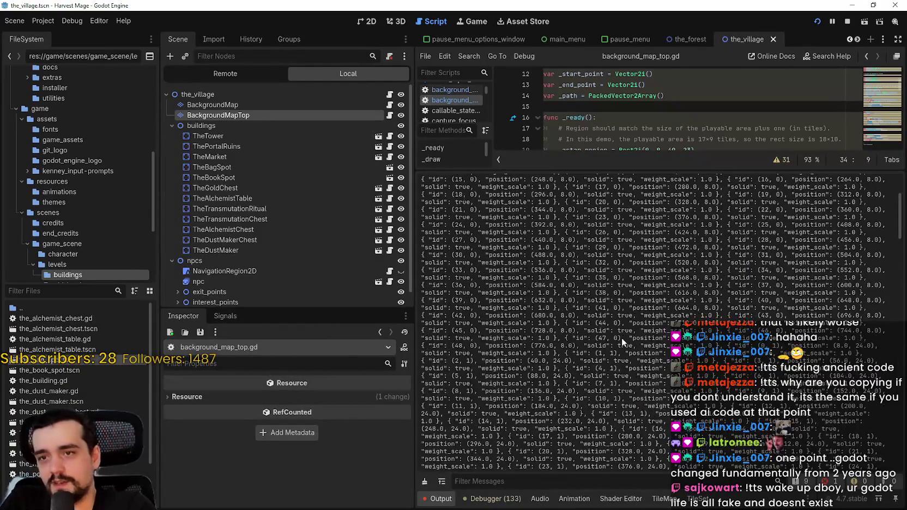
scroll(615, 346, up, 3)
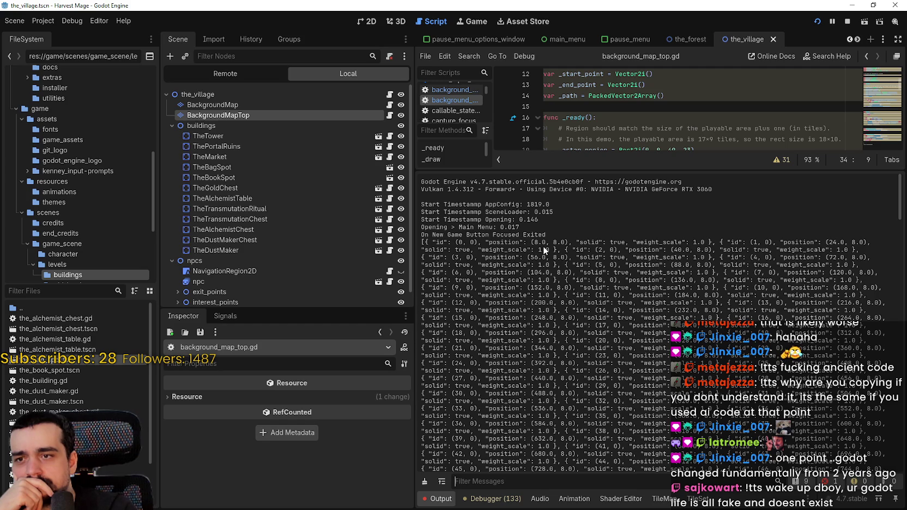
scroll(541, 309, down, 10)
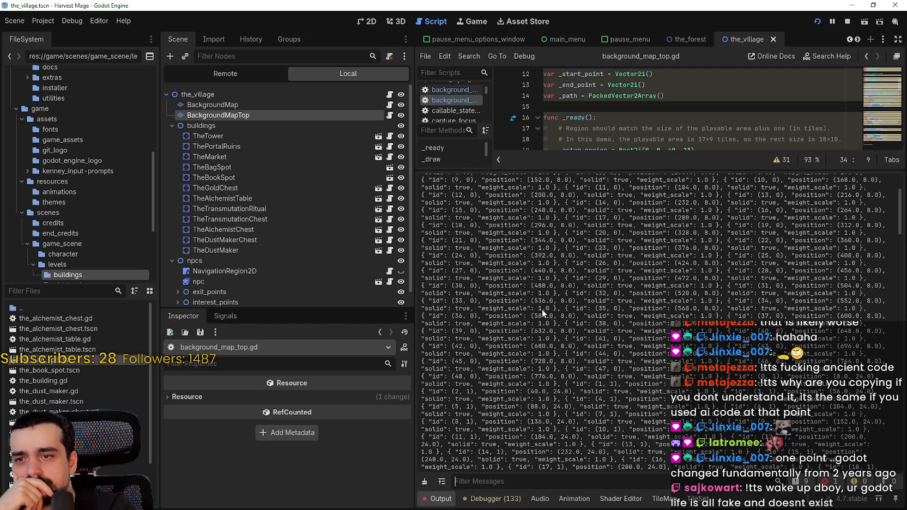
scroll(550, 309, down, 20)
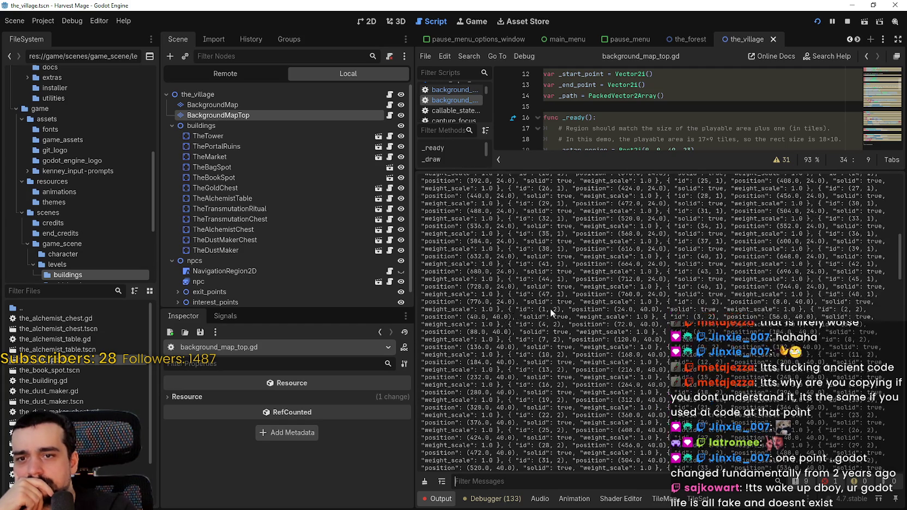
scroll(639, 376, down, 20)
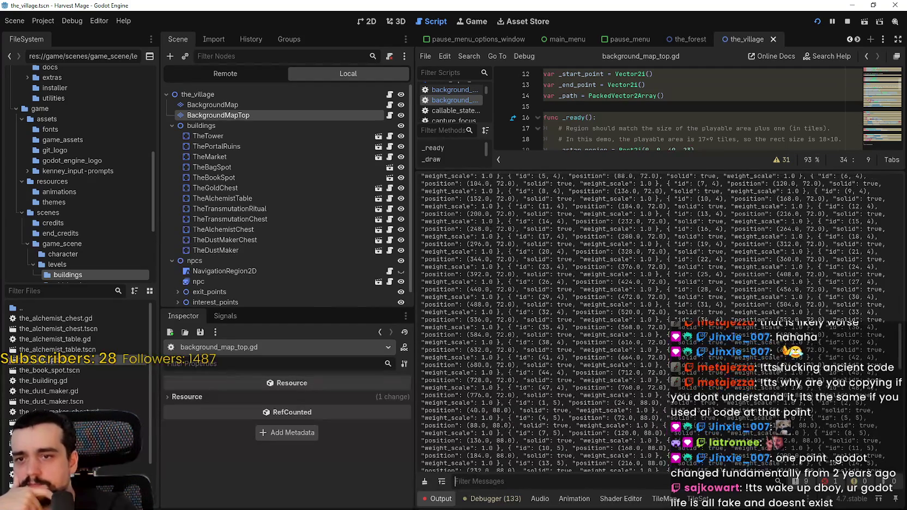
mouse_move(900, 410)
mouse_down()
mouse_move(897, 457)
mouse_move(899, 177)
mouse_up()
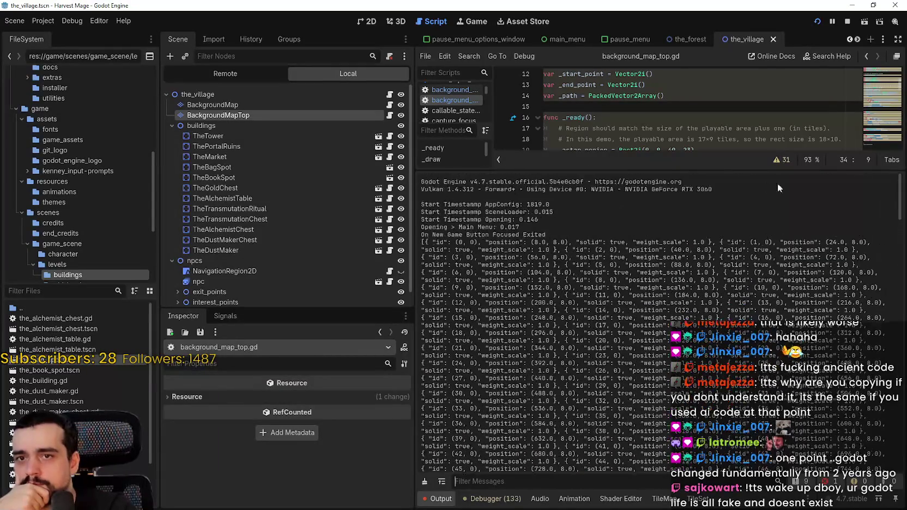
drag(746, 170, 746, 429)
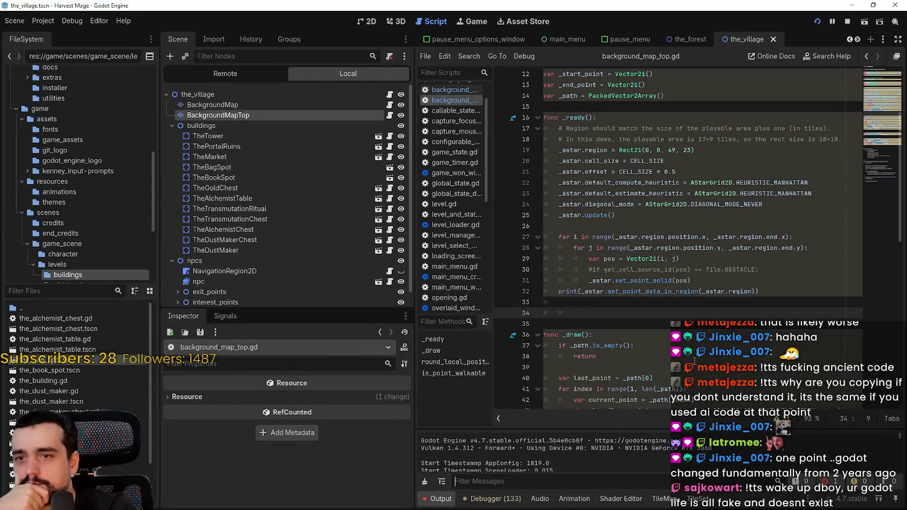
click(661, 302)
scroll(661, 300, down, 2)
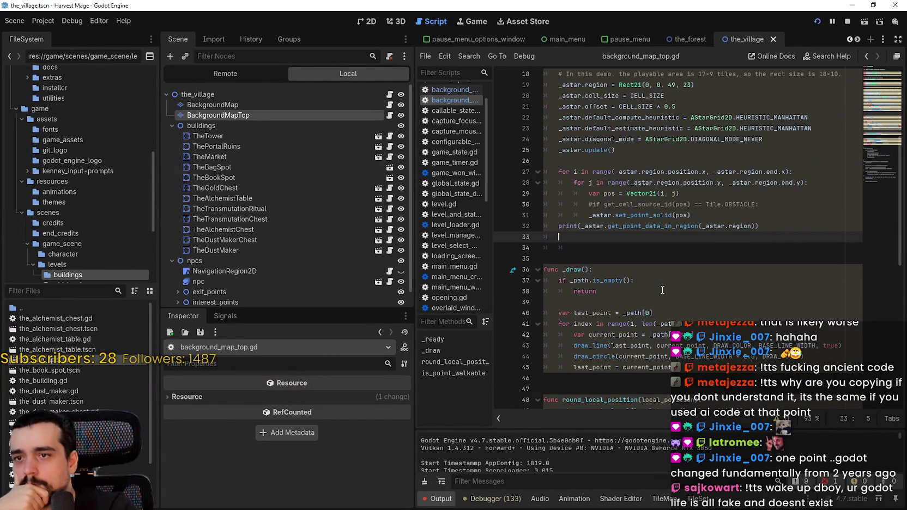
drag(581, 226, 760, 227)
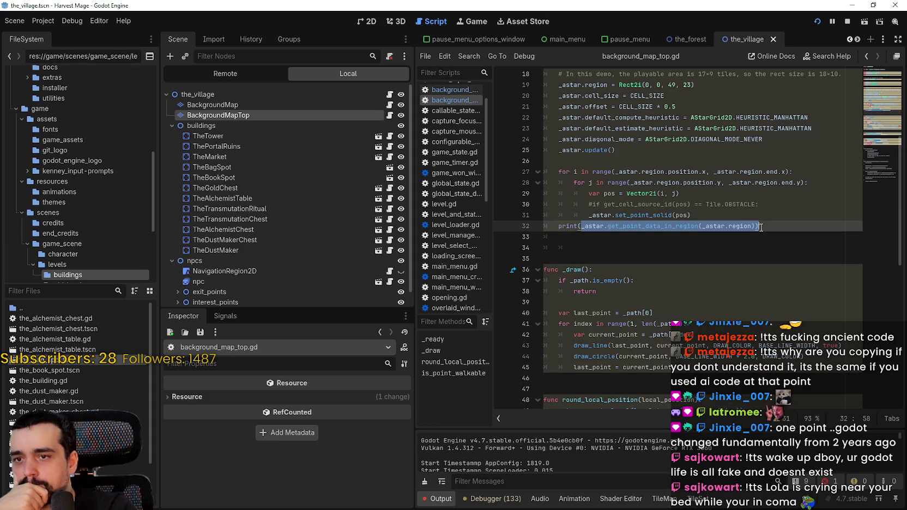
drag(761, 227, 754, 225)
click(586, 311)
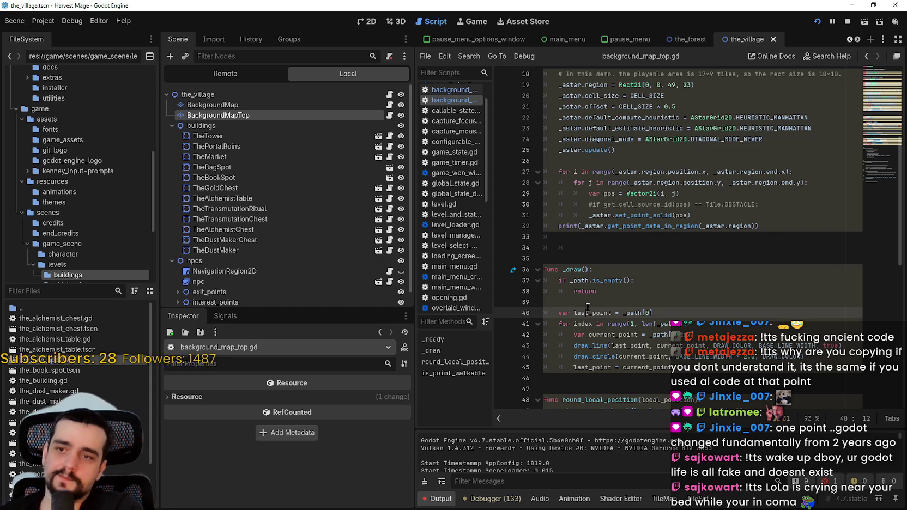
scroll(626, 297, down, 1)
double_click(665, 289)
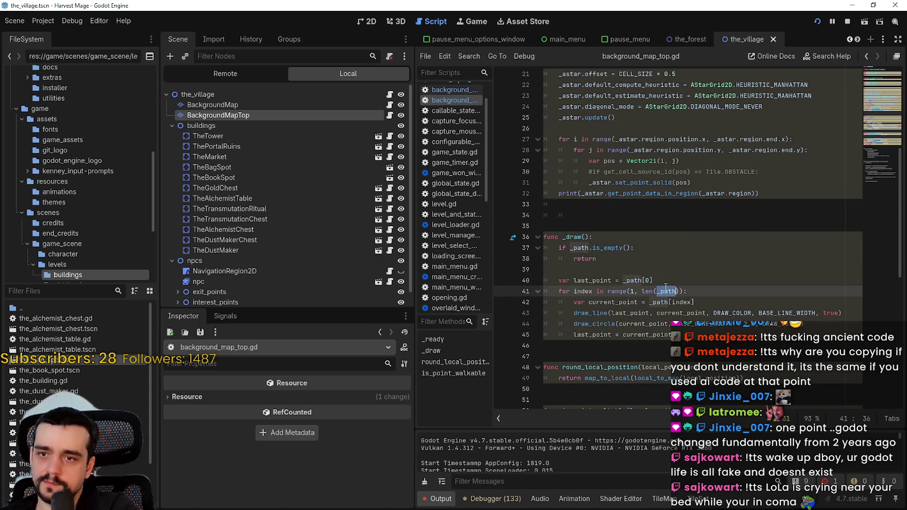
click(674, 269)
scroll(674, 271, down, 1)
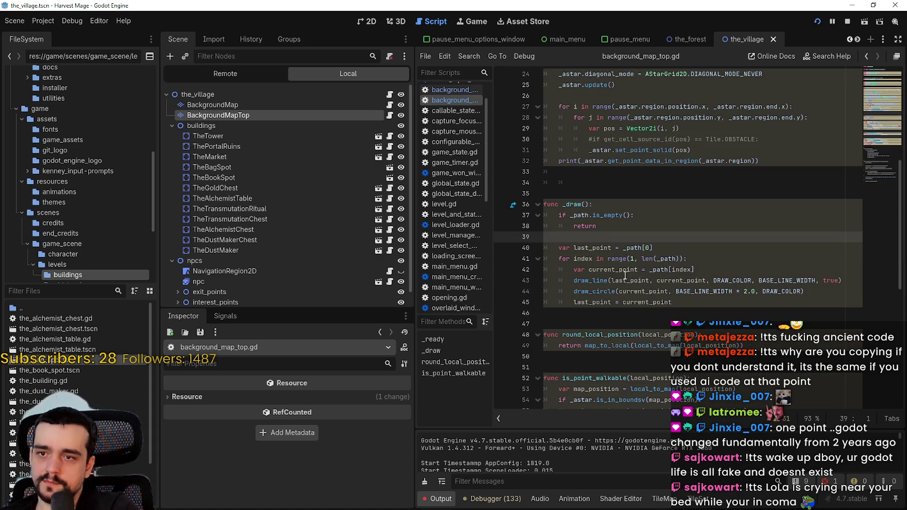
double_click(674, 270)
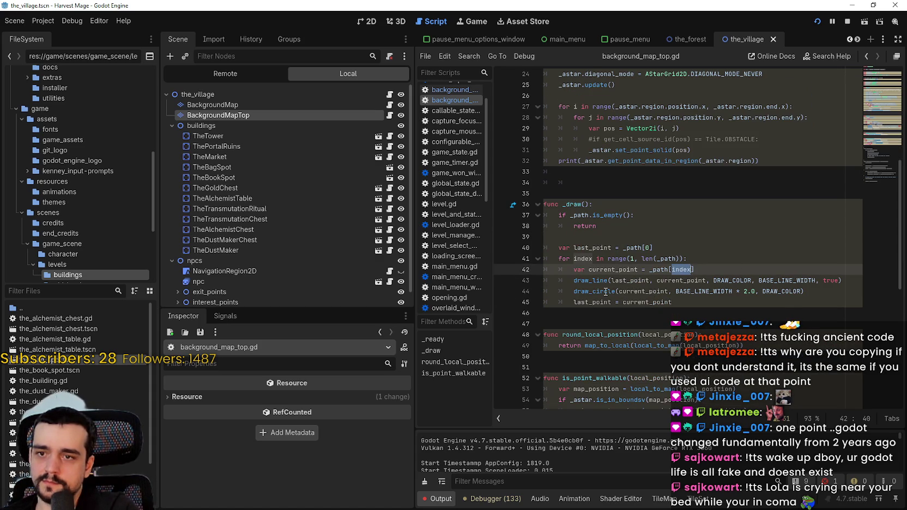
double_click(631, 280)
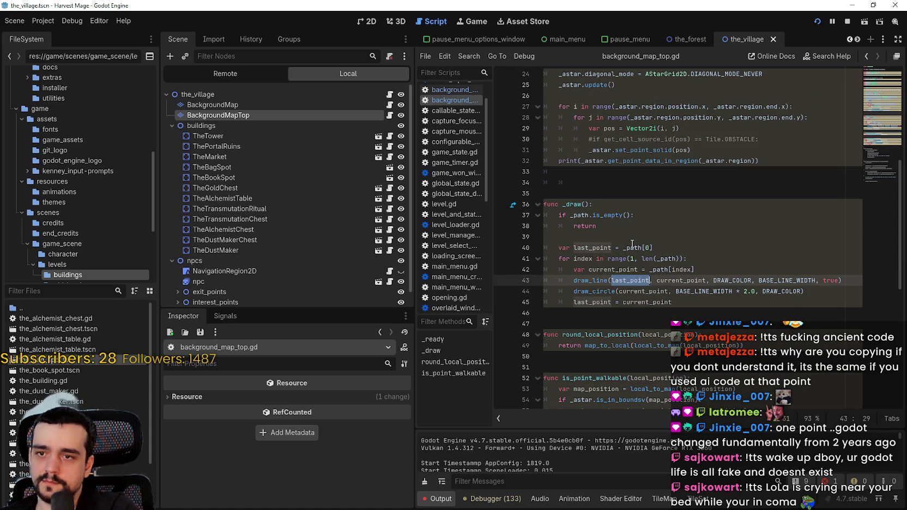
drag(623, 248, 652, 248)
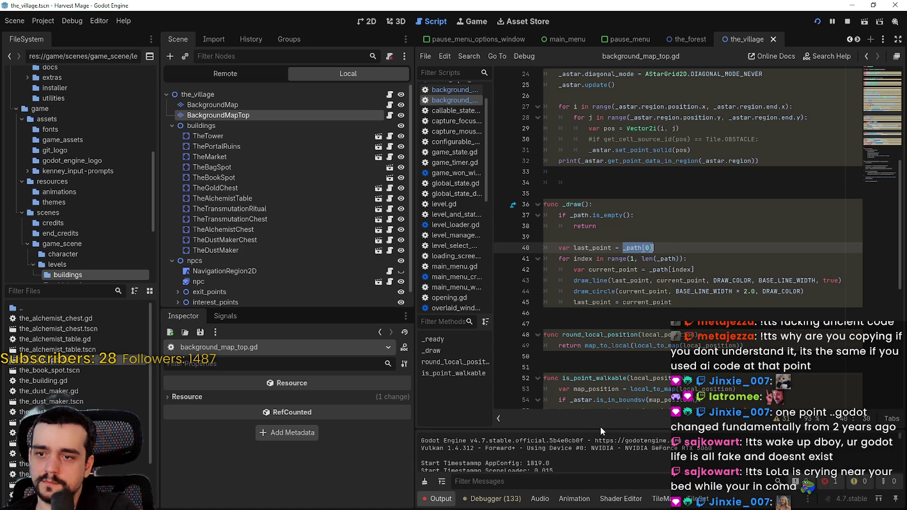
mouse_move(600, 427)
mouse_down()
mouse_move(601, 263)
mouse_move(634, 349)
mouse_up()
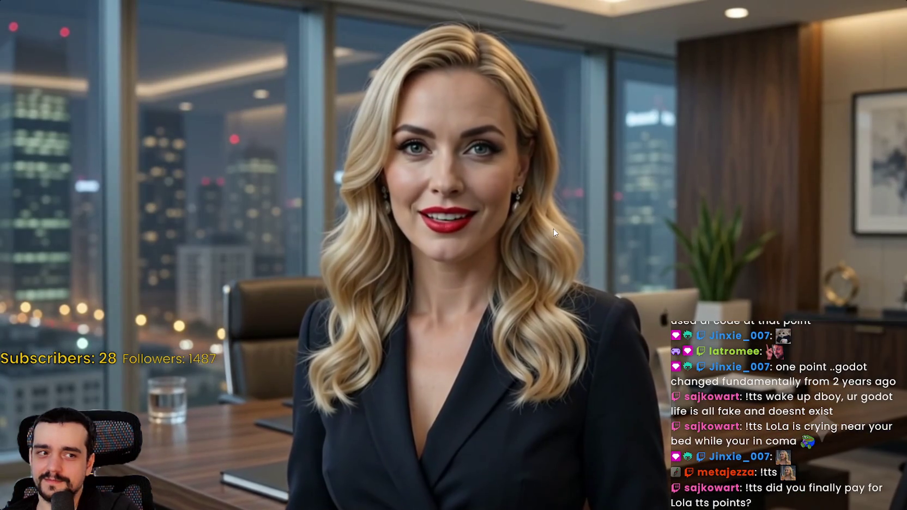
Leave the fullscreen video and return to the Discord #stream-chat channel.
mouse_move(570, 173)
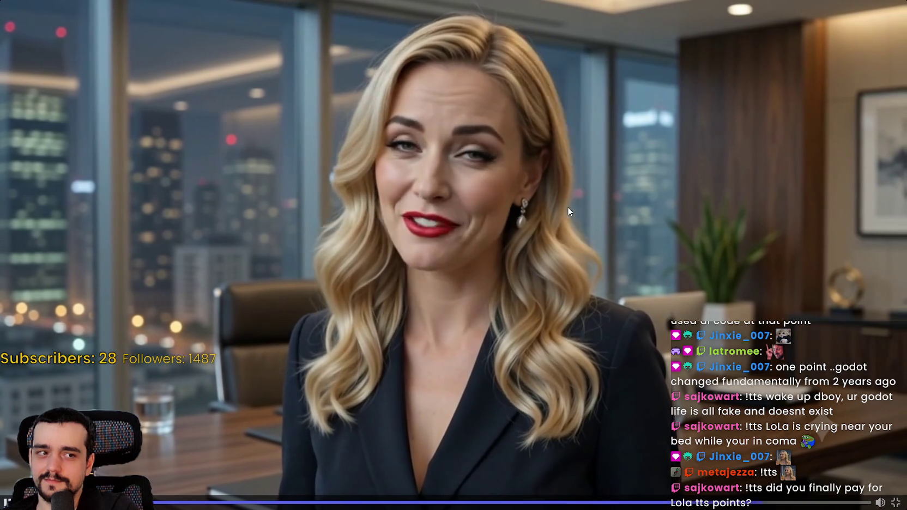
click(892, 498)
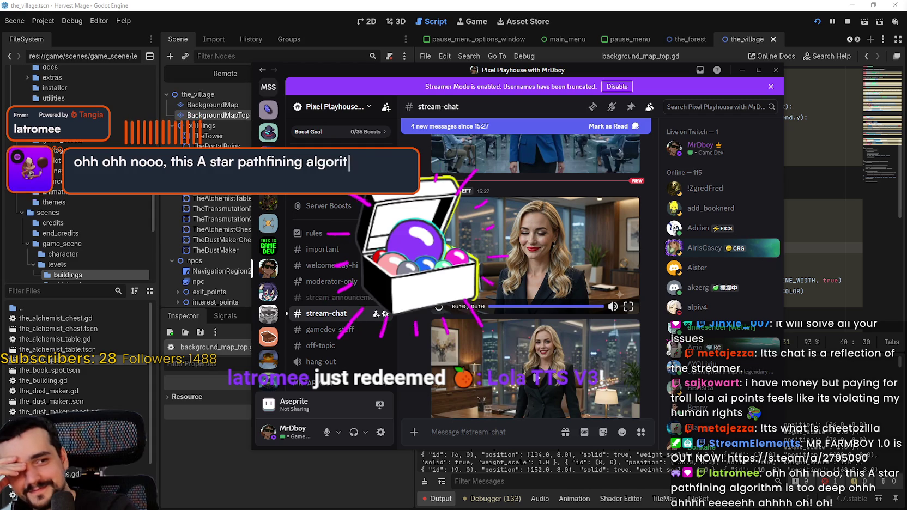
Watch the office clip and the 15:42 clip fullscreen in stream-chat.
scroll(573, 287, down, 1)
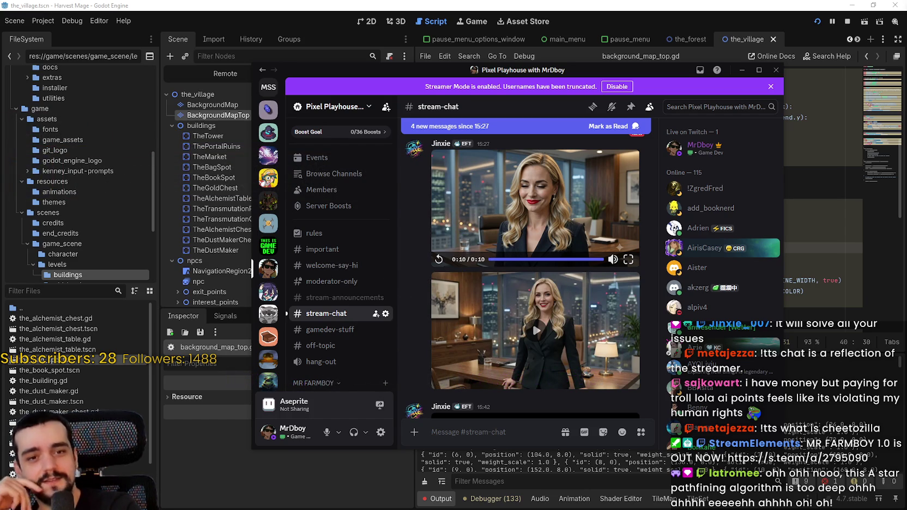
scroll(596, 304, down, 2)
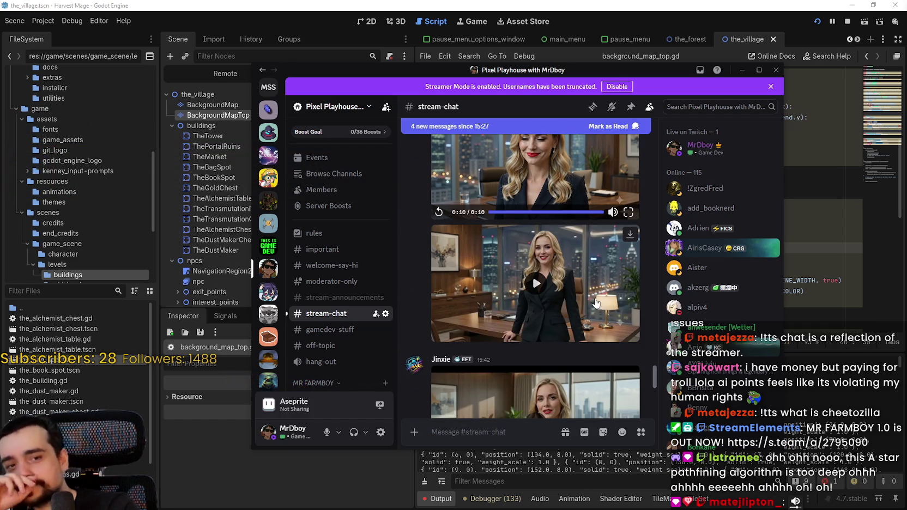
double_click(596, 299)
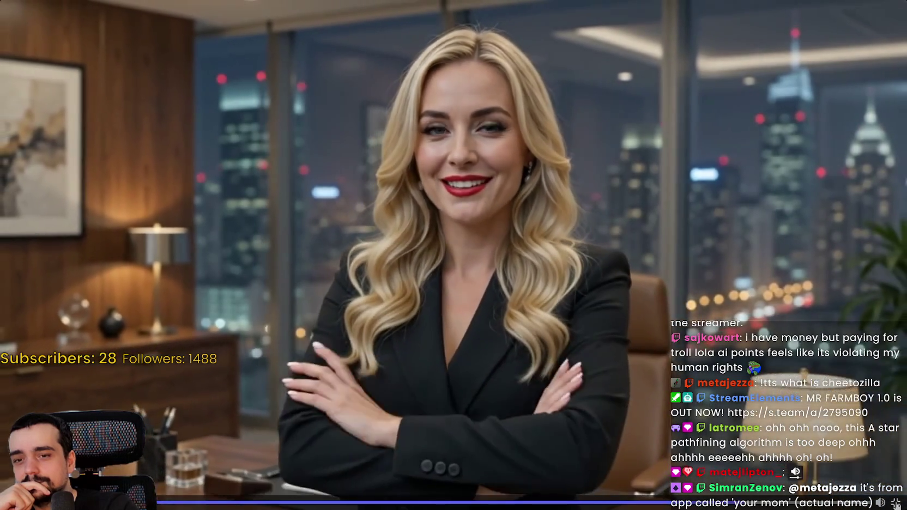
click(895, 502)
scroll(612, 257, down, 3)
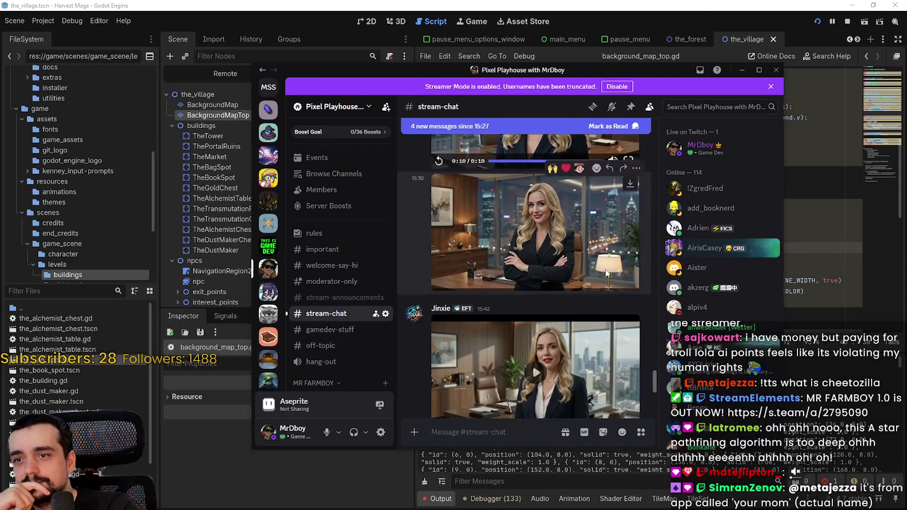
click(630, 331)
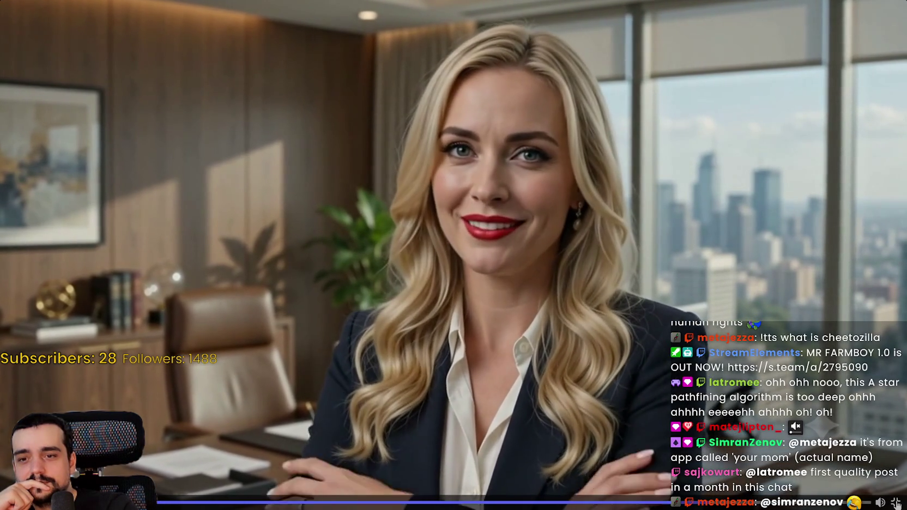
click(895, 502)
Play the poolside clip fullscreen, then hide Discord to return to Godot.
scroll(512, 222, down, 3)
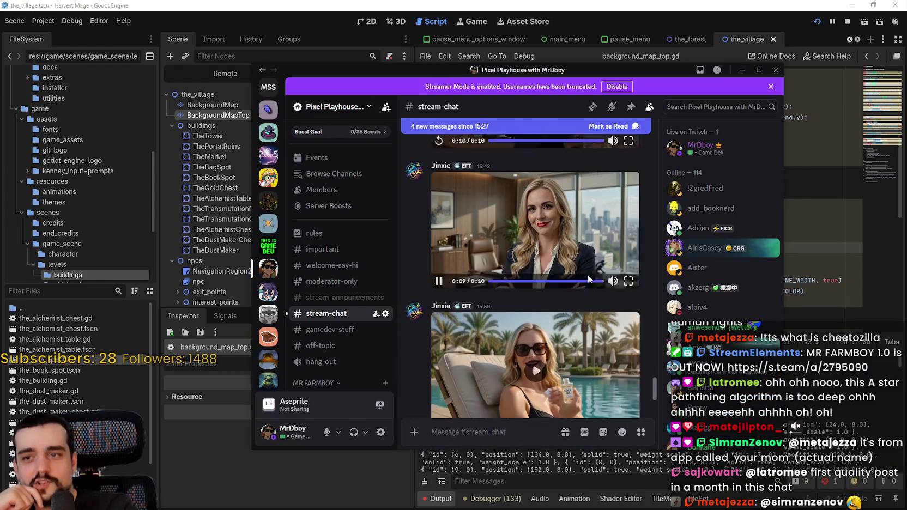
click(535, 346)
click(628, 396)
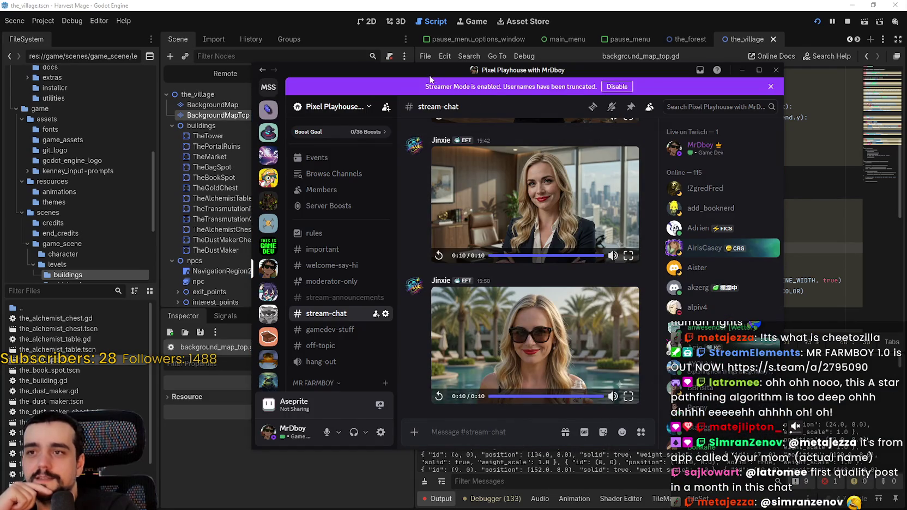
key(alt+Tab)
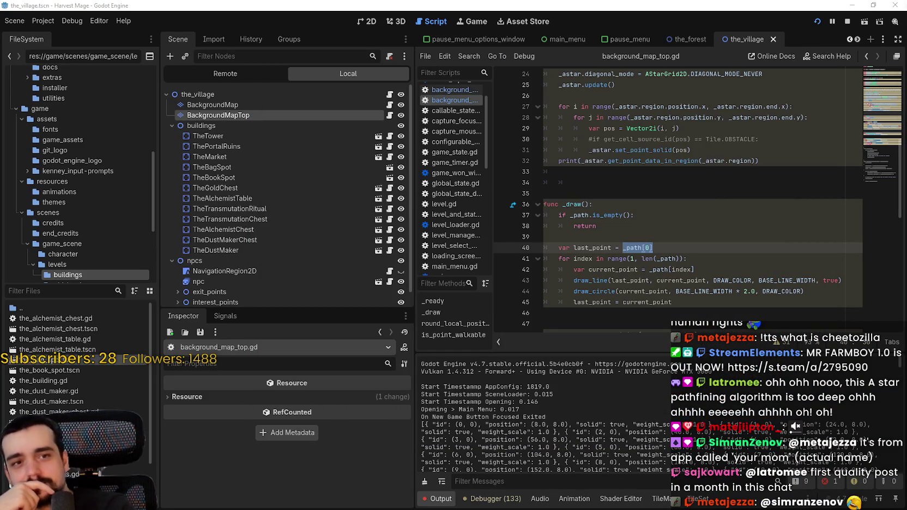
scroll(604, 253, down, 1)
click(617, 201)
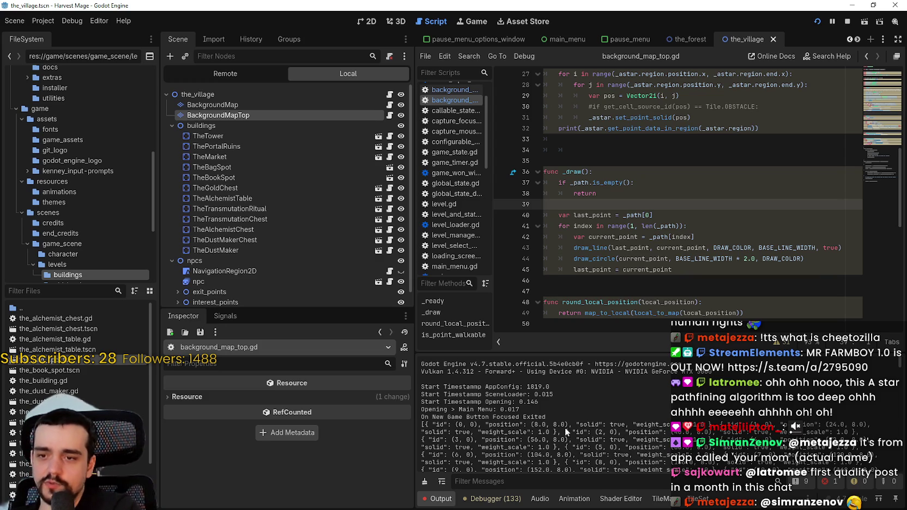
double_click(613, 237)
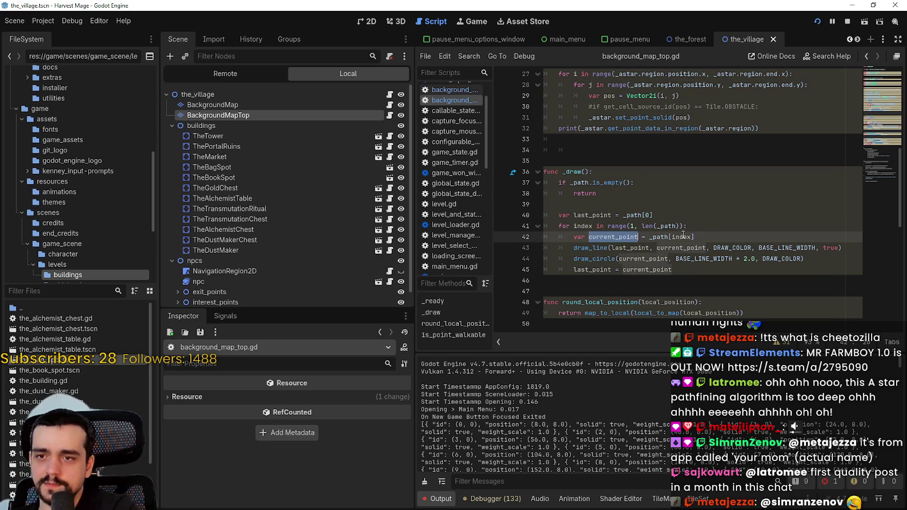
click(665, 236)
double_click(681, 237)
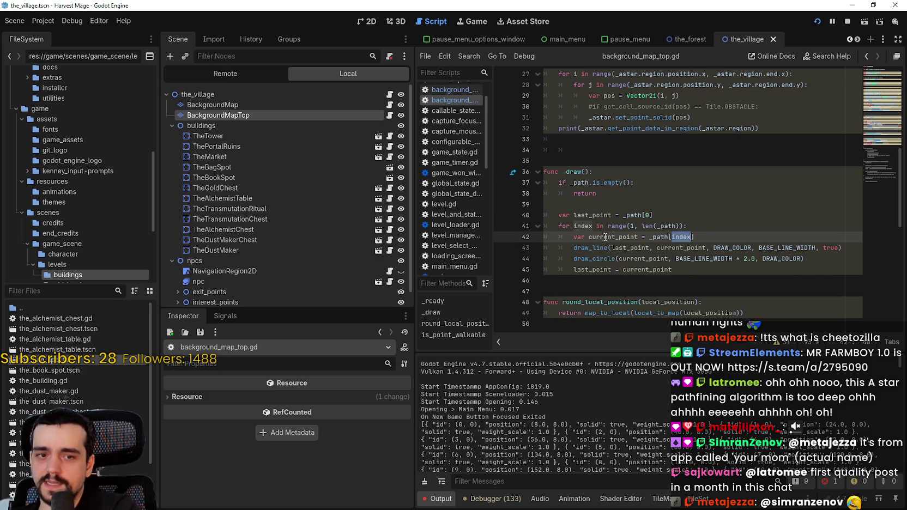
double_click(597, 216)
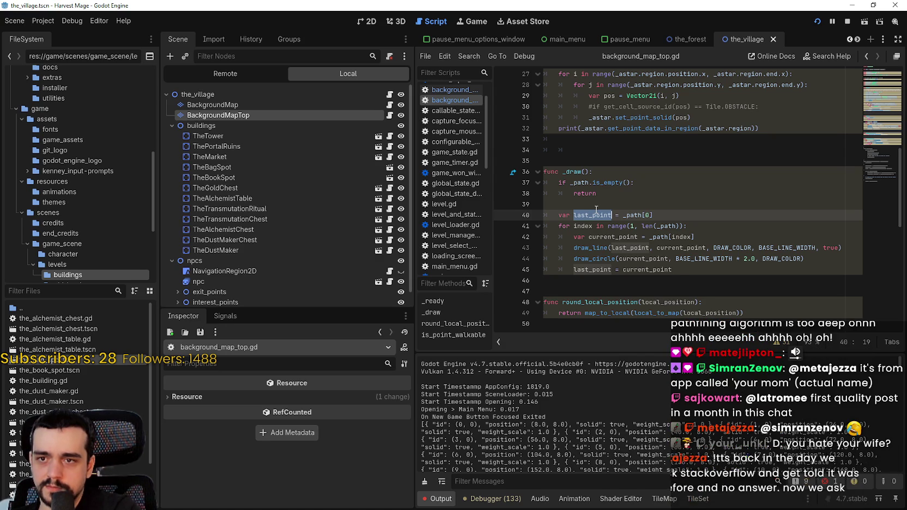
double_click(649, 216)
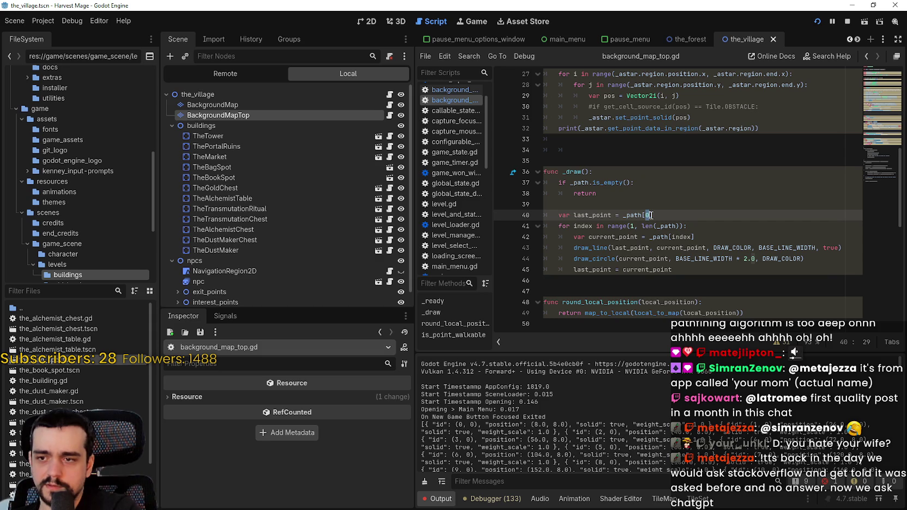
key(BackSpace)
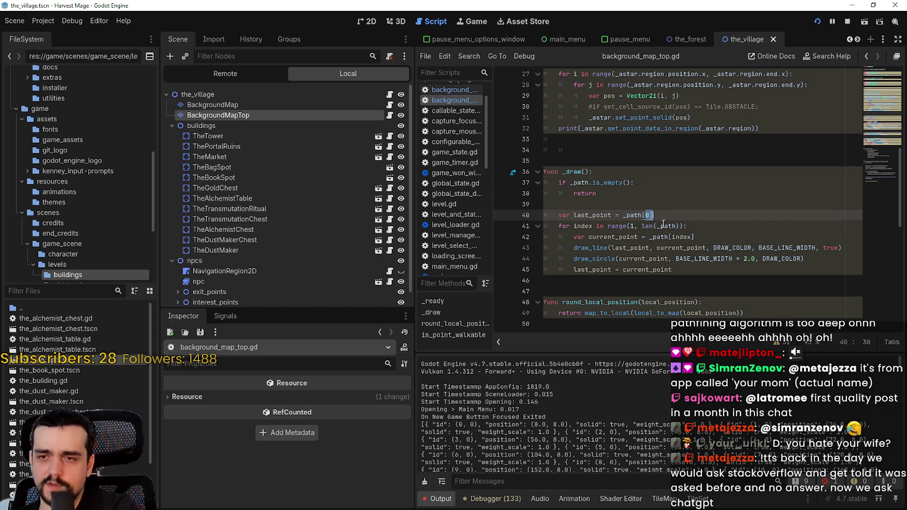
click(630, 227)
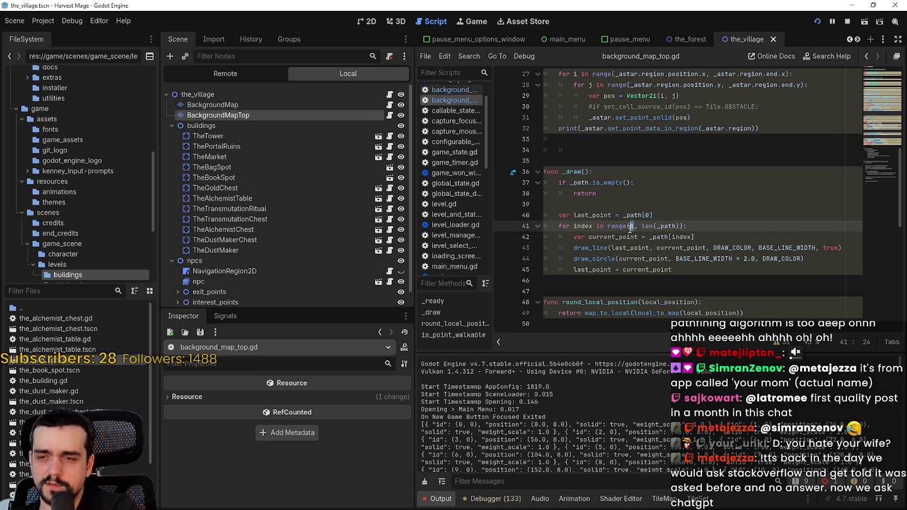
click(647, 215)
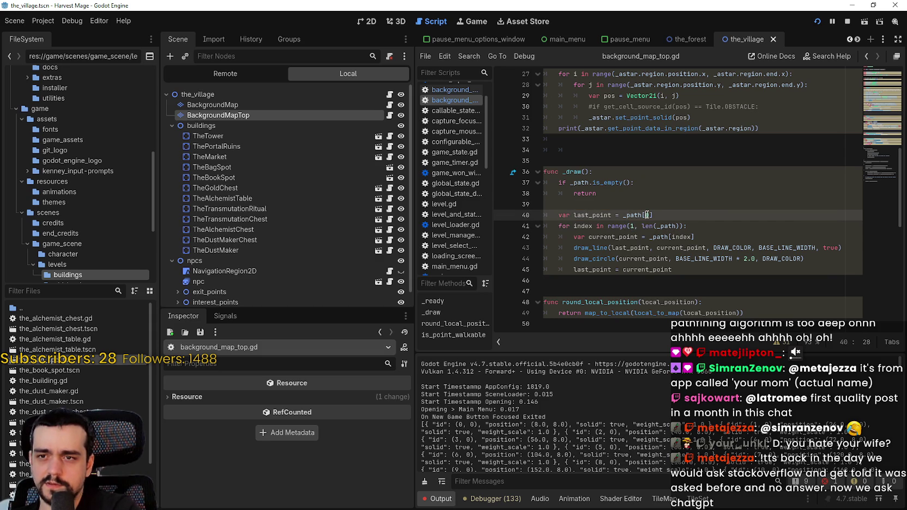
text(0)
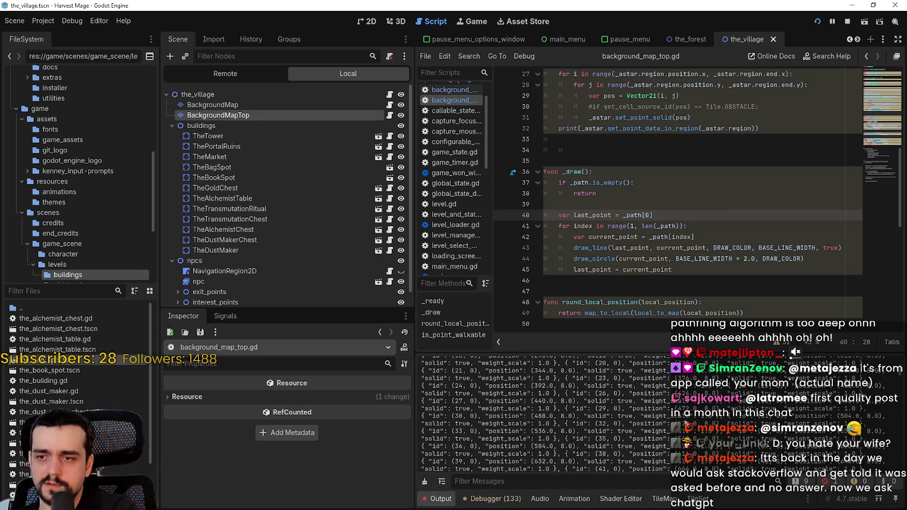
scroll(683, 388, up, 3)
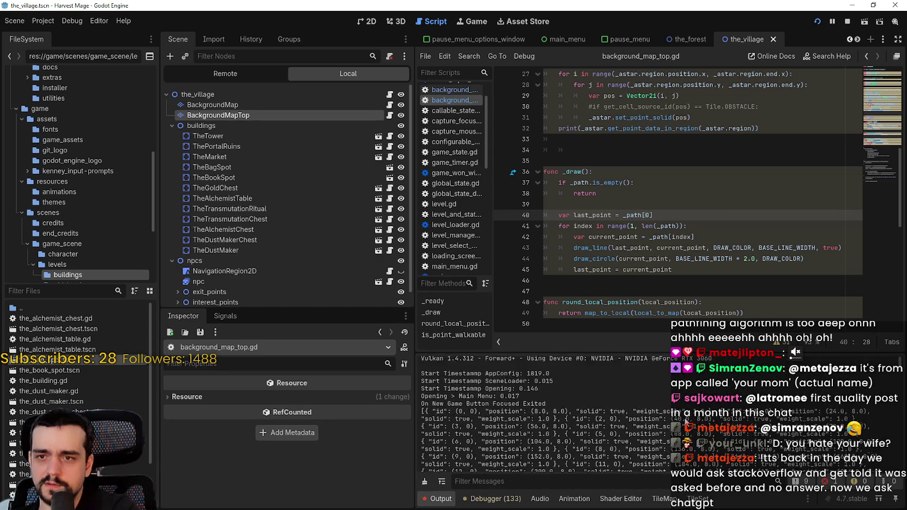
click(671, 271)
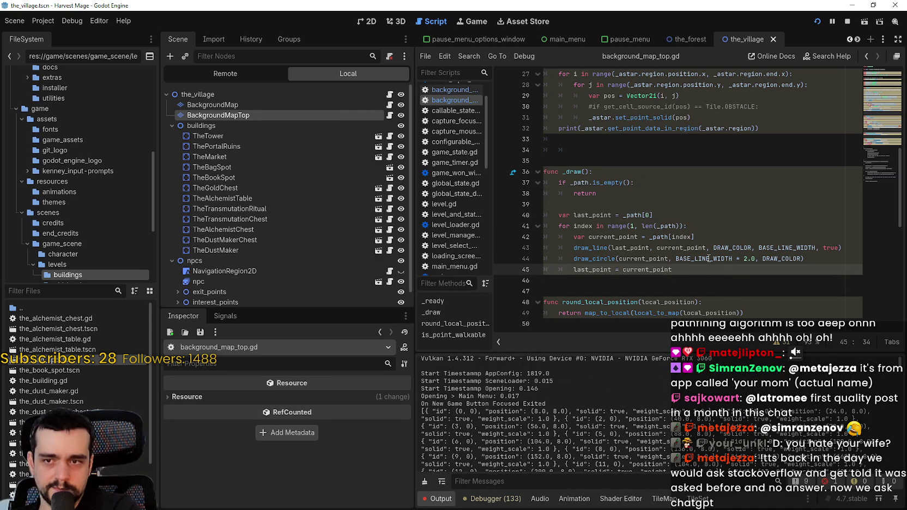
double_click(632, 249)
double_click(642, 260)
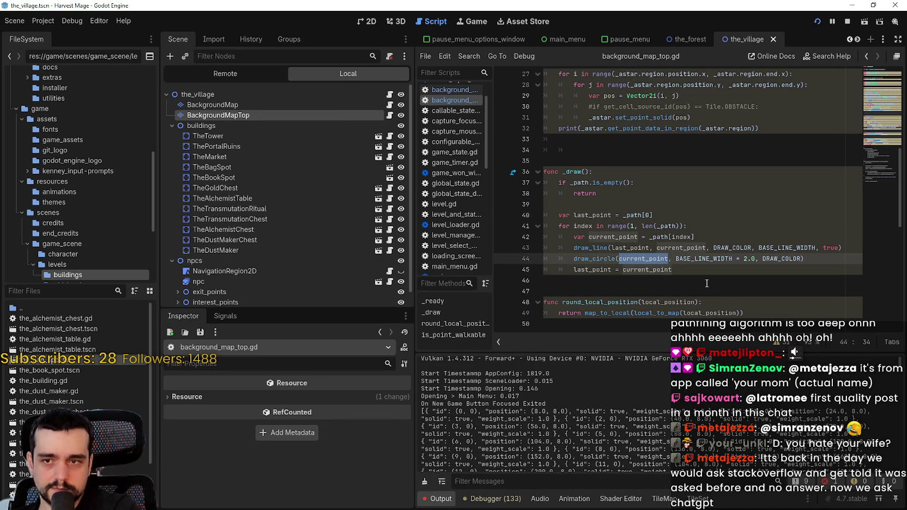
click(626, 246)
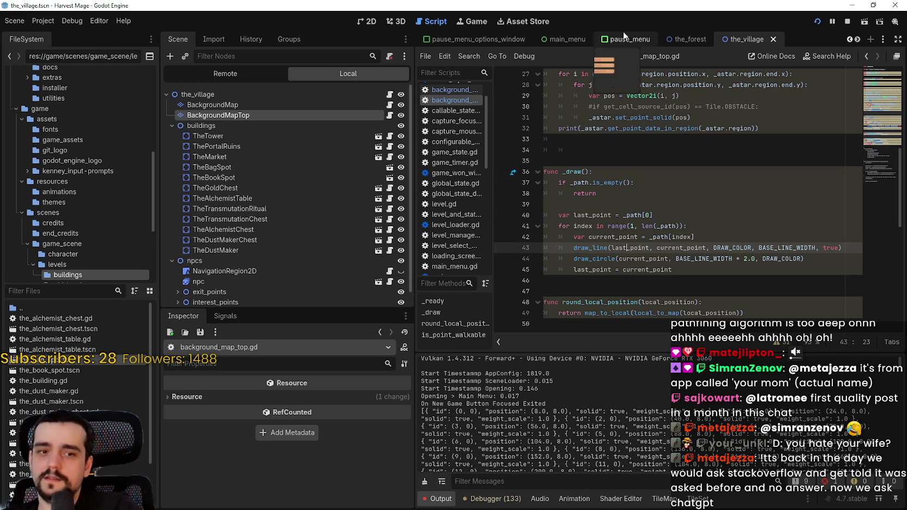
Begin a 'for point' loop on a new line right after the print statement.
click(698, 276)
click(693, 138)
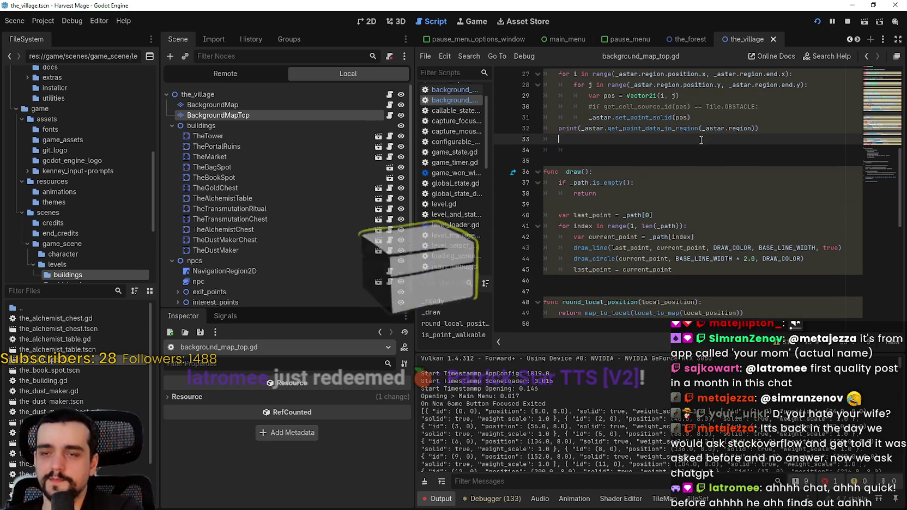
key(Return)
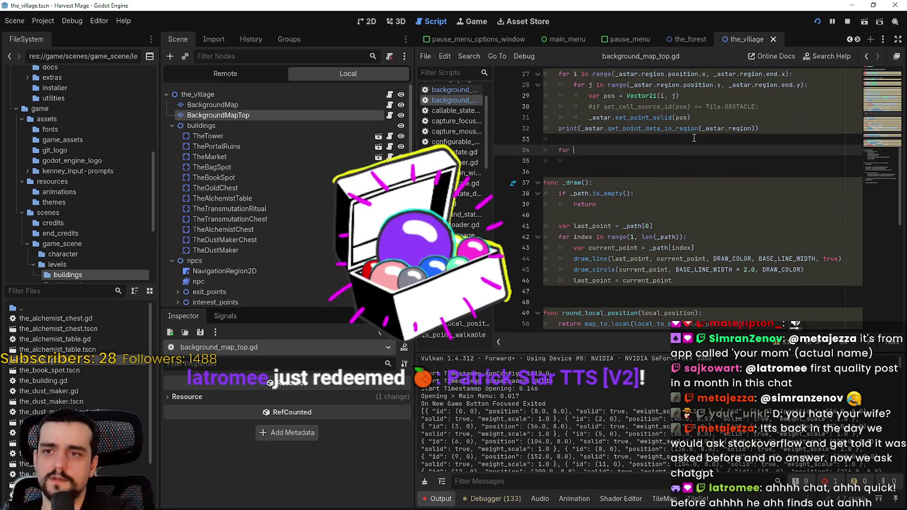
text(for)
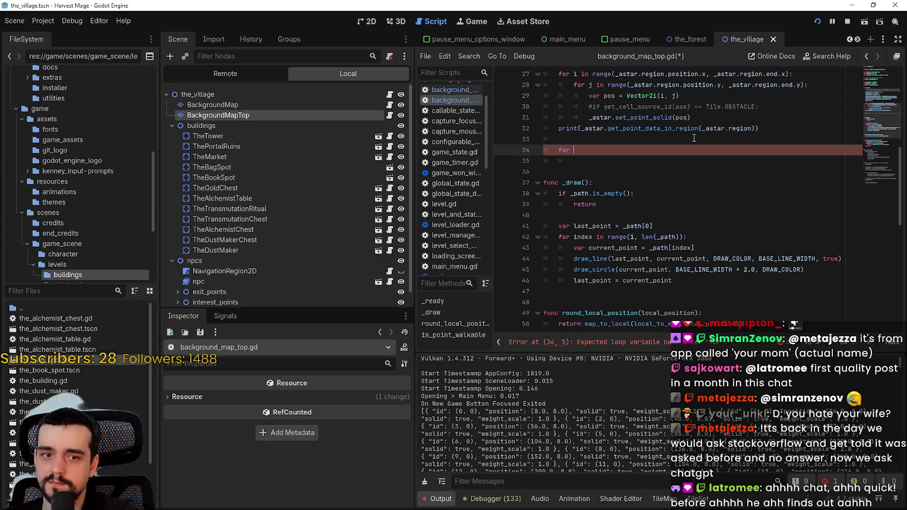
text(in)
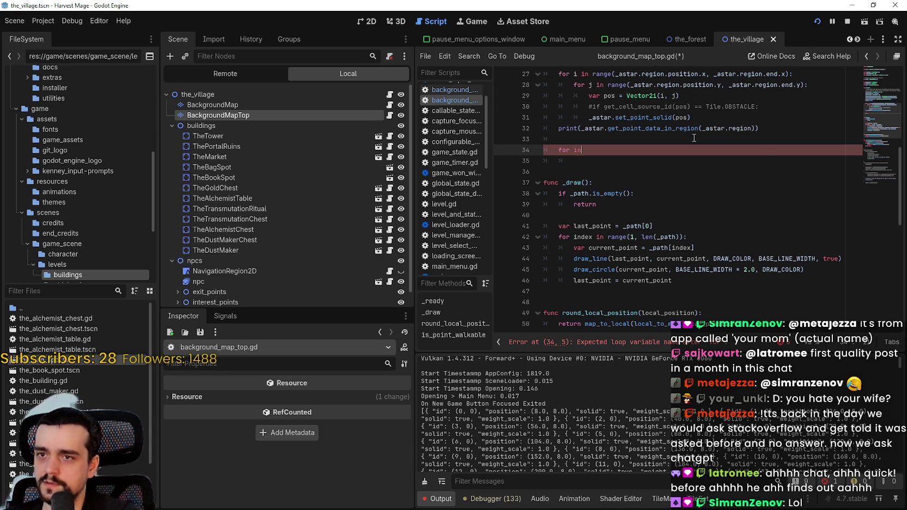
text(dex in range)
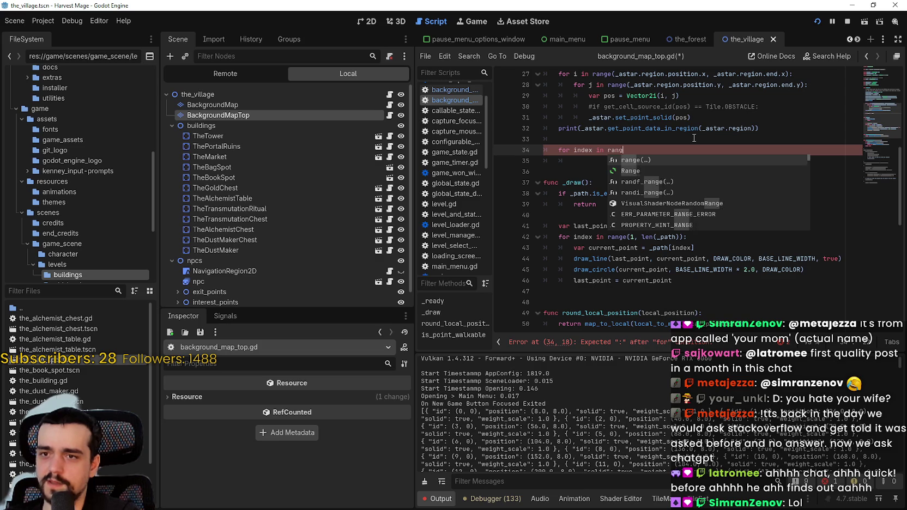
key(BackSpace)
key(BackSpace)
key(BackSpace)
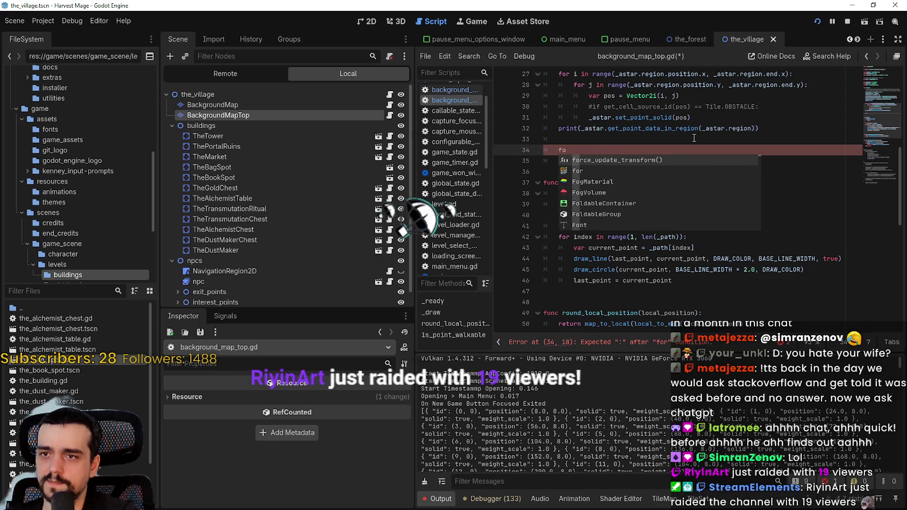
text(r point)
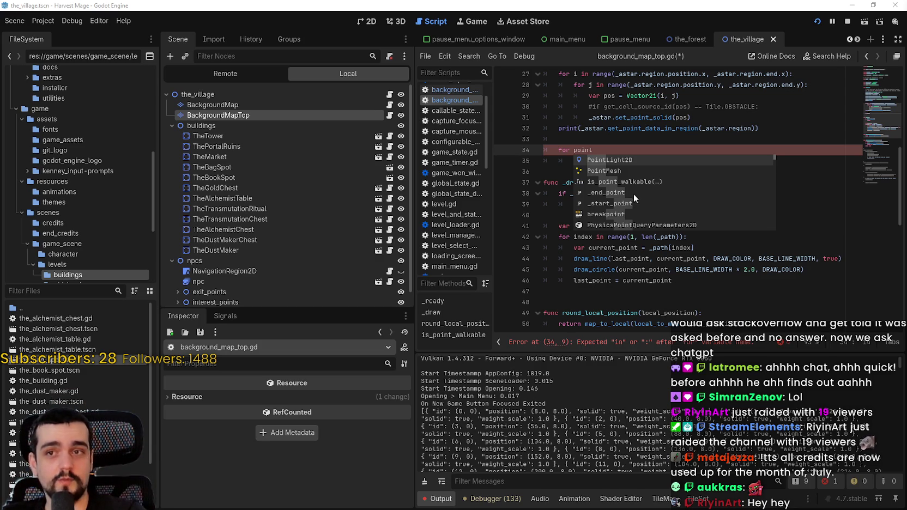
key(Escape)
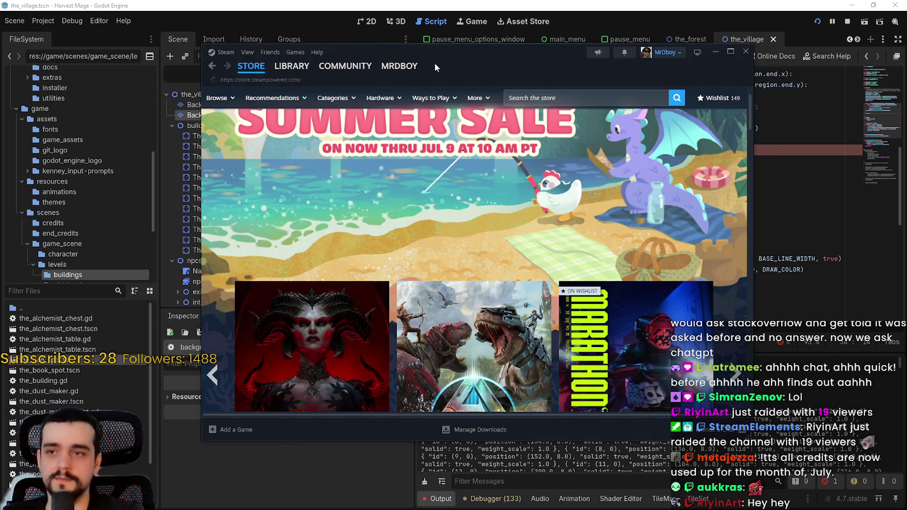
drag(434, 62, 421, 63)
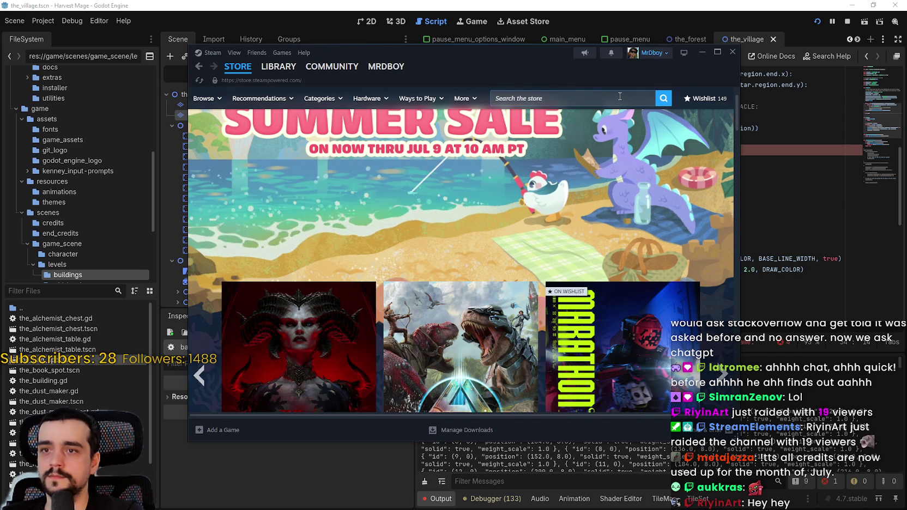
Open the Woods Of War store page from the Steam wishlist.
click(699, 98)
scroll(479, 294, down, 20)
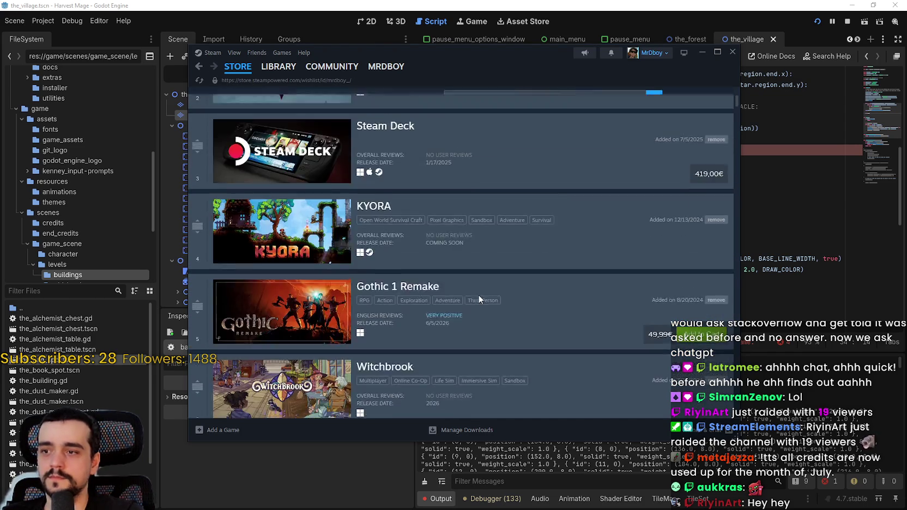
scroll(509, 276, down, 20)
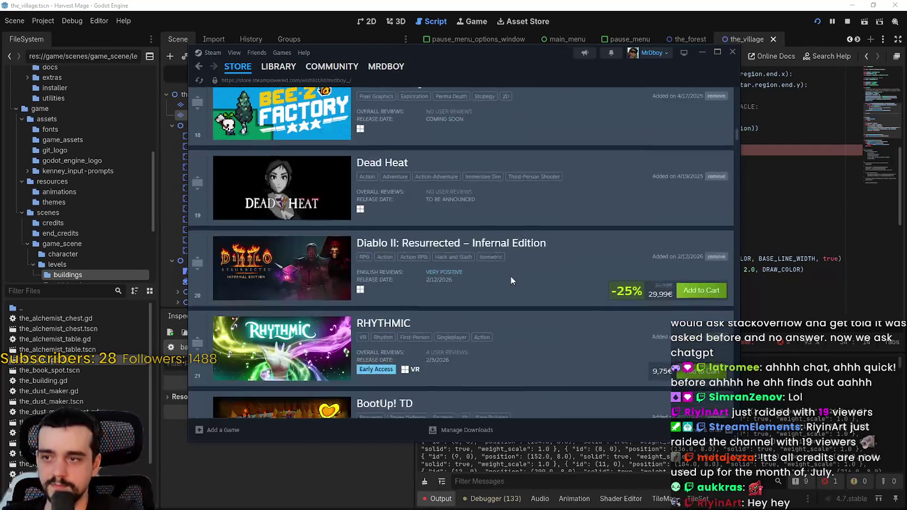
scroll(510, 267, down, 10)
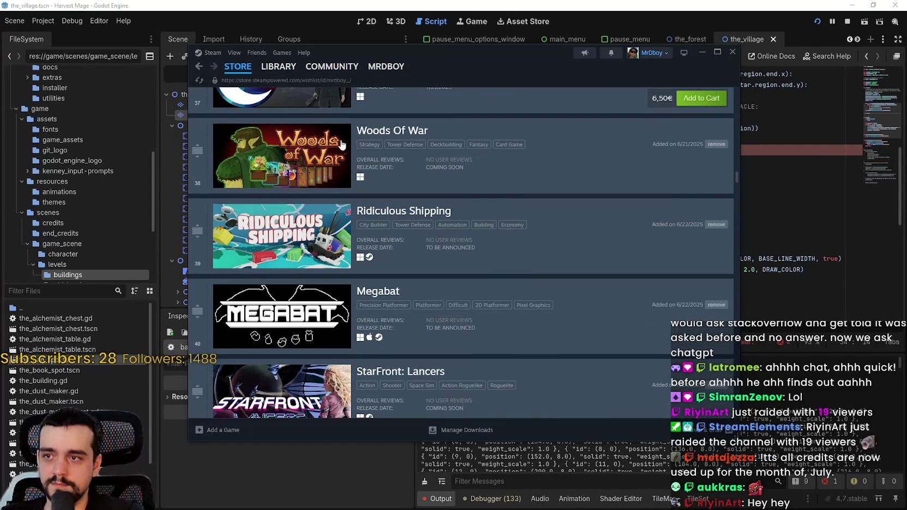
click(330, 156)
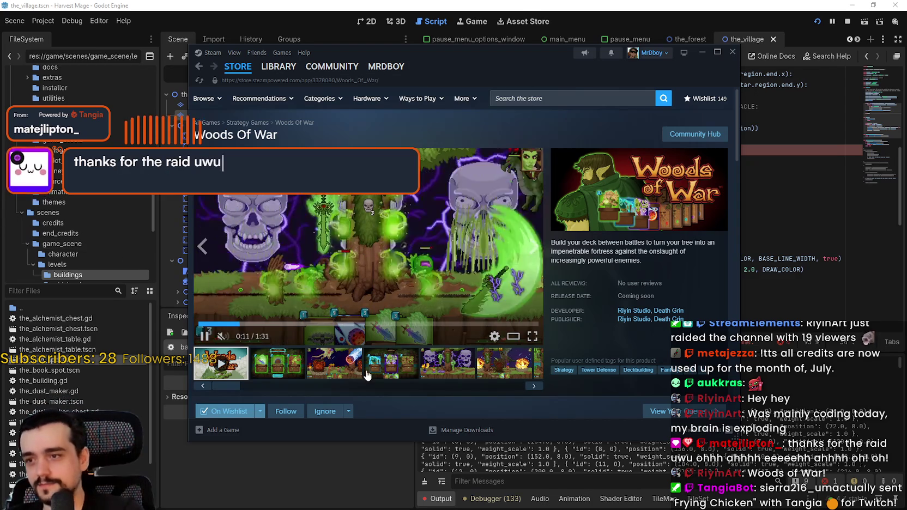
Browse the Woods Of War screenshots, including the fourth and the forest one.
click(368, 374)
click(568, 98)
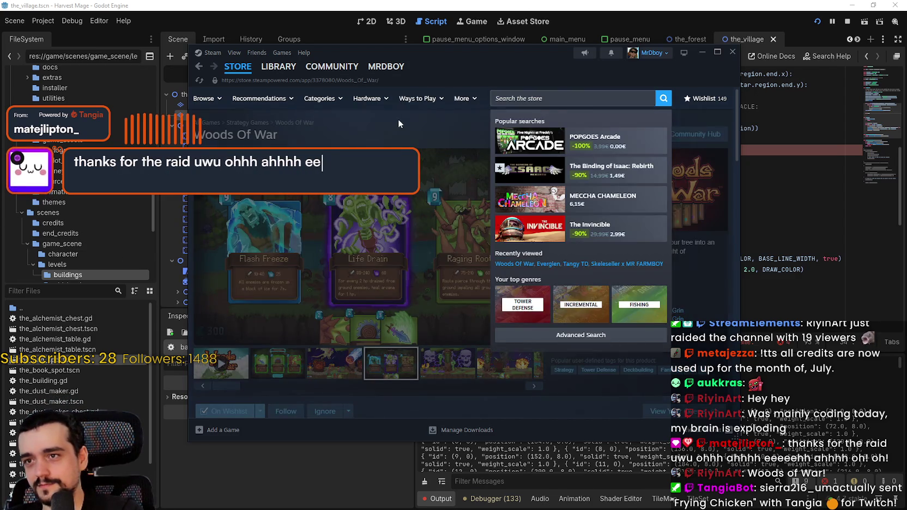
click(399, 121)
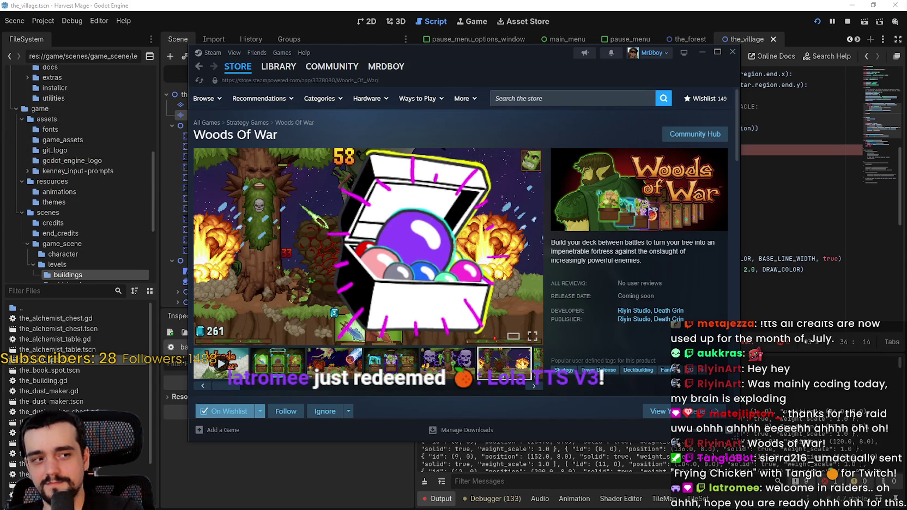
click(494, 365)
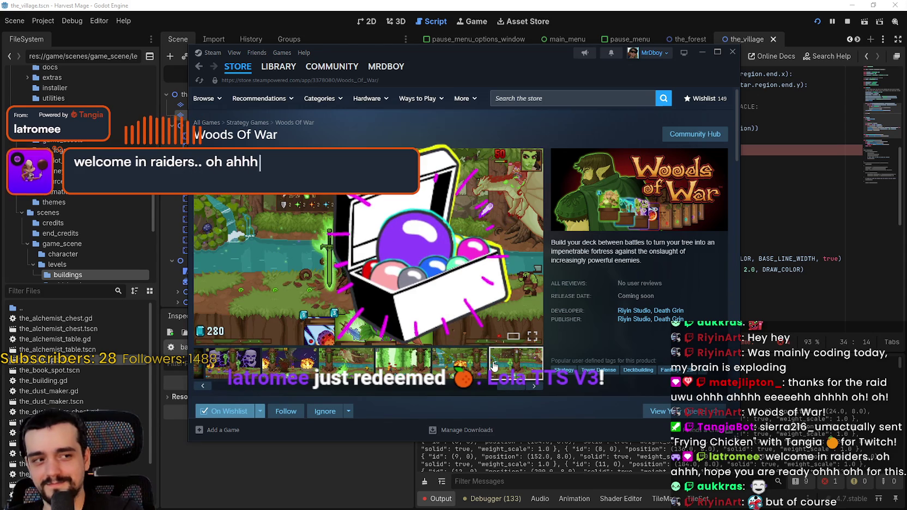
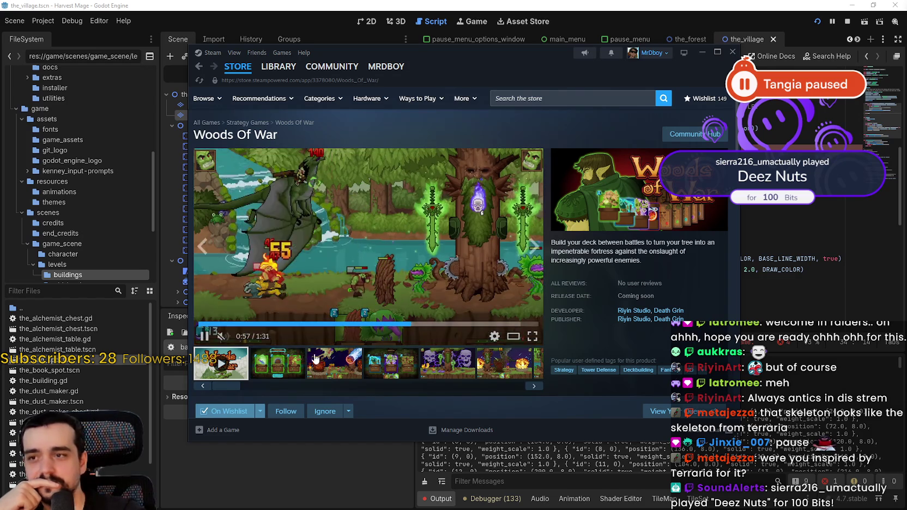
Browse the Woods Of War media viewer: another trailer, the Choose One card and gameplay screenshots.
click(348, 358)
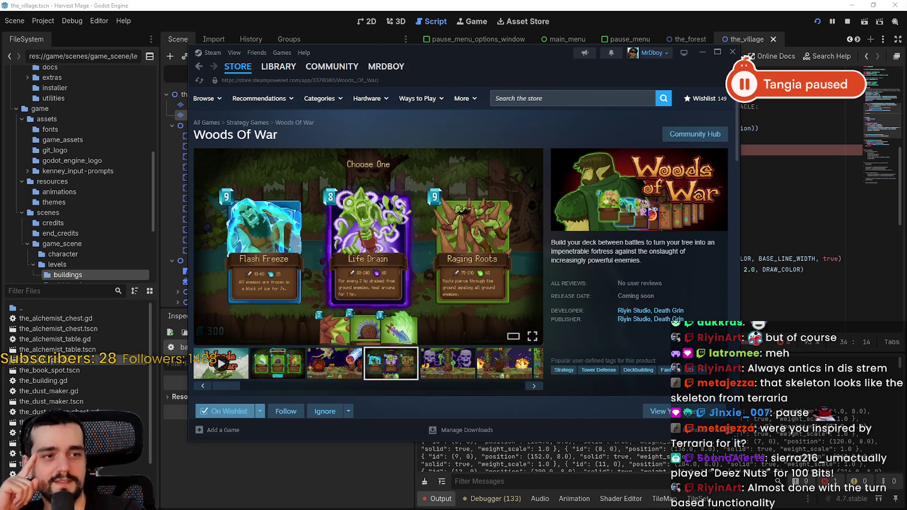
click(453, 365)
click(486, 366)
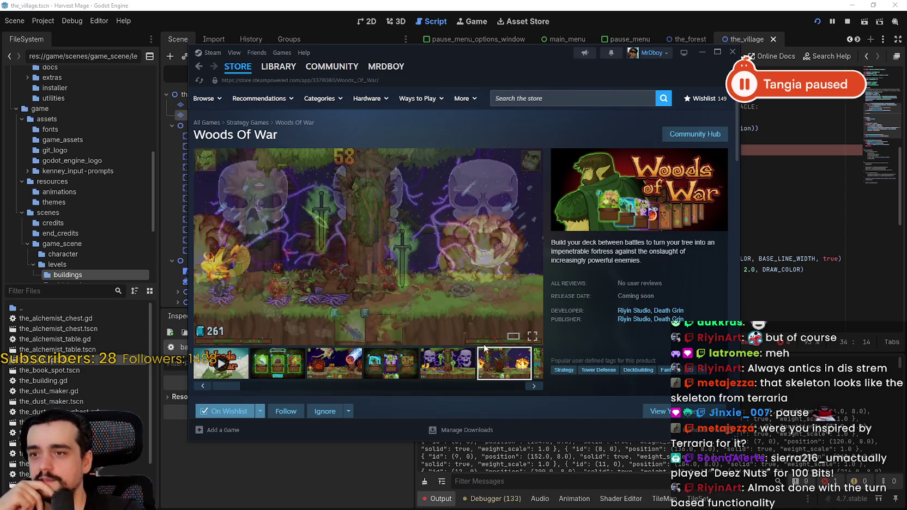
scroll(476, 327, down, 3)
scroll(473, 319, down, 10)
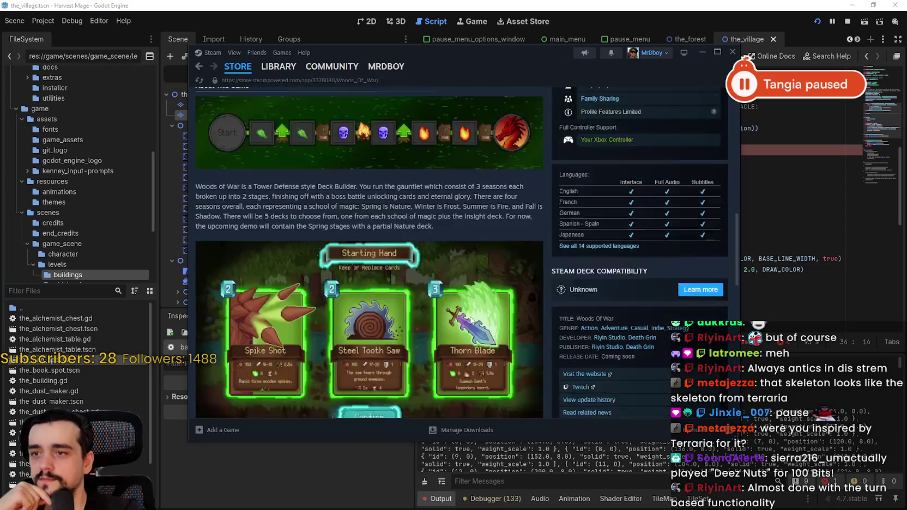
scroll(467, 282, up, 4)
scroll(481, 314, down, 5)
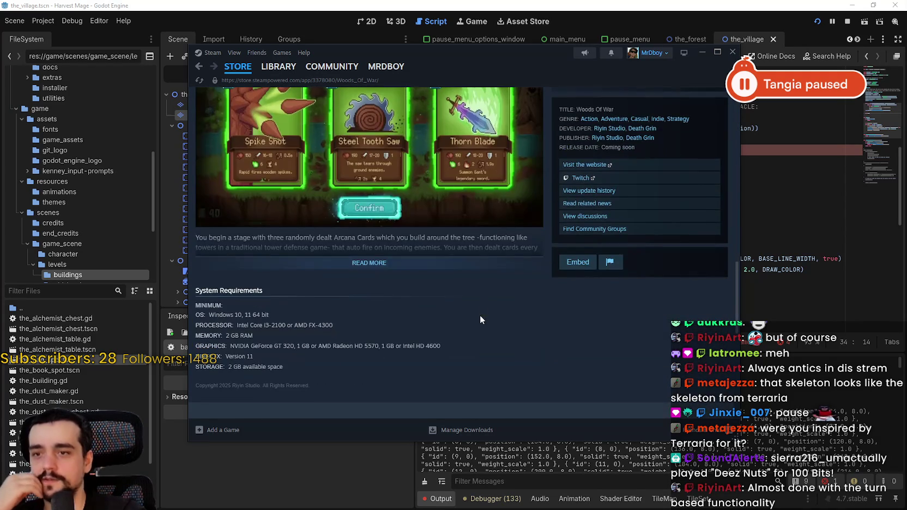
Expand the full About This Game description with READ MORE and read through it.
click(366, 264)
scroll(454, 309, down, 10)
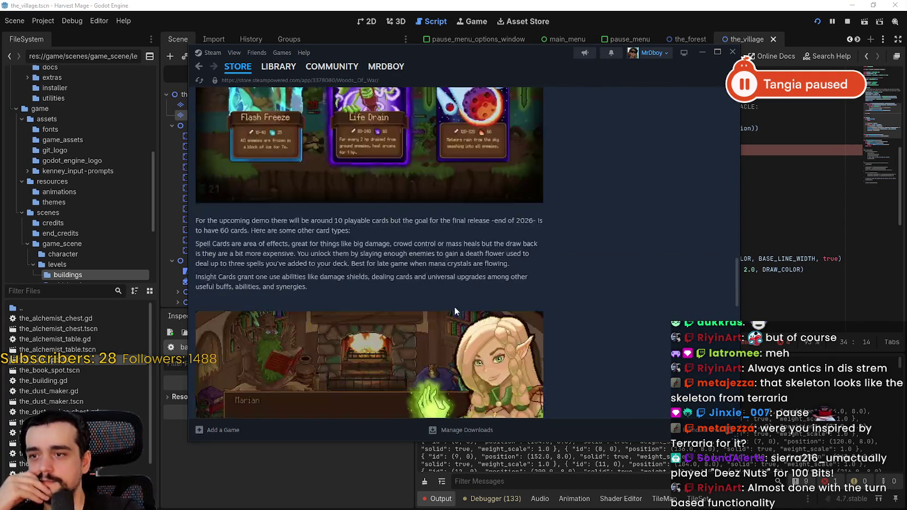
scroll(452, 297, down, 3)
scroll(475, 322, up, 5)
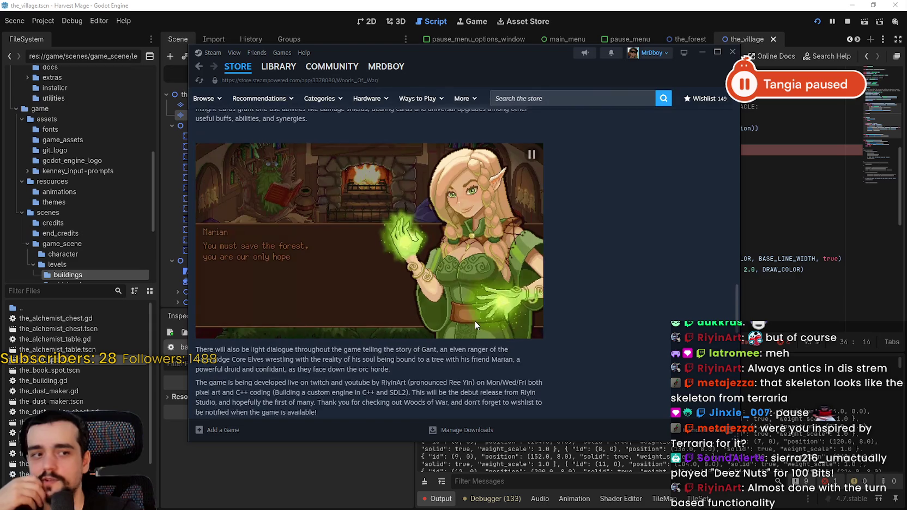
scroll(474, 326, up, 1)
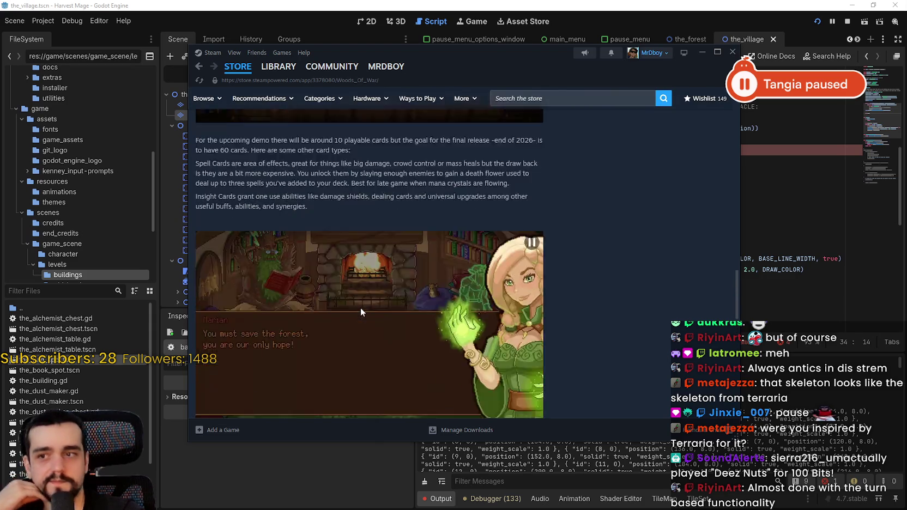
scroll(359, 308, down, 5)
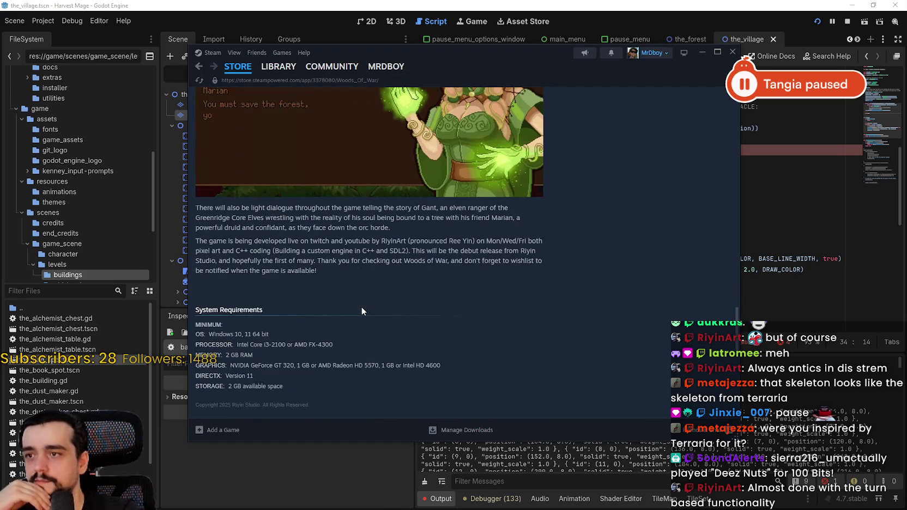
scroll(361, 307, up, 6)
scroll(380, 304, up, 8)
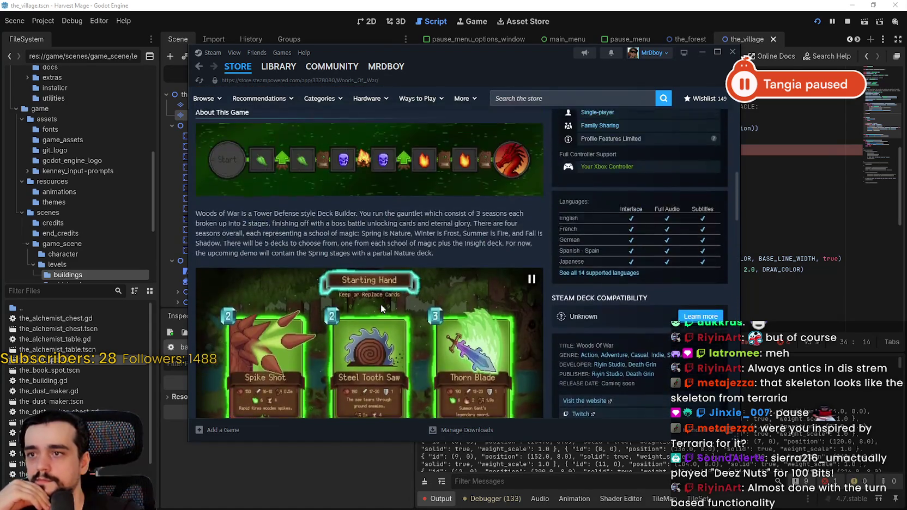
scroll(464, 369, up, 3)
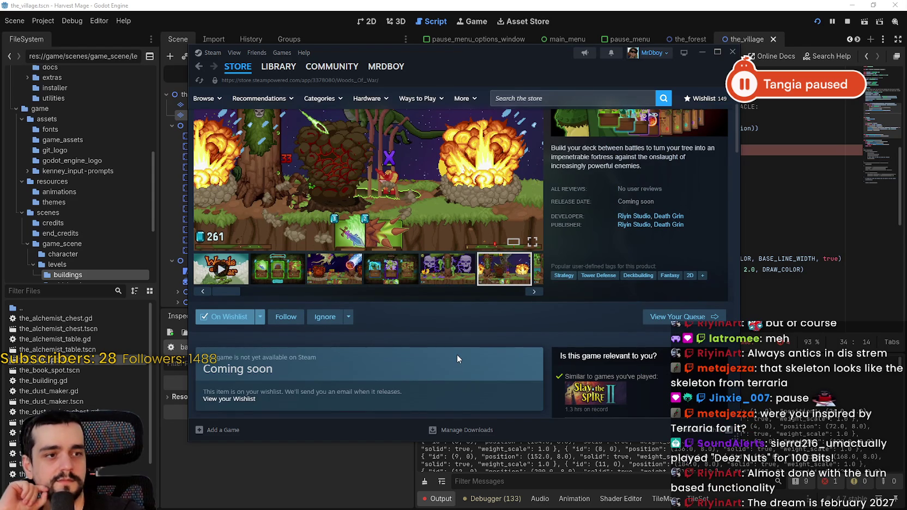
scroll(456, 353, down, 7)
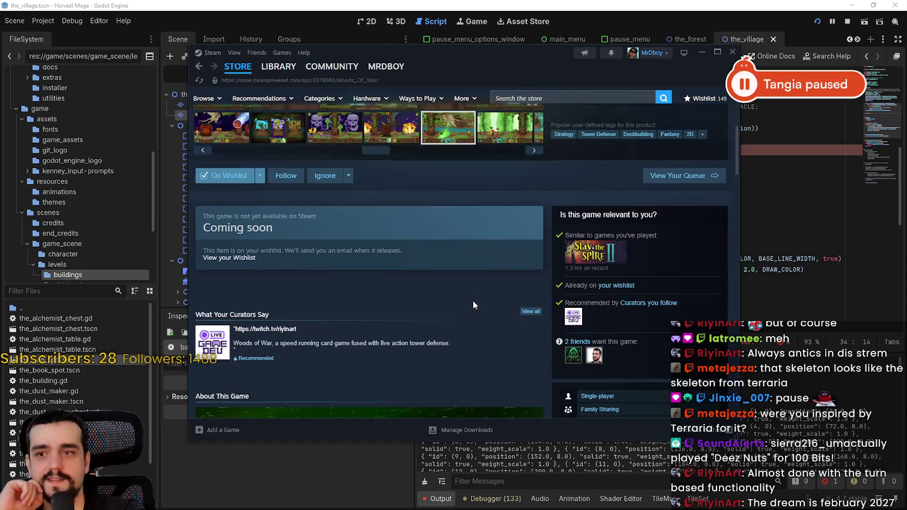
scroll(470, 326, up, 5)
scroll(470, 323, down, 11)
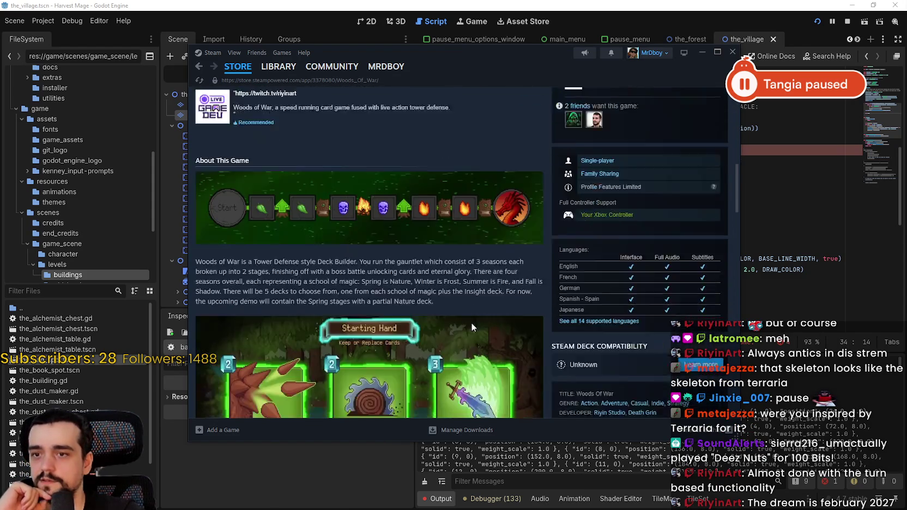
scroll(474, 324, up, 11)
scroll(475, 324, down, 10)
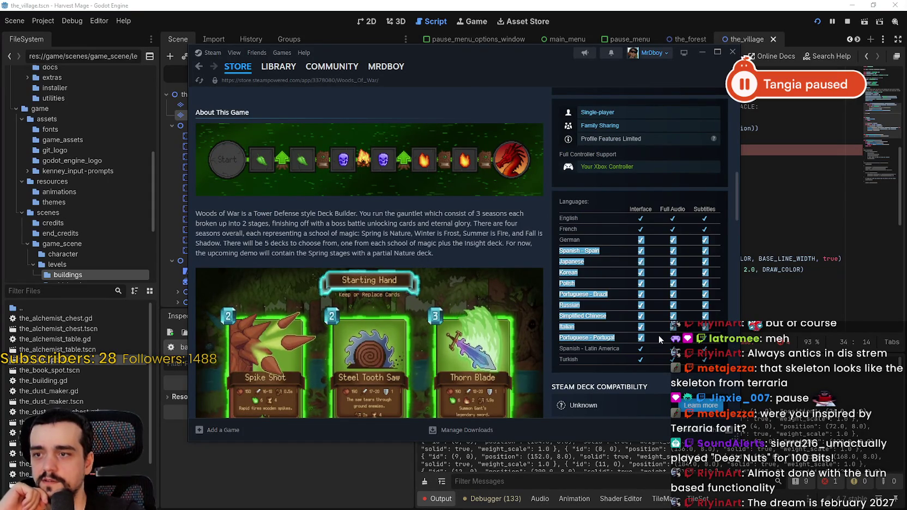
scroll(599, 333, up, 10)
scroll(418, 303, up, 4)
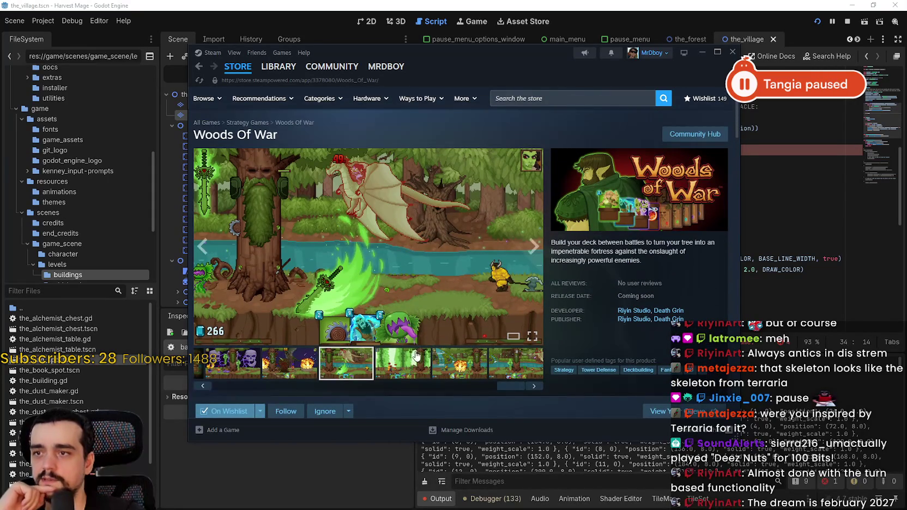
View another gameplay clip, then return to the Woods Of War trailer and replay it.
click(493, 371)
scroll(493, 363, down, 2)
scroll(354, 370, up, 2)
click(228, 384)
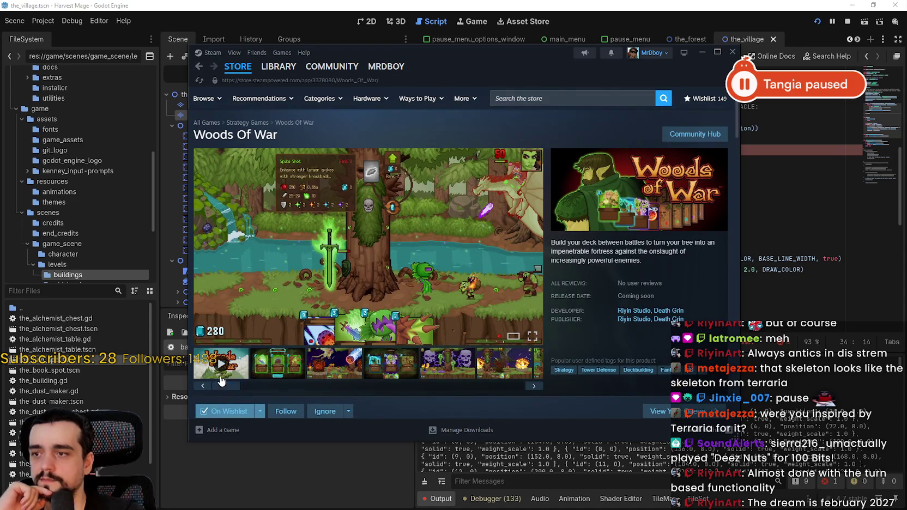
click(221, 363)
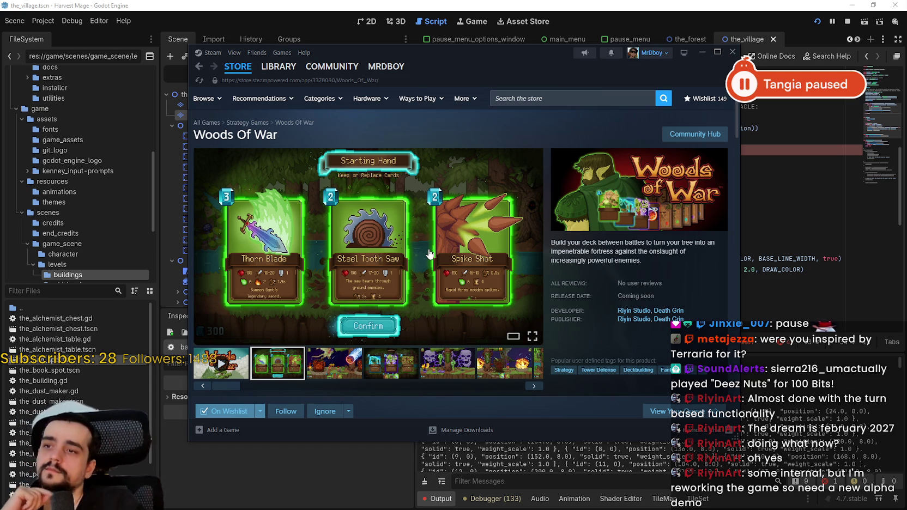
Show the Starting Hand card-selection screenshot in the Woods Of War media viewer.
click(333, 364)
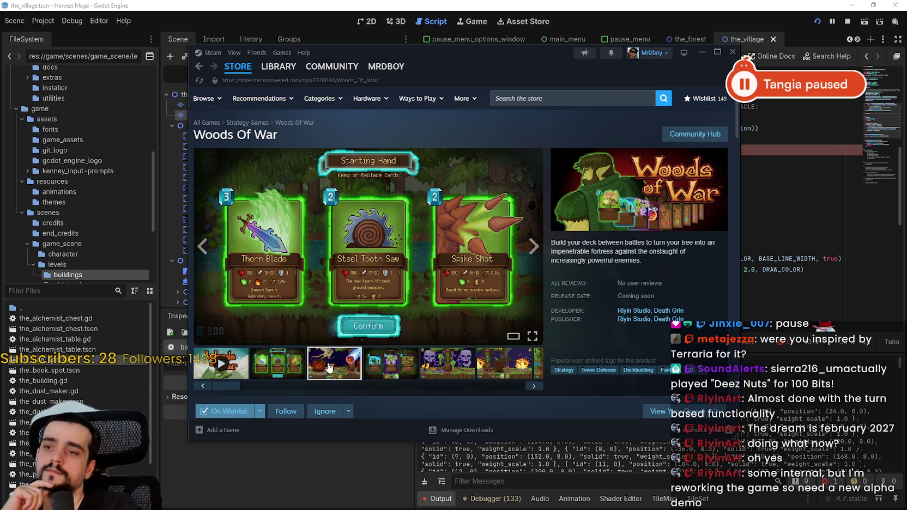
Page through the Choose One, dragon battle, explosion and Spike Shot screenshots, ending on Starting Hand.
click(386, 371)
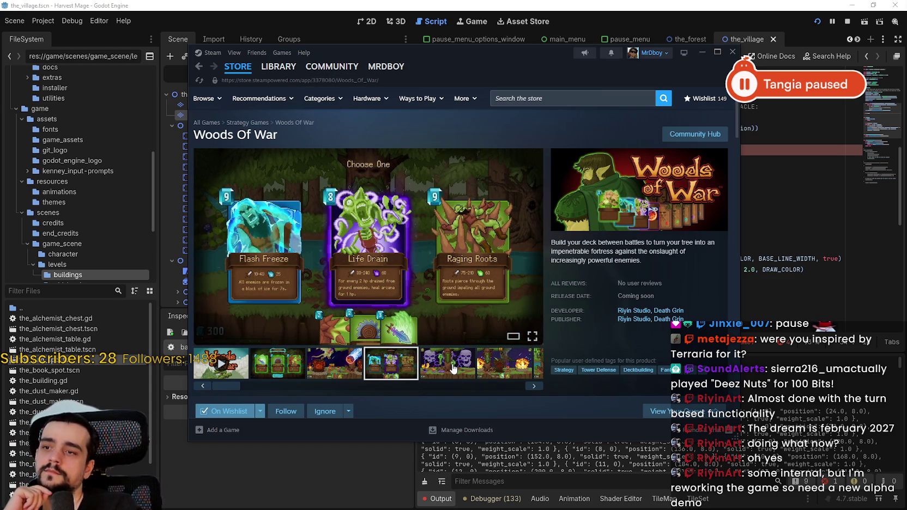
click(454, 368)
click(504, 364)
click(535, 375)
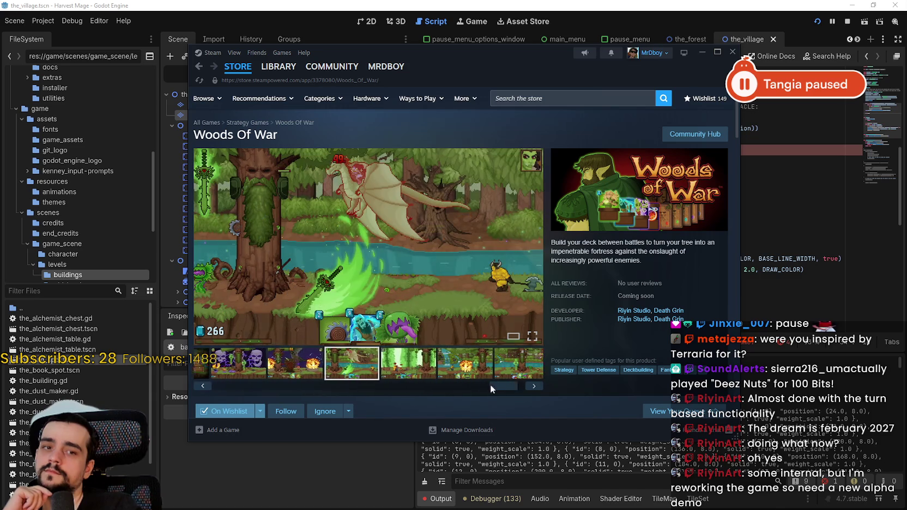
click(412, 372)
click(459, 371)
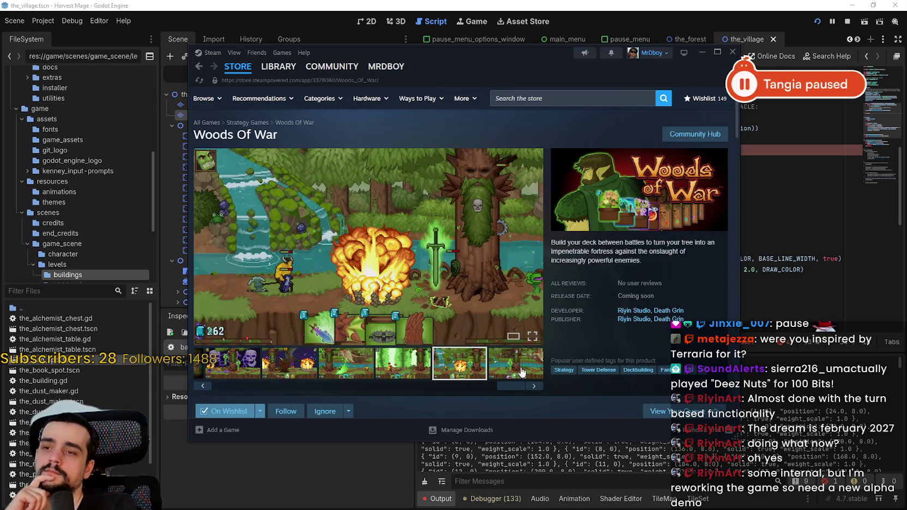
click(517, 373)
drag(510, 387, 239, 382)
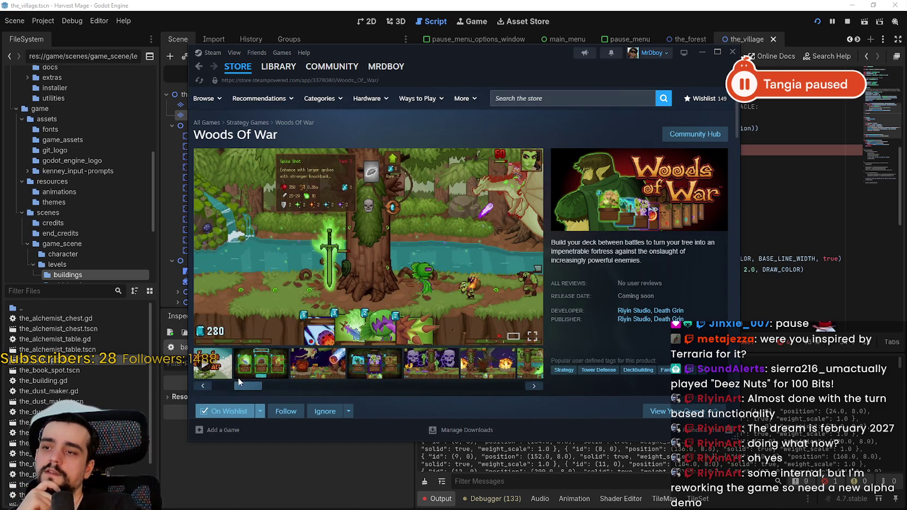
click(252, 364)
Scroll the store page down to the System Requirements section.
scroll(296, 339, down, 10)
scroll(299, 332, down, 10)
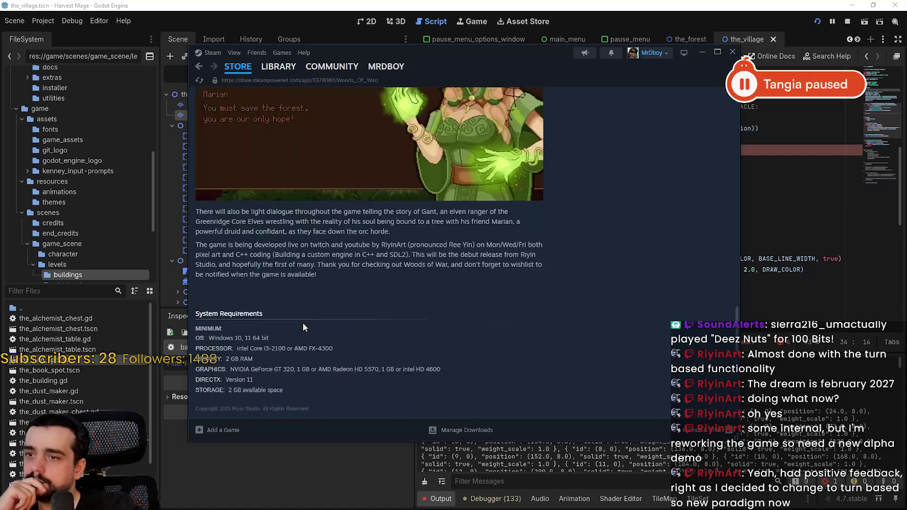
scroll(303, 325, down, 5)
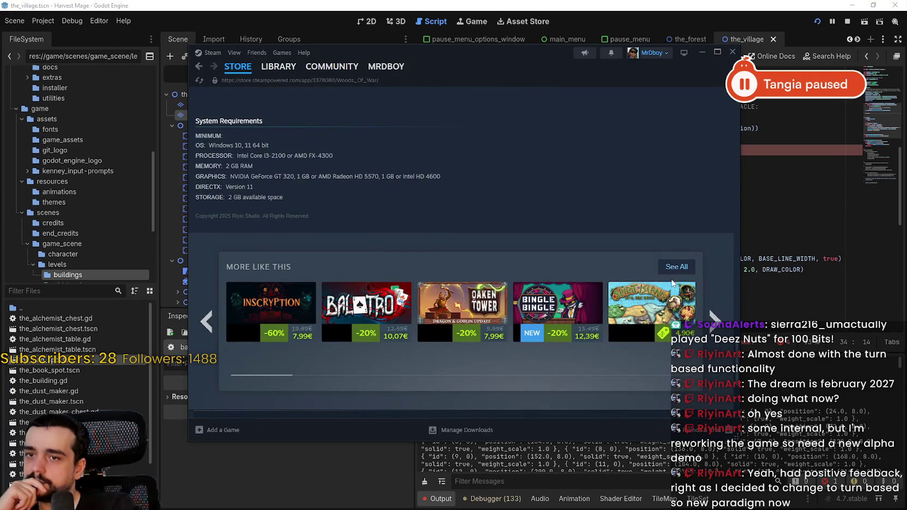
Advance the More Like This carousel through eight pages of similar games.
scroll(656, 364, down, 3)
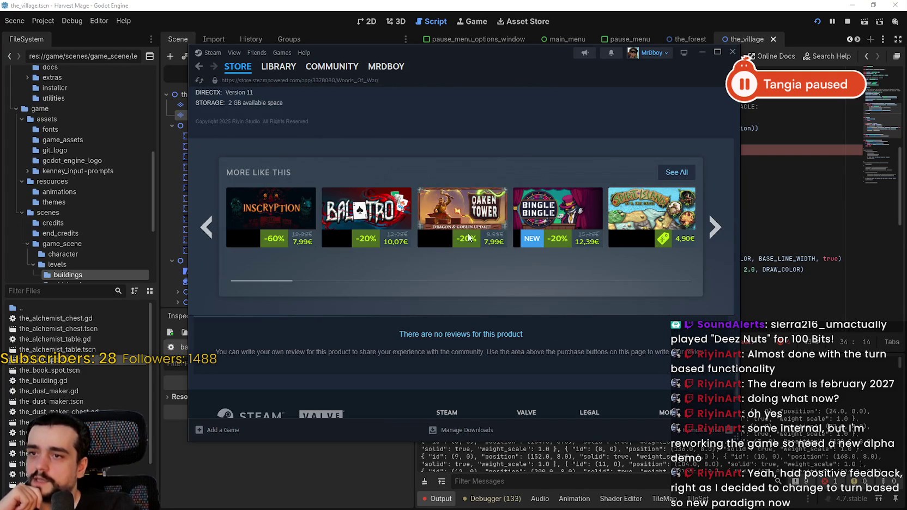
mouse_move(486, 235)
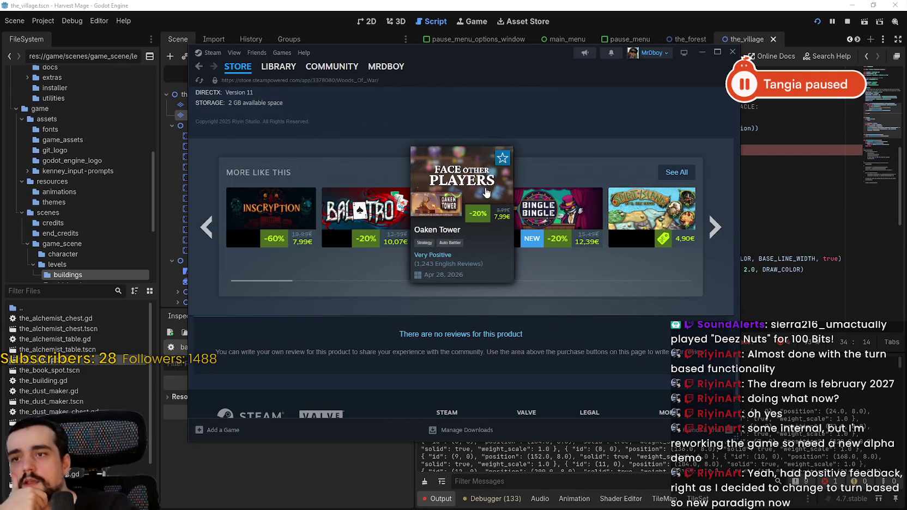
click(714, 226)
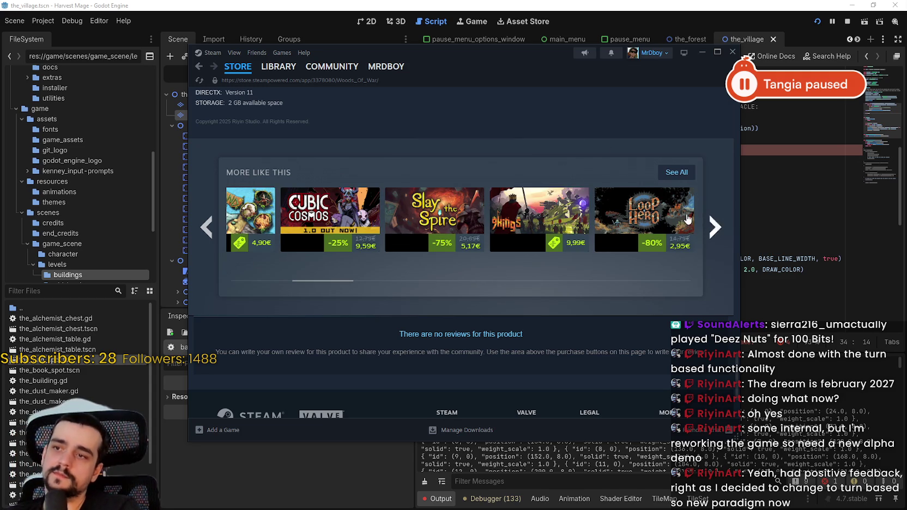
mouse_move(539, 218)
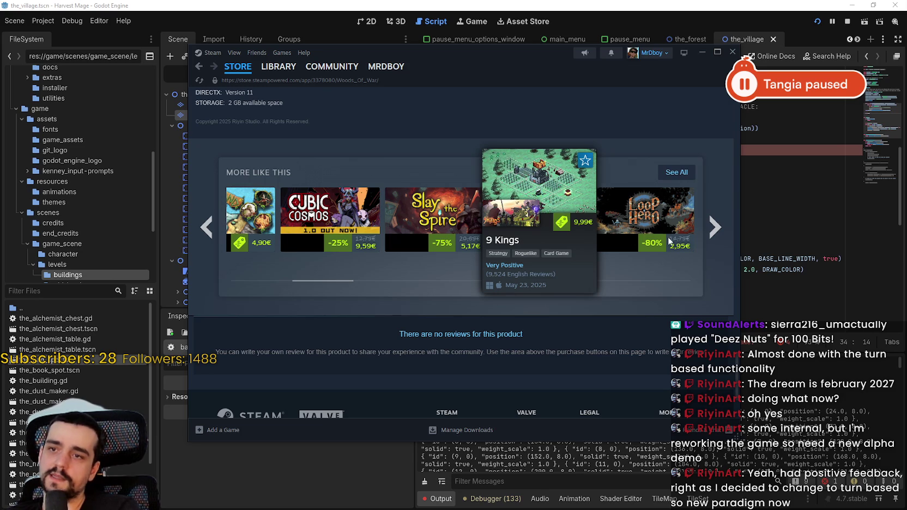
click(714, 227)
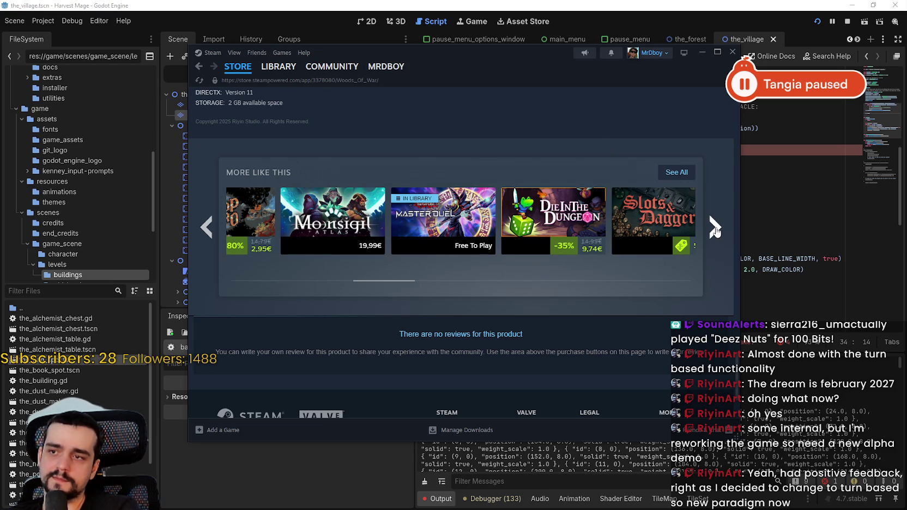
click(714, 227)
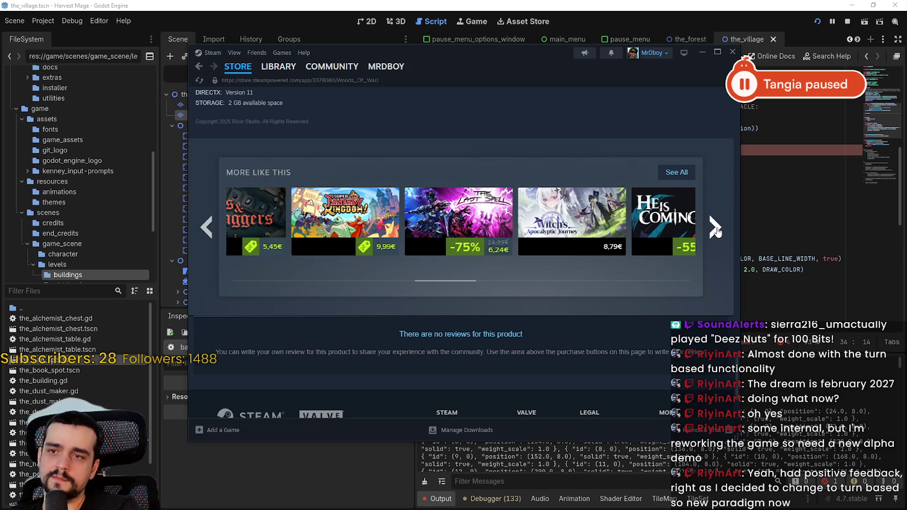
click(714, 227)
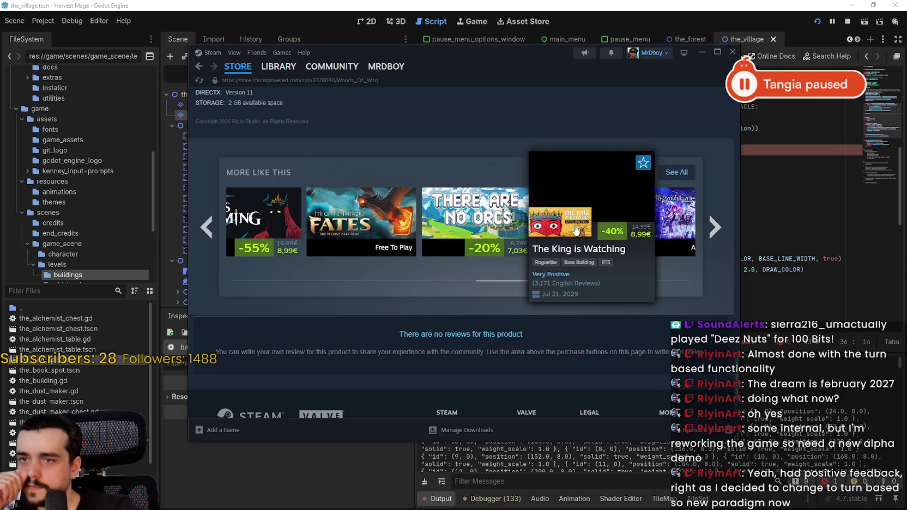
click(713, 227)
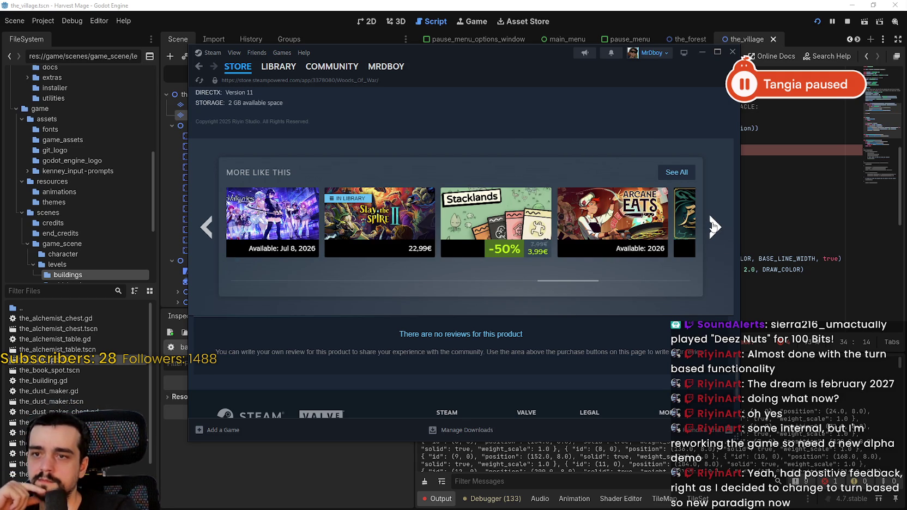
click(712, 226)
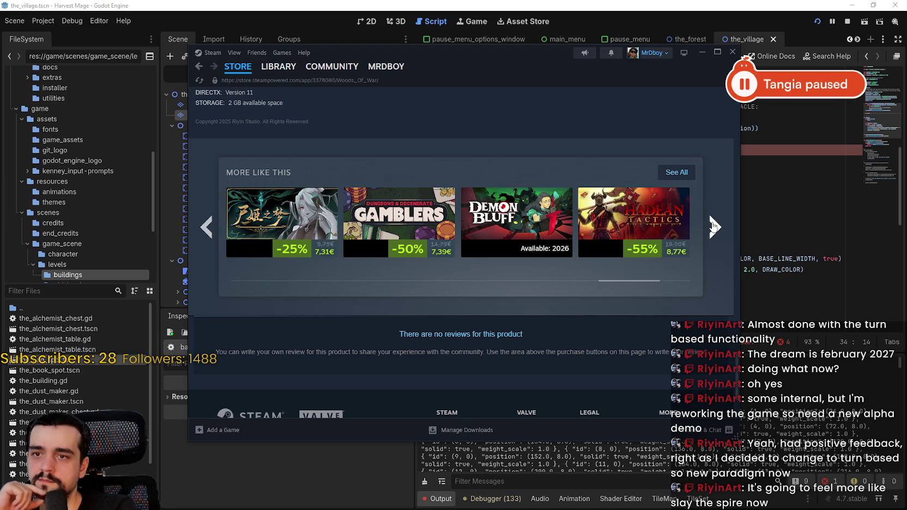
click(713, 225)
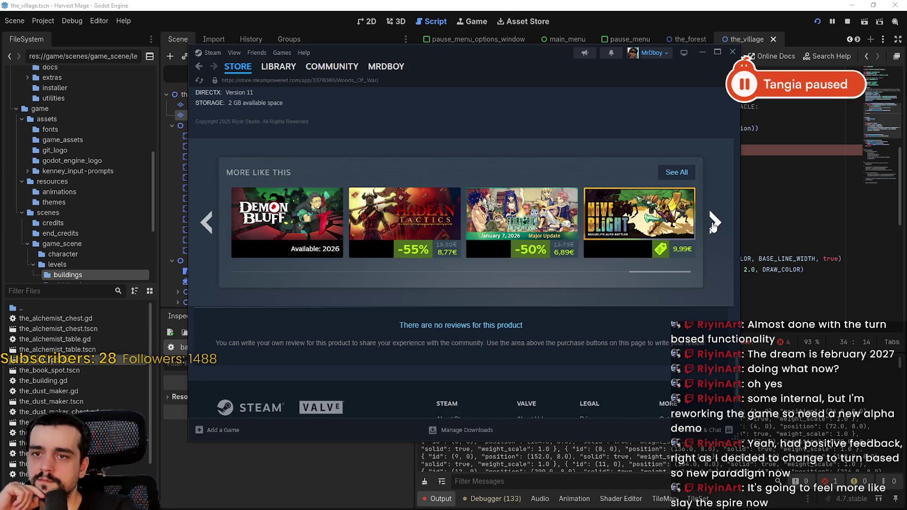
click(713, 225)
Scroll back up to the description of Woods Of War's card types.
scroll(663, 292, up, 8)
scroll(663, 290, up, 10)
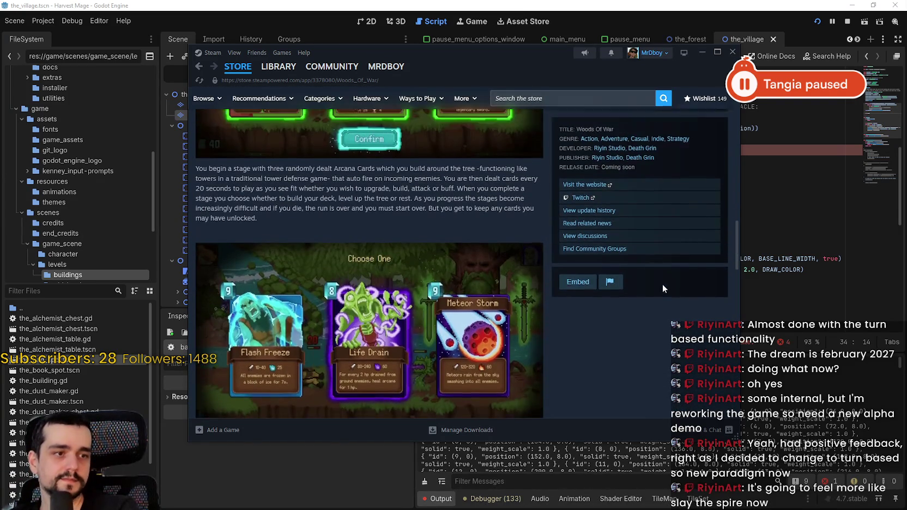
scroll(663, 280, down, 3)
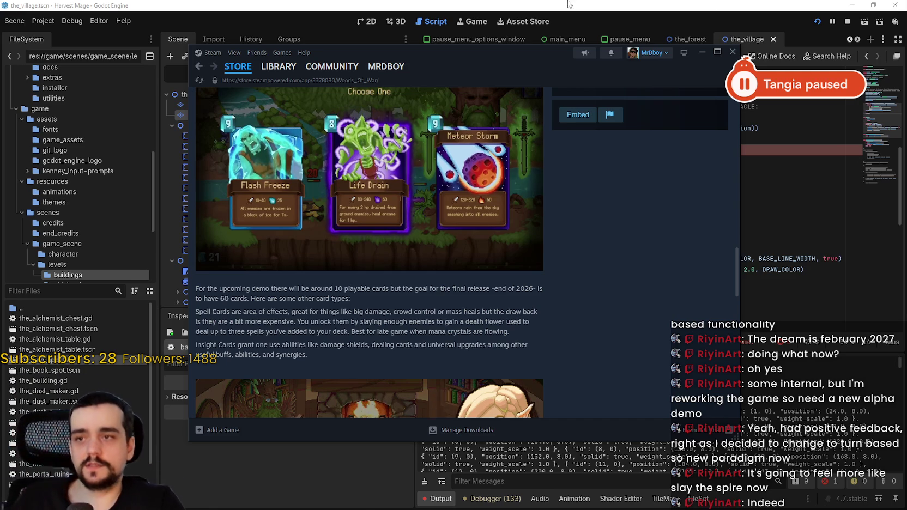
Scroll up and click into the Search the store field to show Popular searches.
scroll(577, 196, up, 5)
scroll(598, 186, up, 4)
click(551, 101)
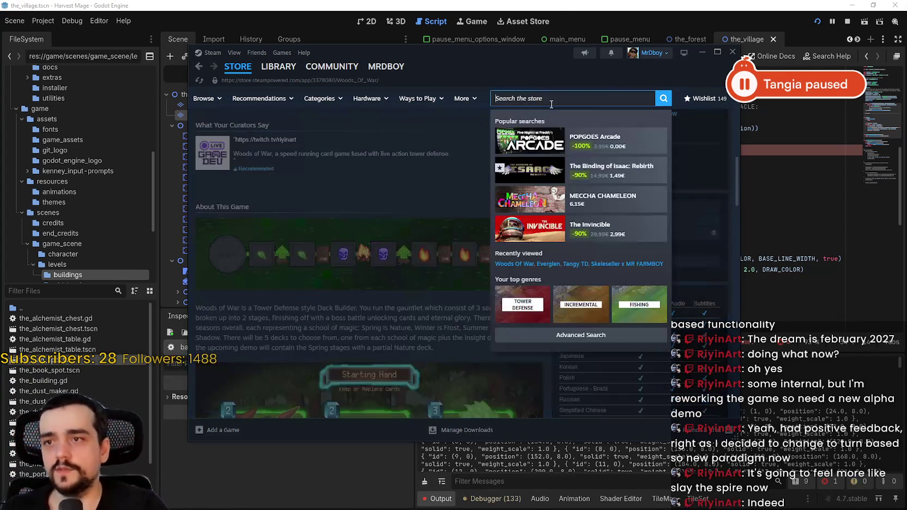
Search the store for 'slay the spire' and open its store page, scrolling to reviews.
text(slay the spire)
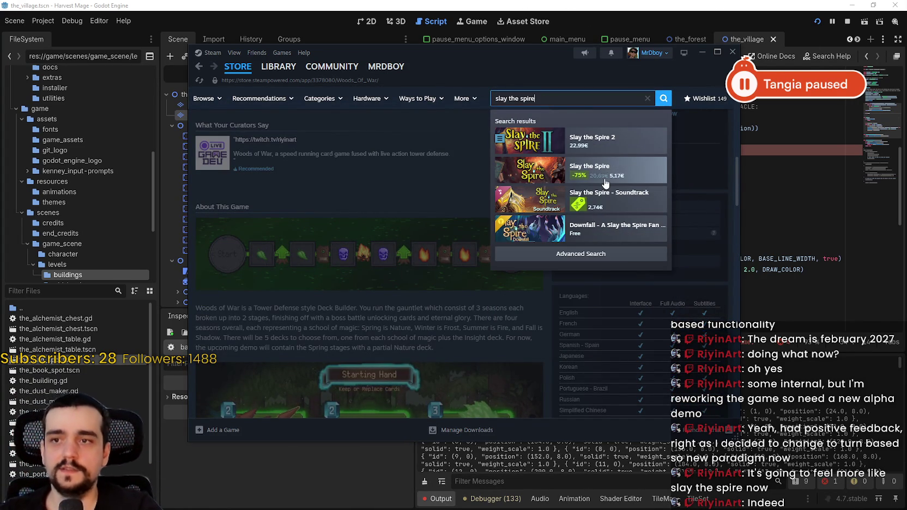
click(600, 170)
scroll(335, 288, down, 15)
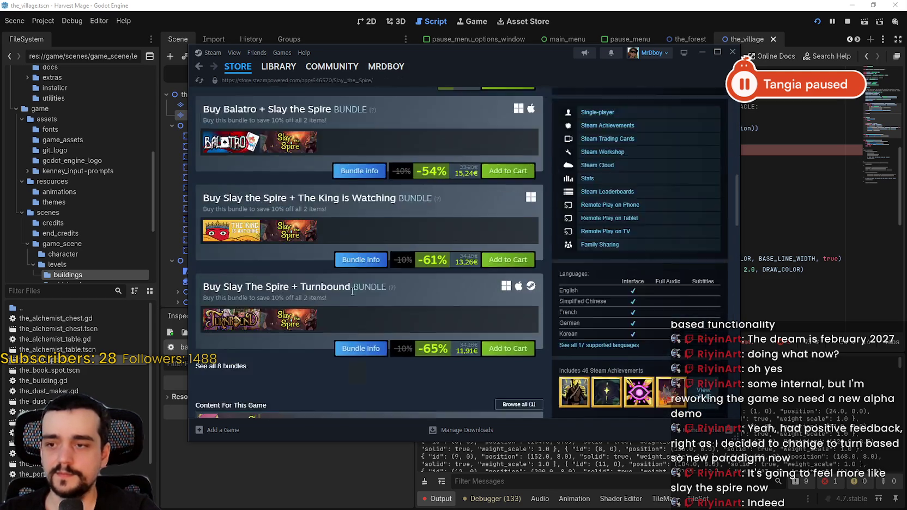
scroll(399, 323, down, 20)
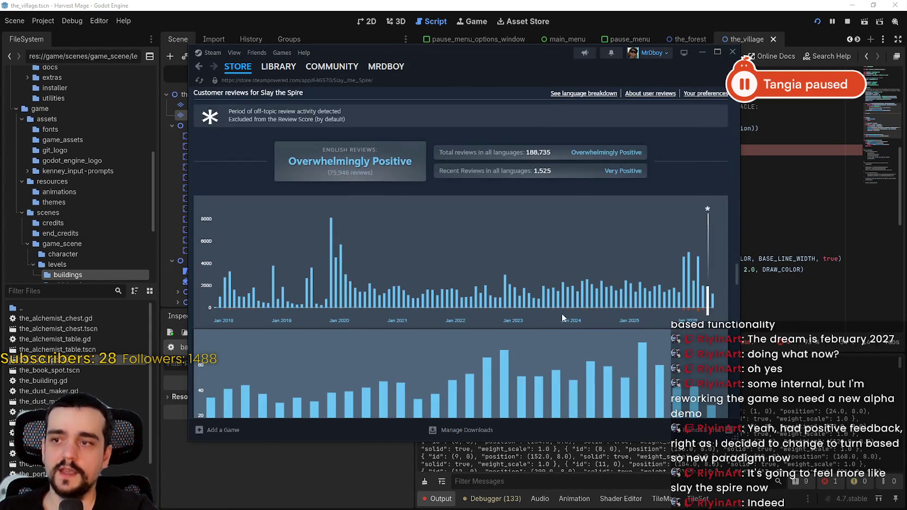
scroll(562, 317, down, 7)
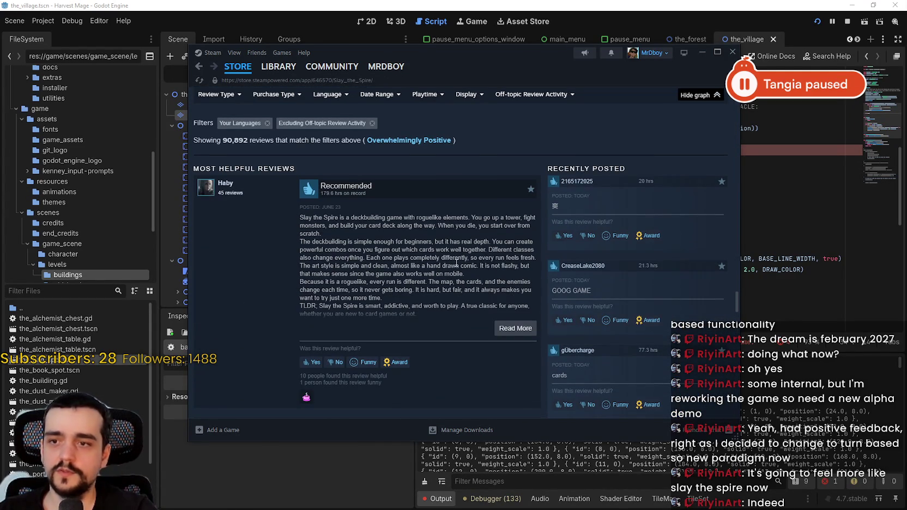
Expand the top review and another long review with Read More while browsing reviews.
click(515, 328)
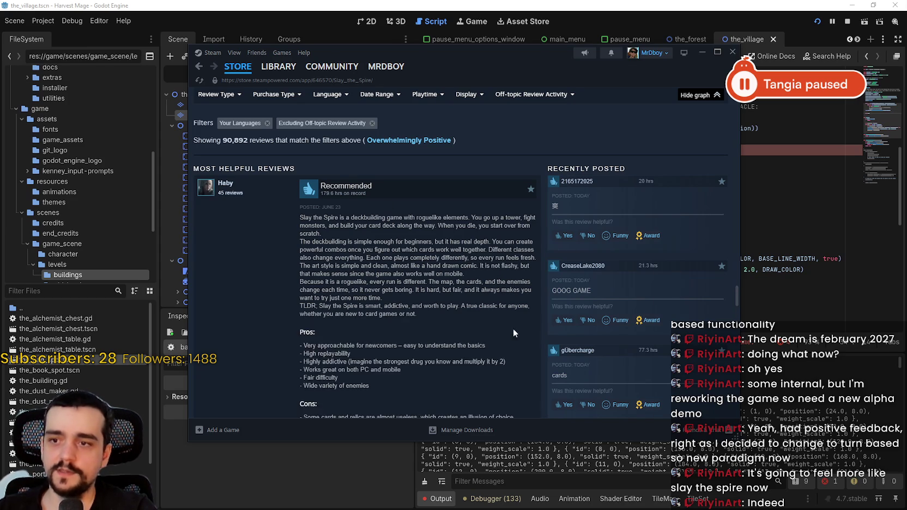
scroll(399, 297, down, 2)
scroll(401, 299, down, 10)
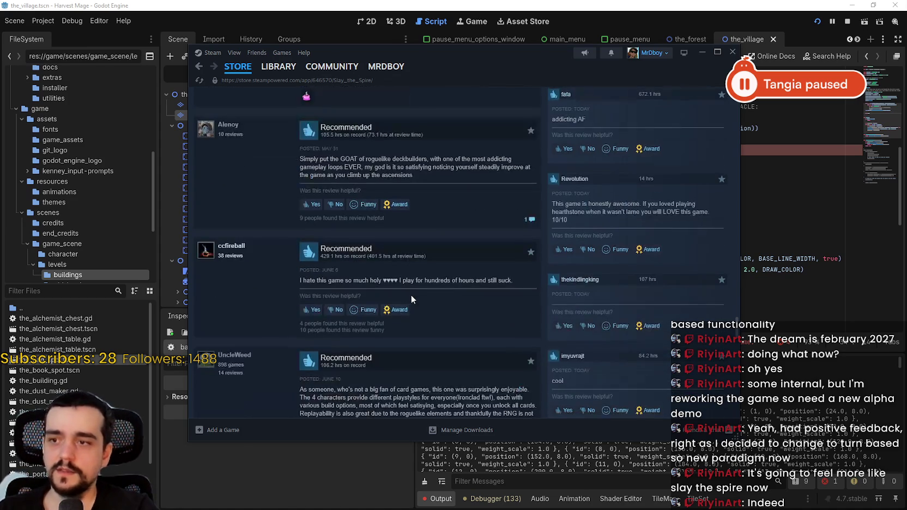
scroll(419, 287, down, 2)
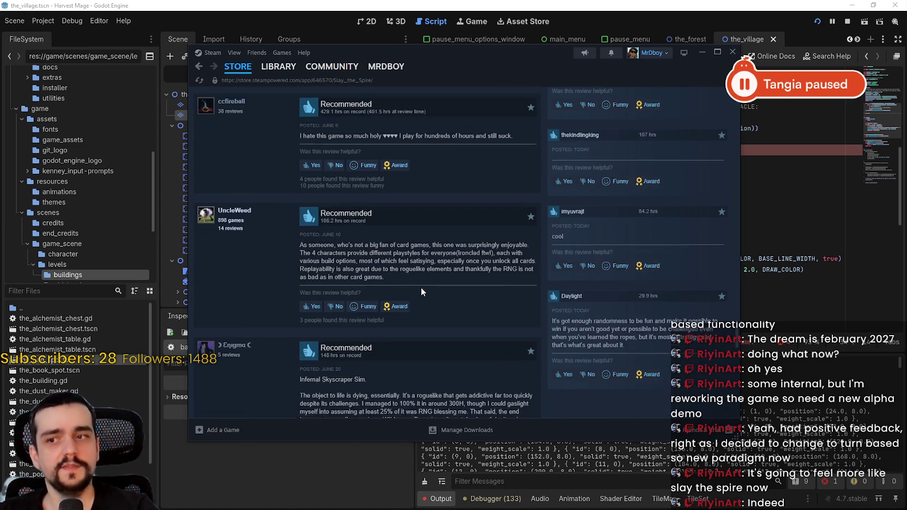
scroll(428, 253, down, 5)
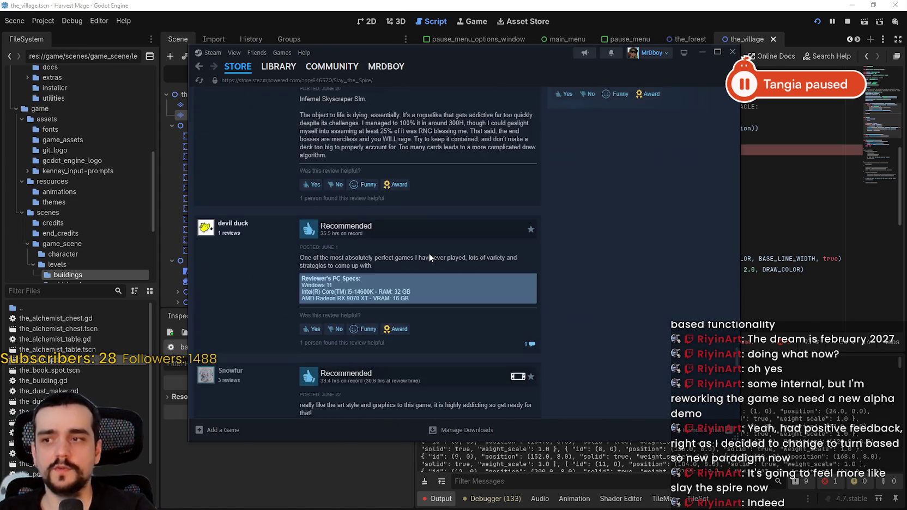
scroll(562, 284, down, 3)
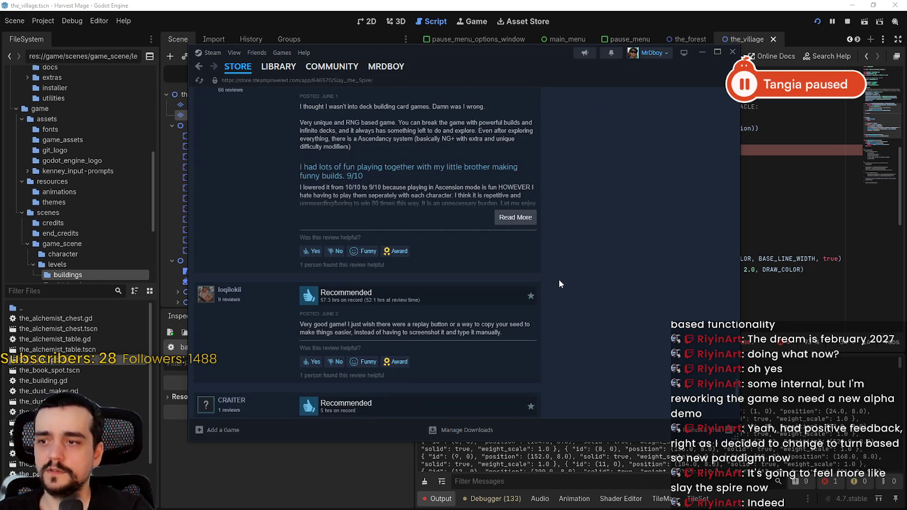
click(514, 216)
scroll(214, 225, up, 3)
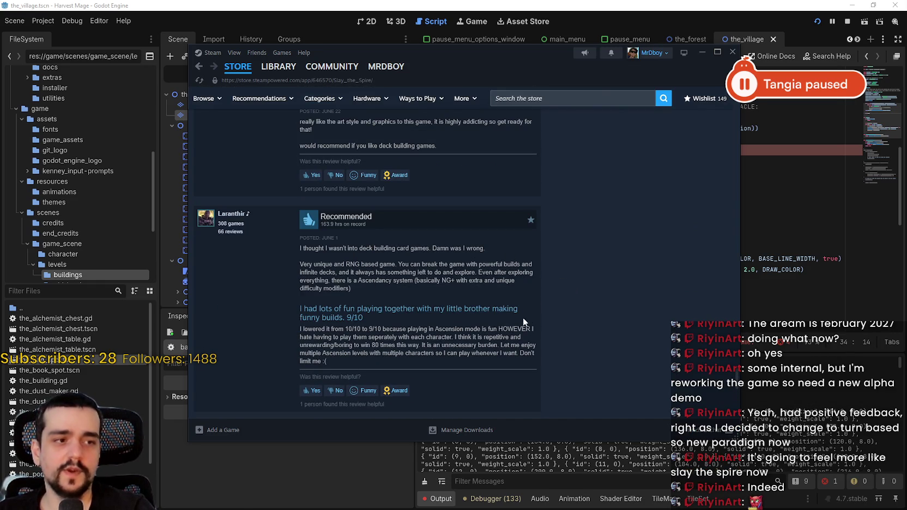
mouse_move(211, 224)
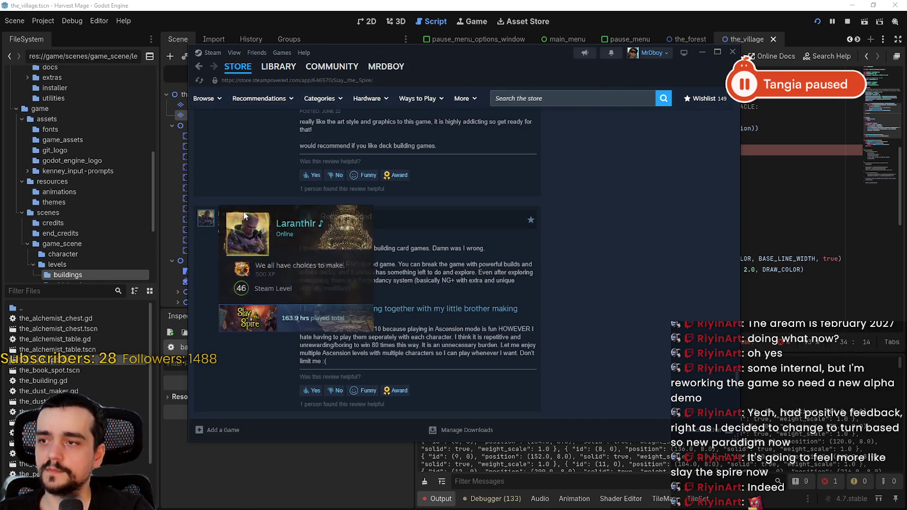
scroll(583, 309, down, 5)
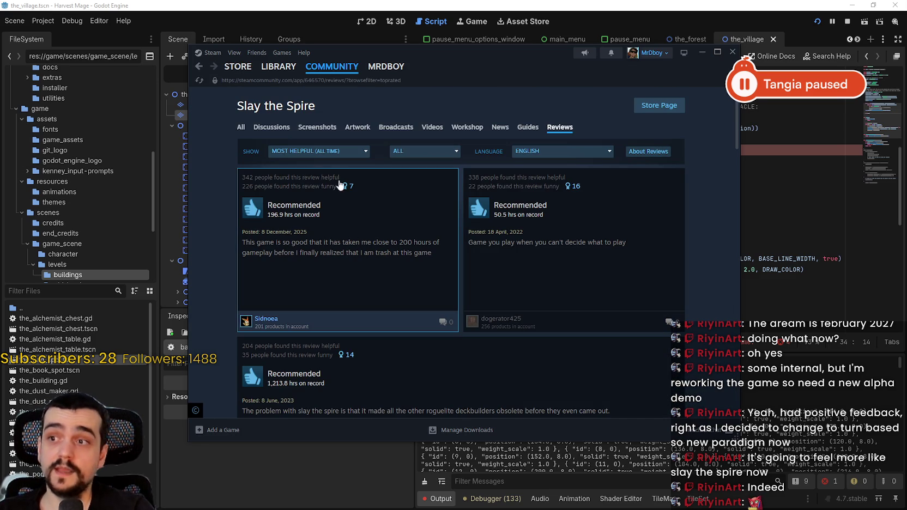
click(313, 155)
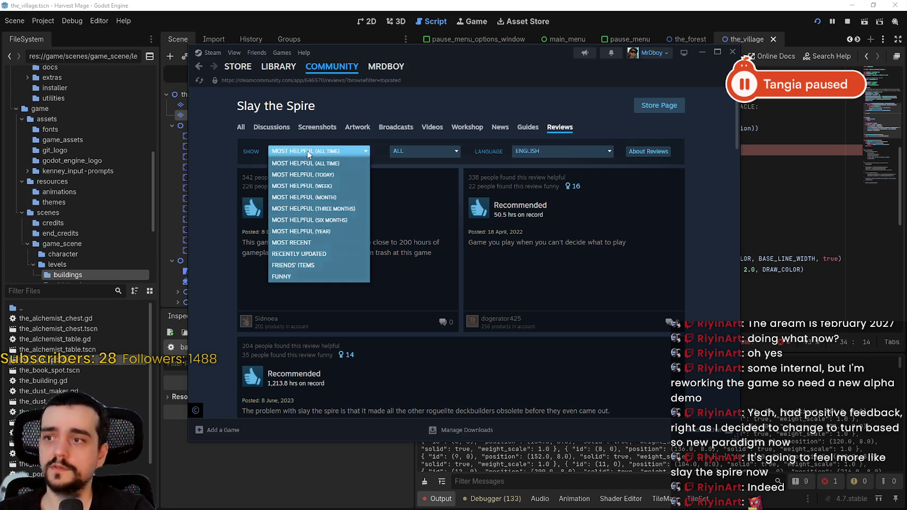
click(308, 155)
click(297, 153)
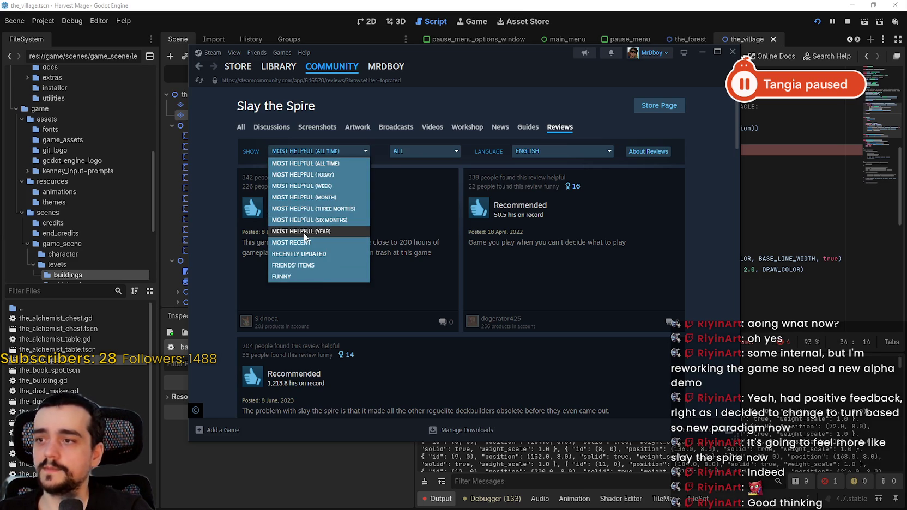
click(306, 165)
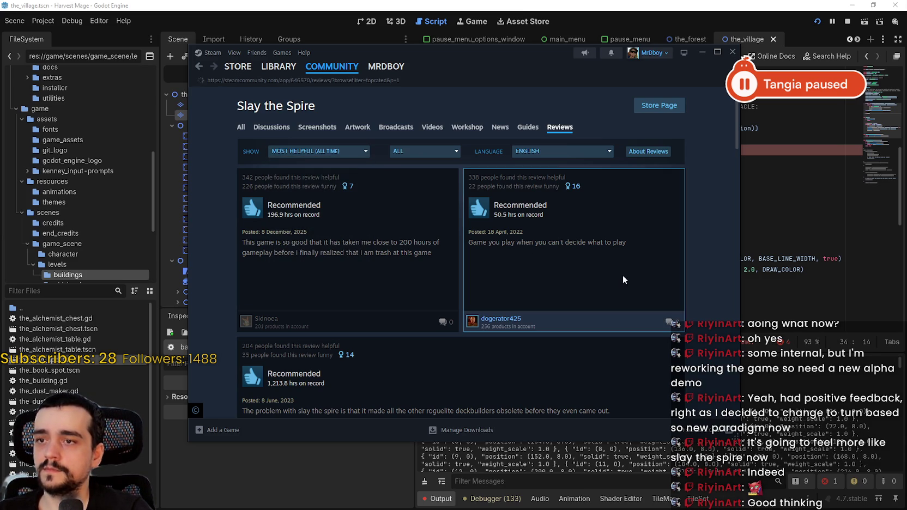
scroll(617, 270, down, 8)
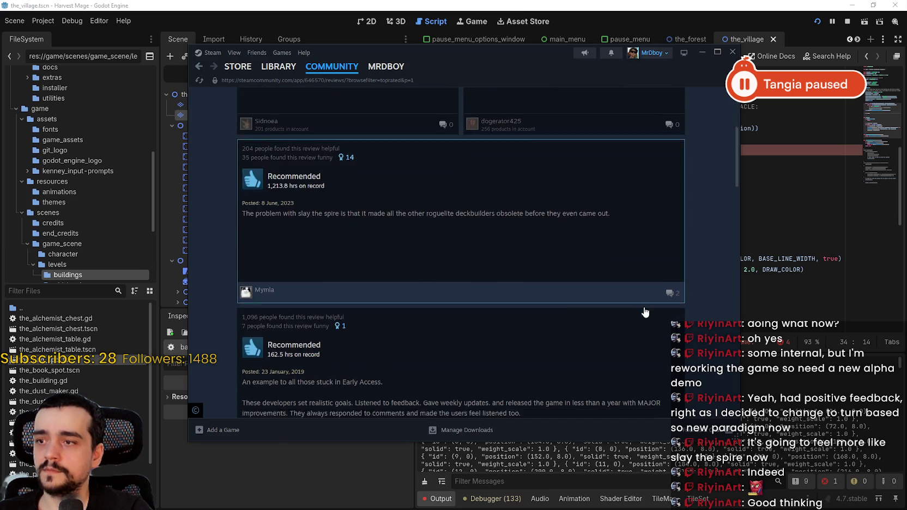
scroll(639, 308, down, 4)
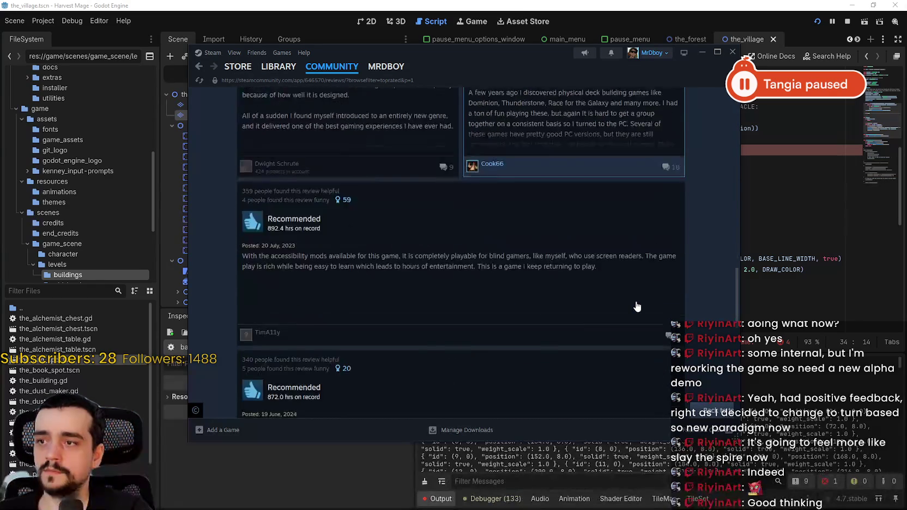
scroll(635, 302, down, 10)
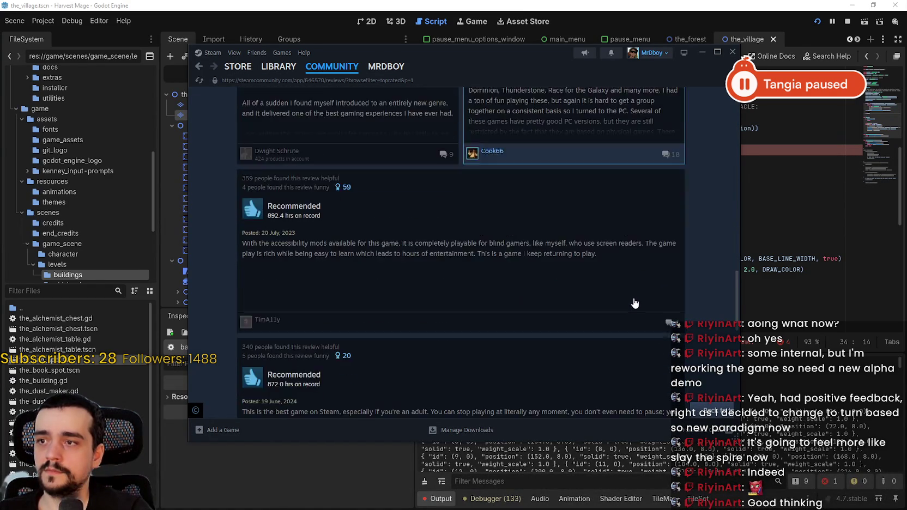
scroll(628, 297, down, 10)
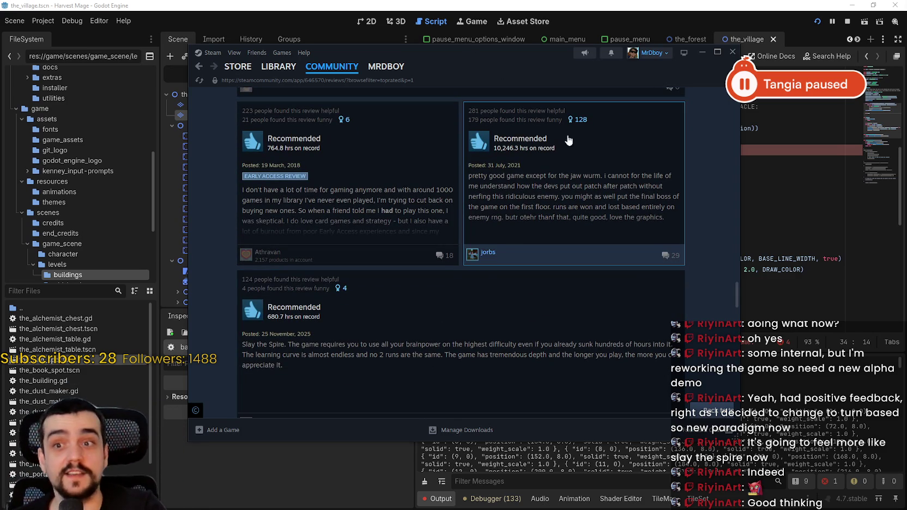
click(628, 188)
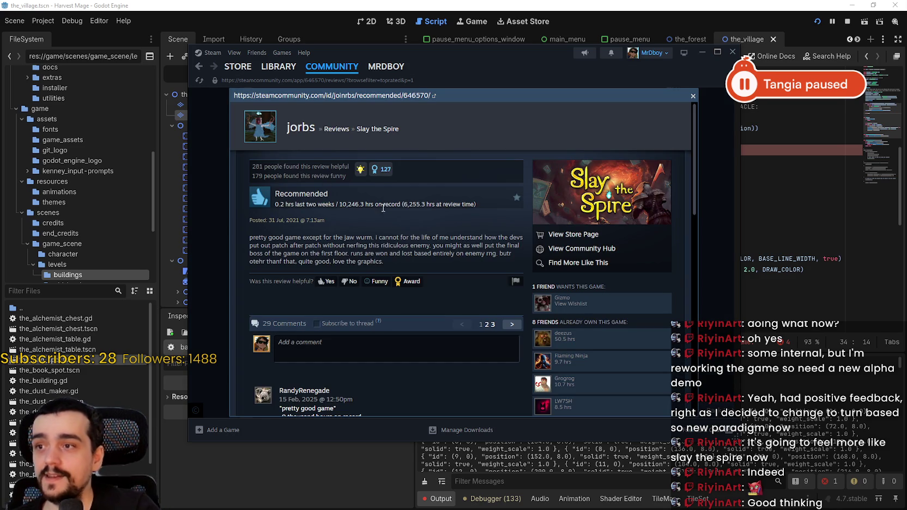
Select the 10,246.3 hours figure and the review paragraph, then close the review overlay.
double_click(355, 204)
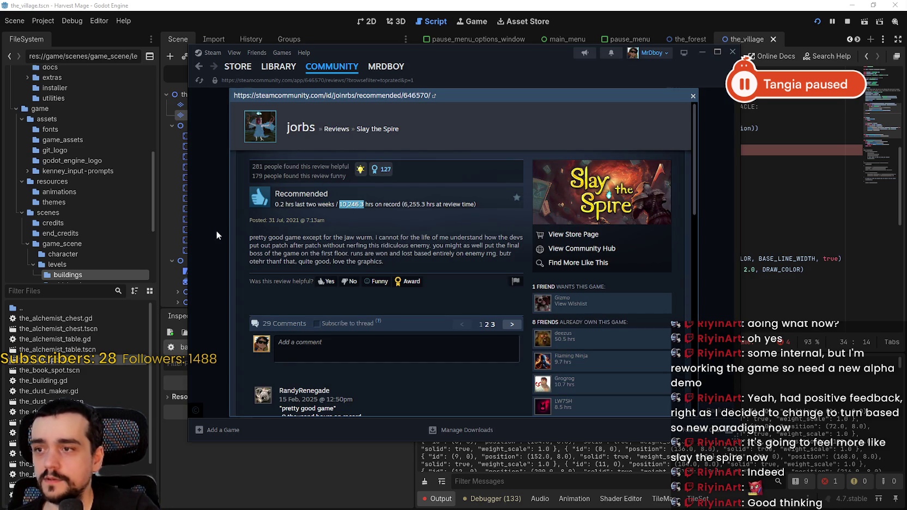
mouse_move(251, 238)
mouse_down()
mouse_move(494, 247)
mouse_move(327, 281)
mouse_move(483, 275)
mouse_up()
scroll(432, 318, down, 5)
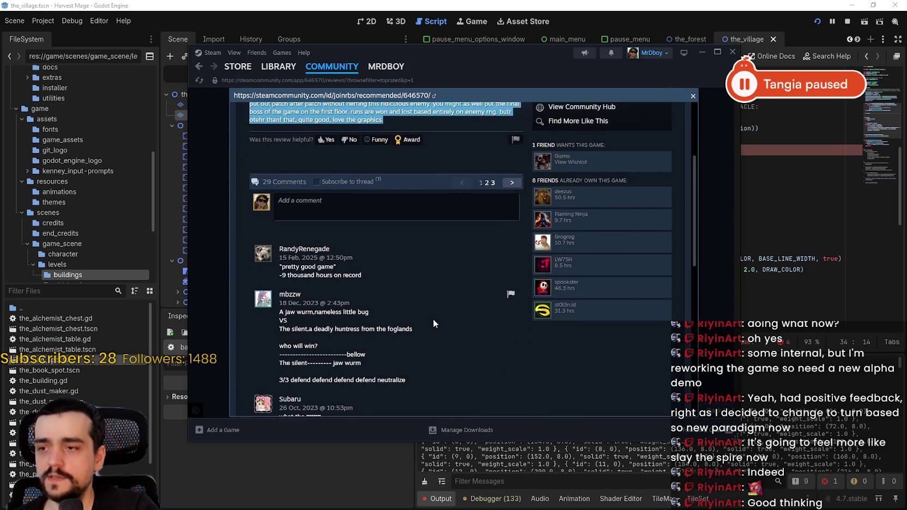
scroll(457, 307, up, 5)
scroll(404, 295, down, 5)
scroll(404, 295, down, 2)
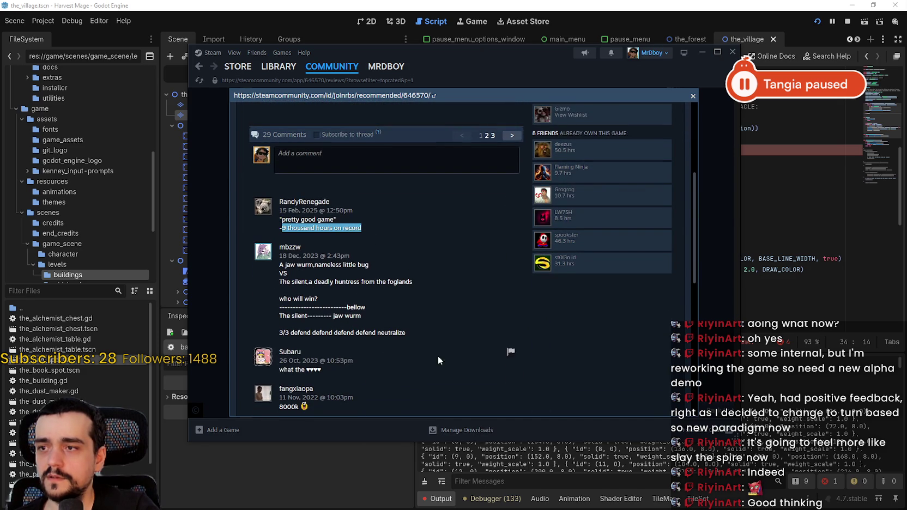
scroll(414, 286, up, 5)
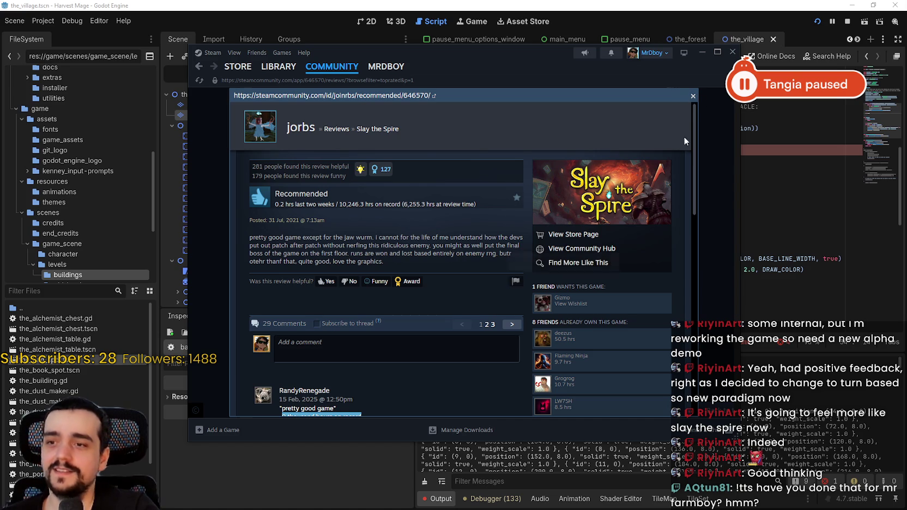
click(692, 98)
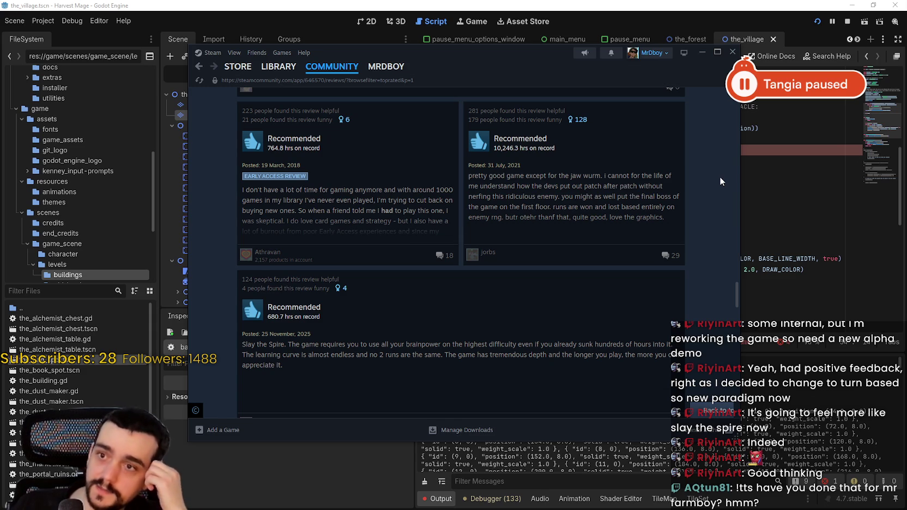
Open the 1,169.5-hour review in full, skim it, and close it.
scroll(718, 169, down, 3)
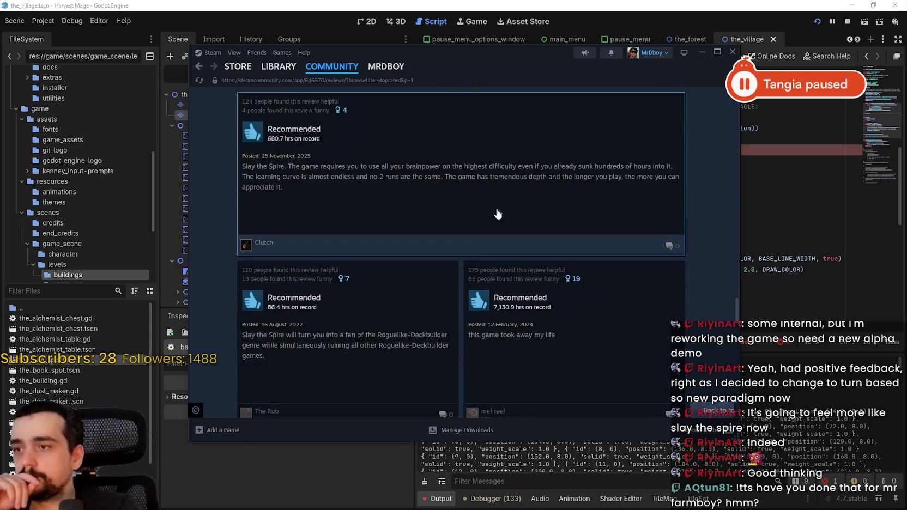
scroll(463, 256, down, 3)
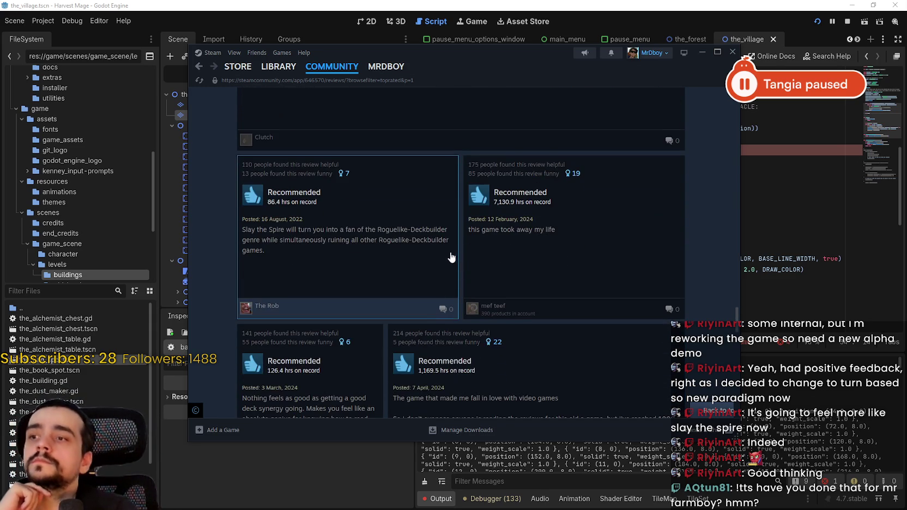
scroll(435, 321, down, 2)
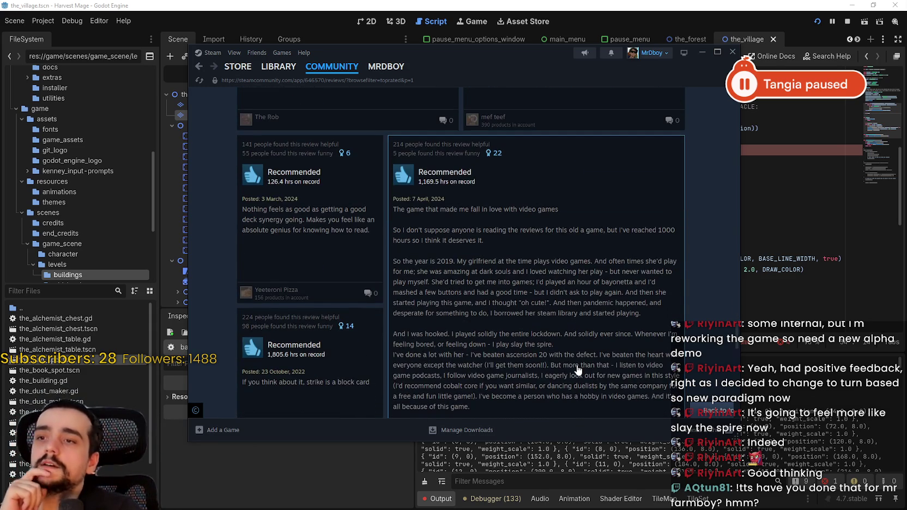
scroll(568, 357, down, 2)
click(549, 303)
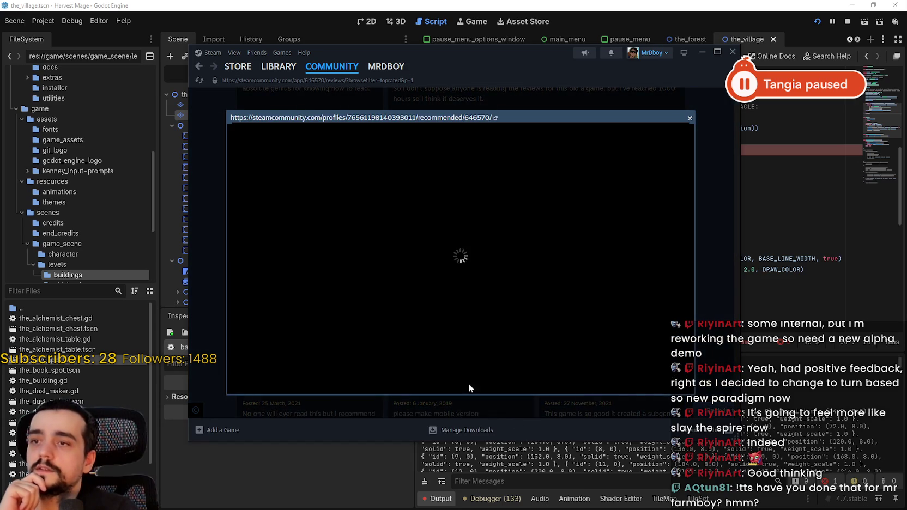
scroll(319, 315, down, 2)
scroll(490, 360, up, 5)
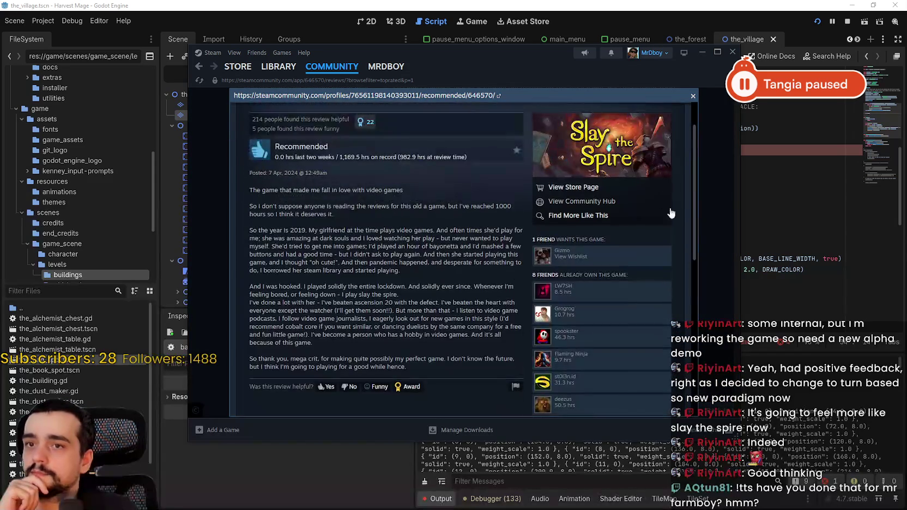
click(703, 225)
Scroll further through the reviews, then Alt+Tab away from Steam back to the Godot editor.
scroll(594, 279, down, 5)
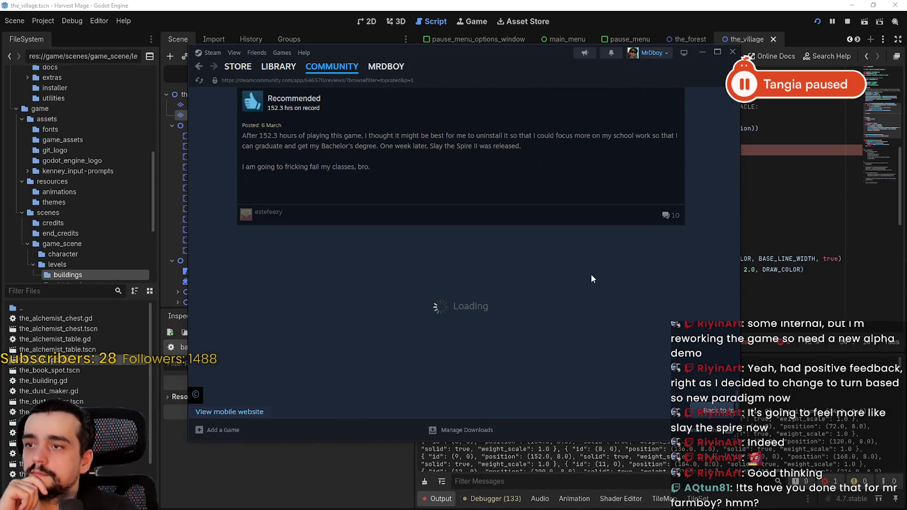
scroll(588, 275, down, 3)
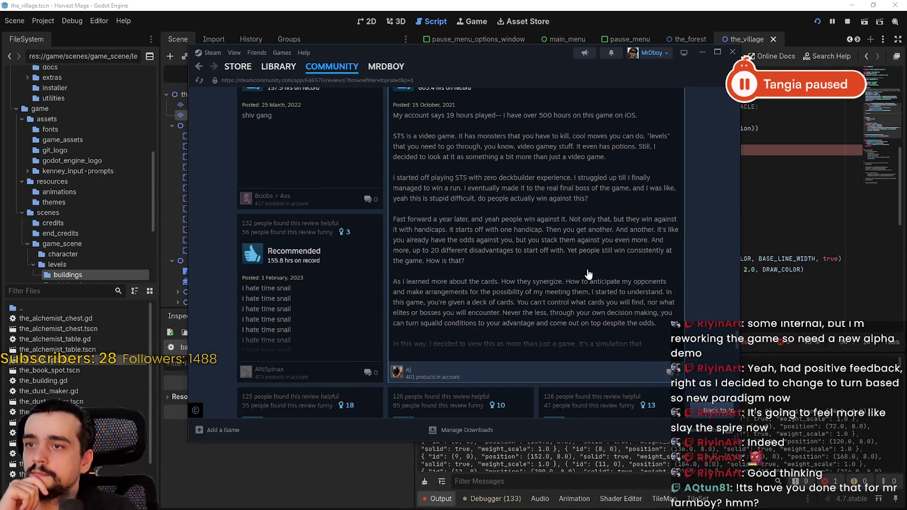
scroll(586, 272, down, 5)
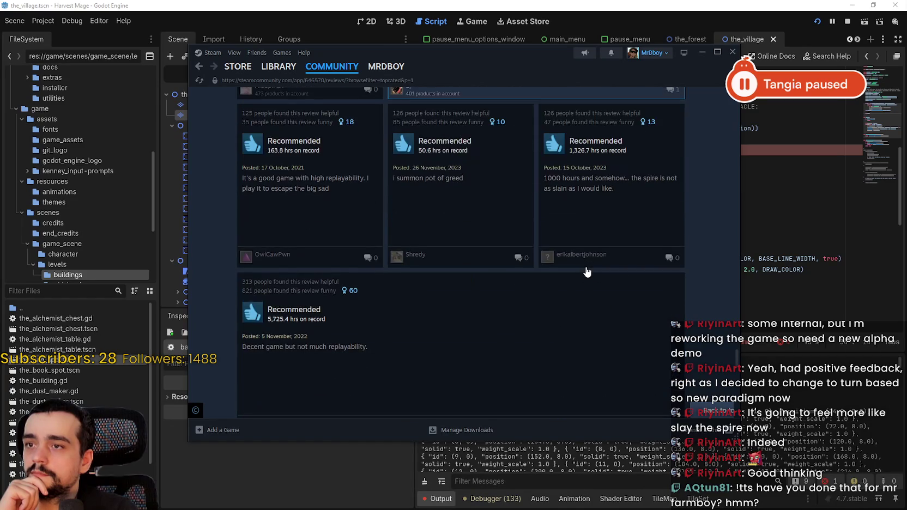
scroll(587, 271, down, 10)
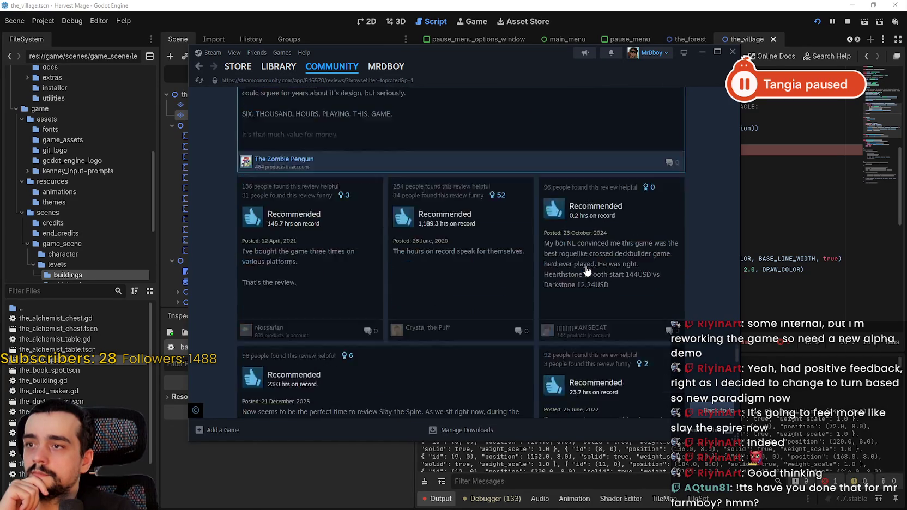
scroll(587, 271, down, 10)
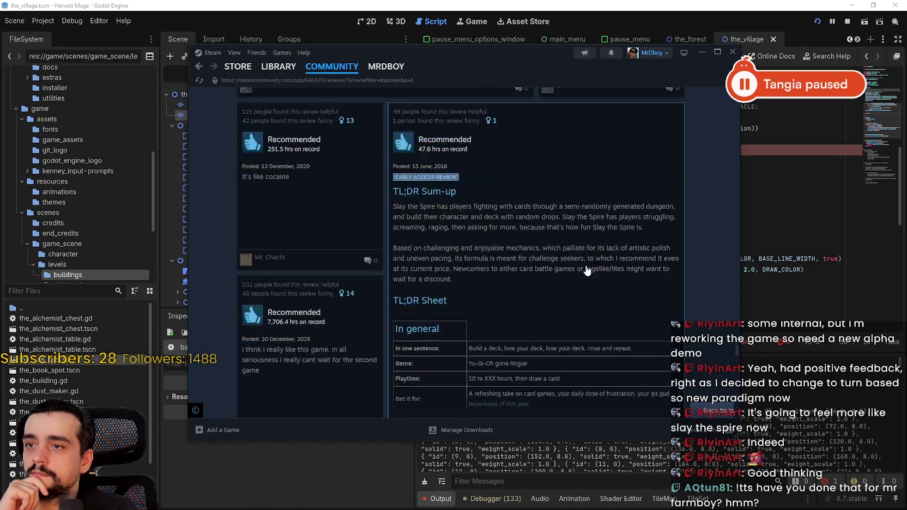
scroll(586, 269, down, 5)
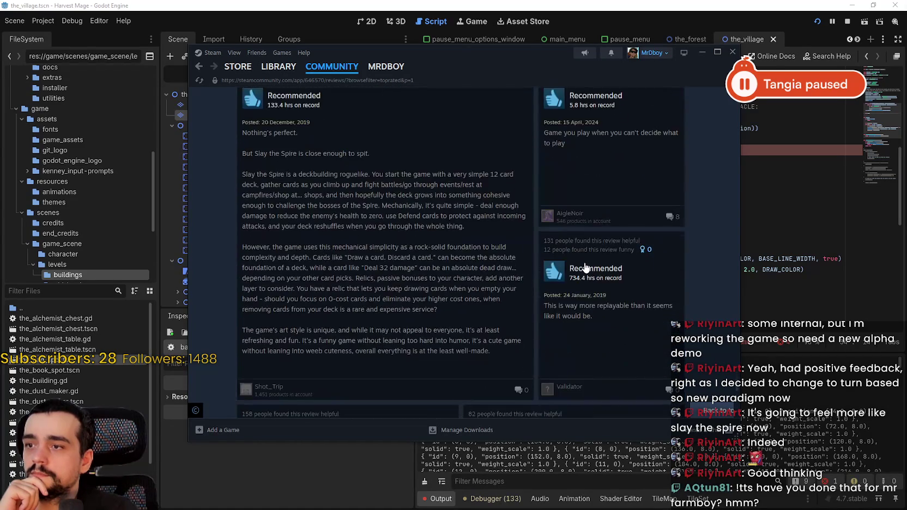
scroll(585, 267, down, 5)
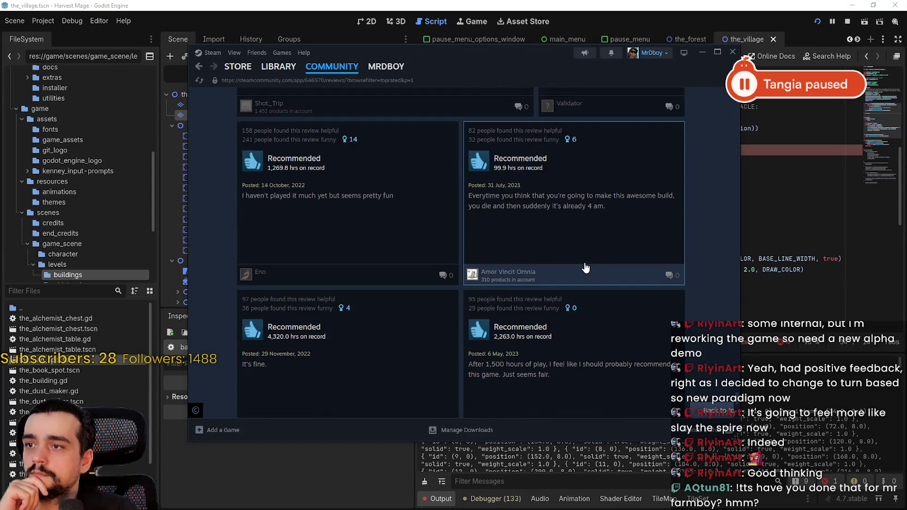
scroll(585, 267, down, 15)
scroll(584, 267, down, 15)
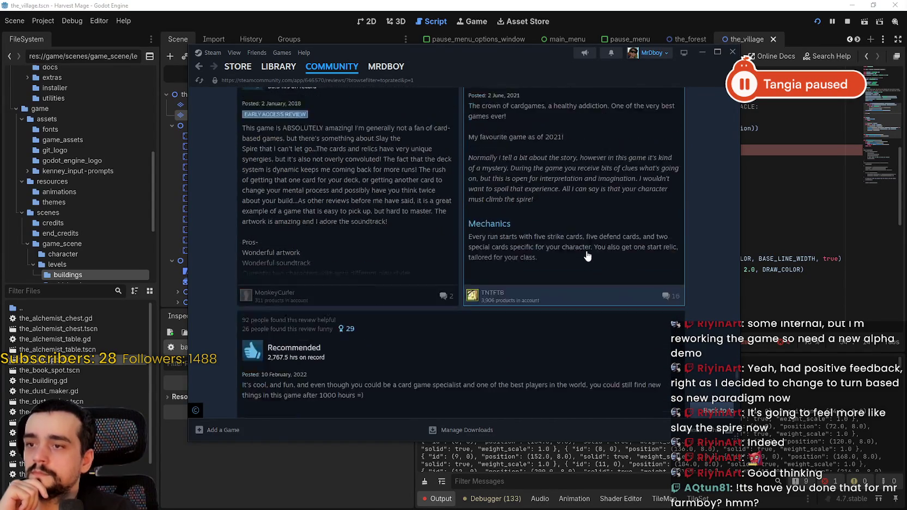
scroll(587, 256, up, 1)
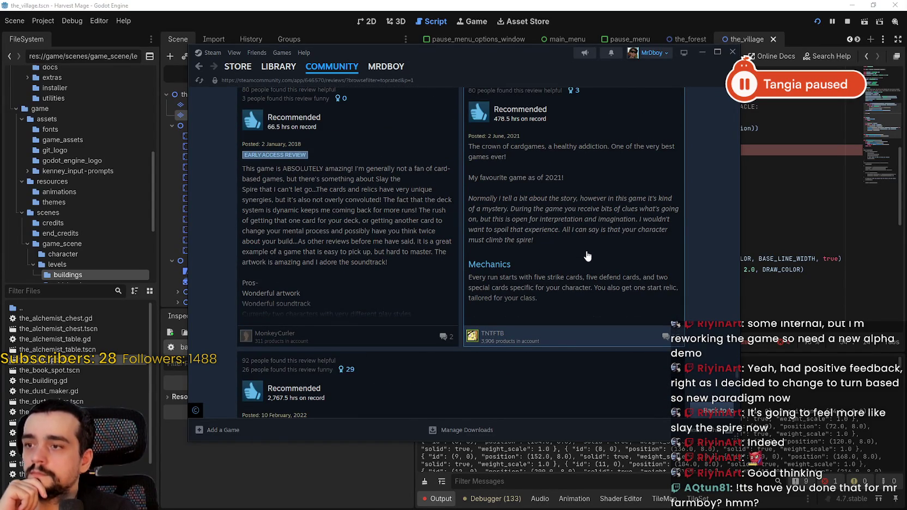
scroll(587, 255, down, 5)
key(alt+Tab)
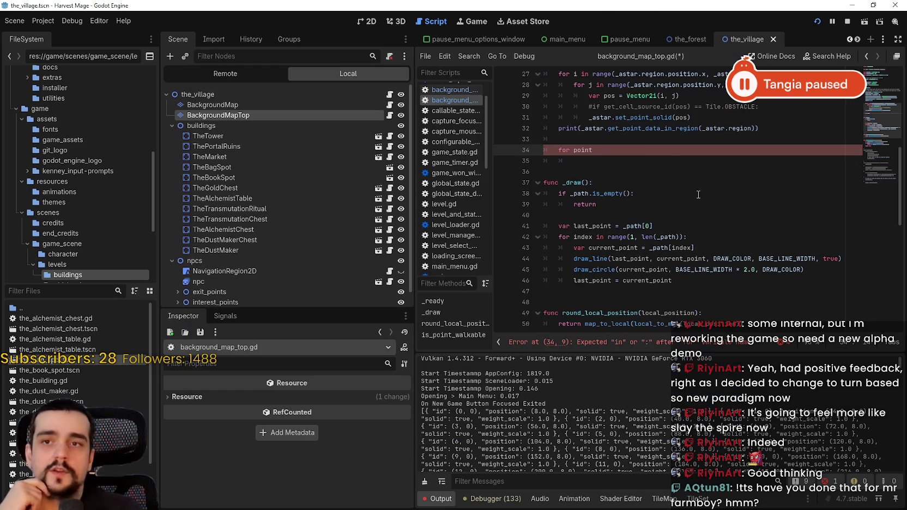
Select, then deselect, the incomplete loop text on line 34.
drag(600, 150, 554, 148)
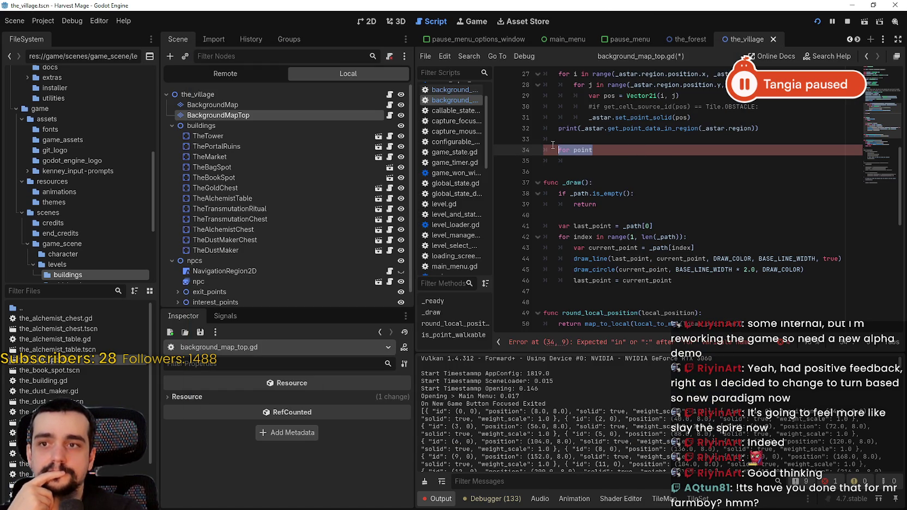
scroll(561, 164, up, 1)
click(615, 192)
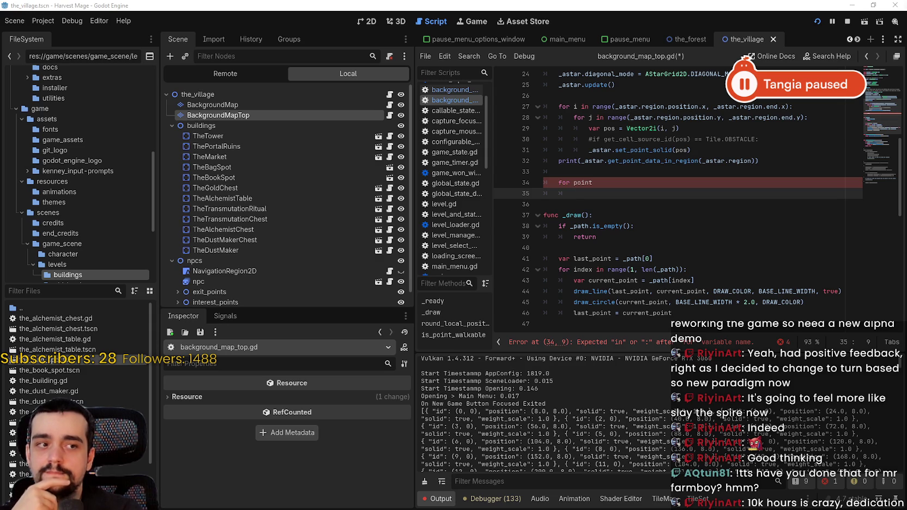
Retype line 34's loop variable so it reads 'for poin', then inspect printed point data in Output.
click(645, 184)
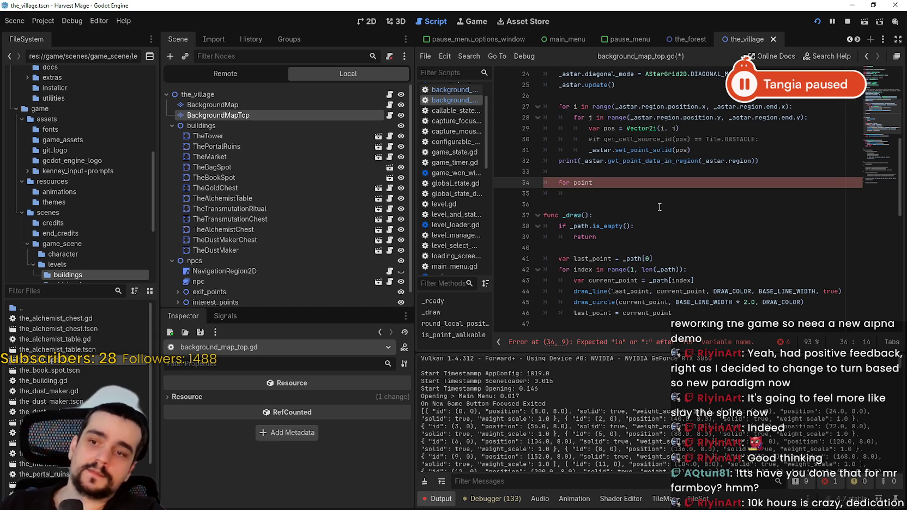
key(BackSpace)
key(BackSpace)
key(BackSpace)
text(poi)
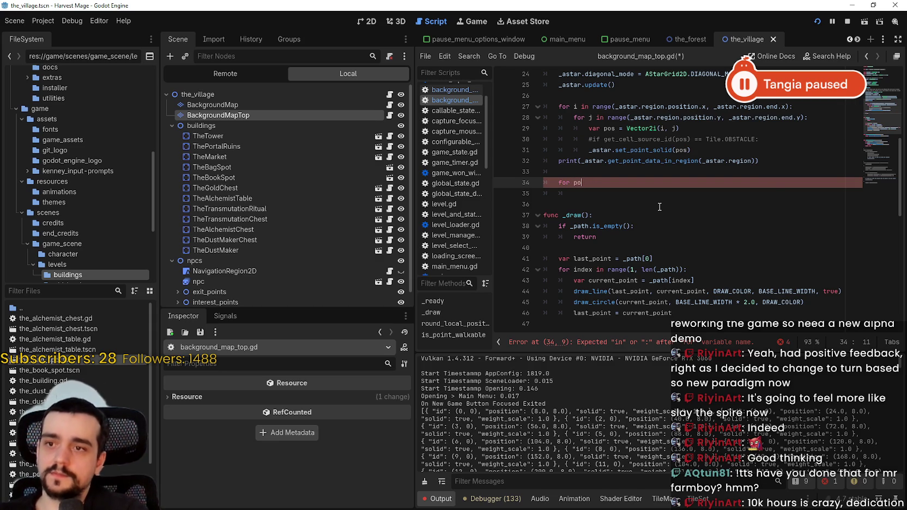
key(BackSpace)
key(BackSpace)
key(BackSpace)
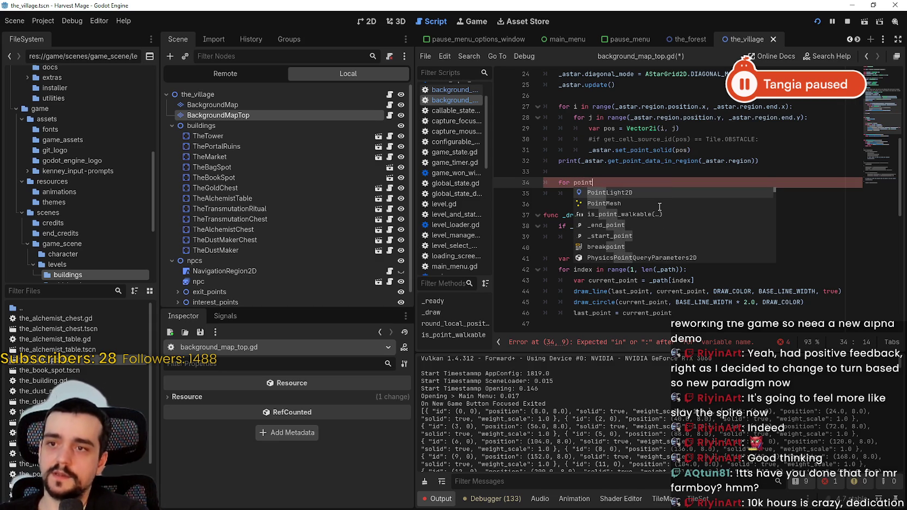
text(point)
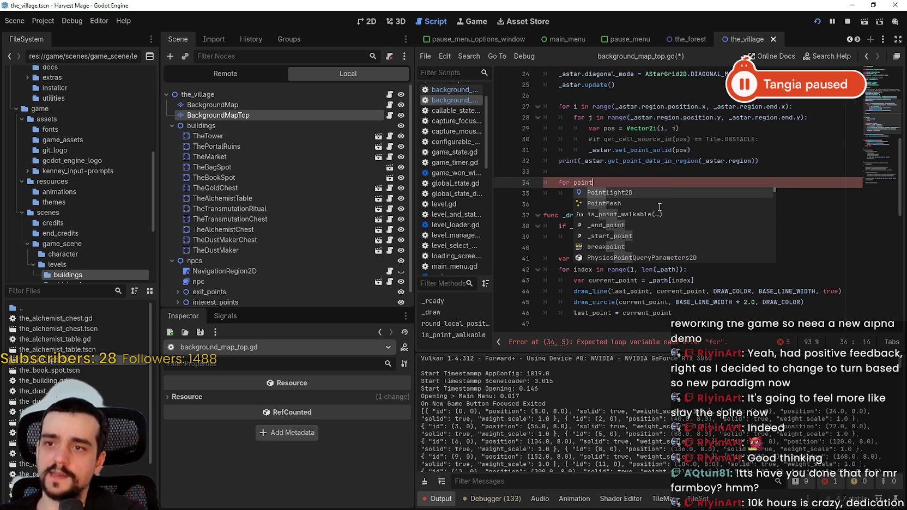
key(BackSpace)
key(BackSpace)
key(BackSpace)
text(poi)
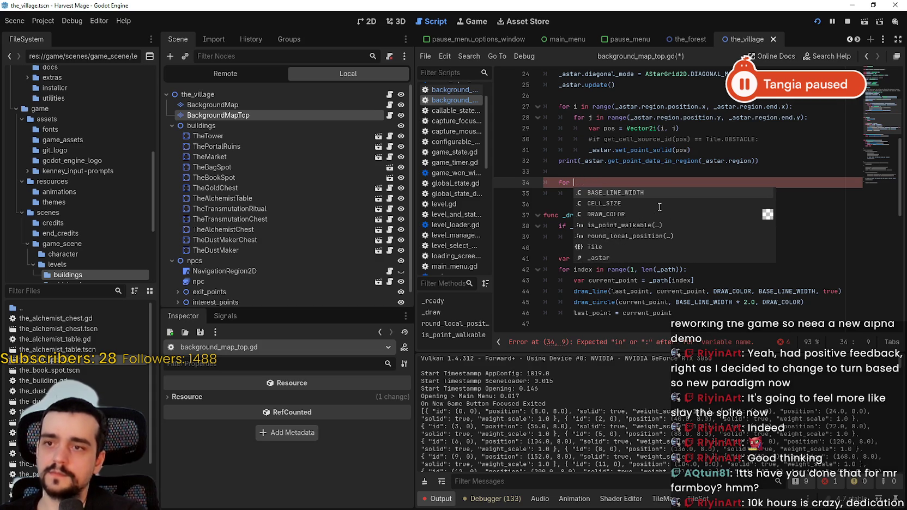
text(n)
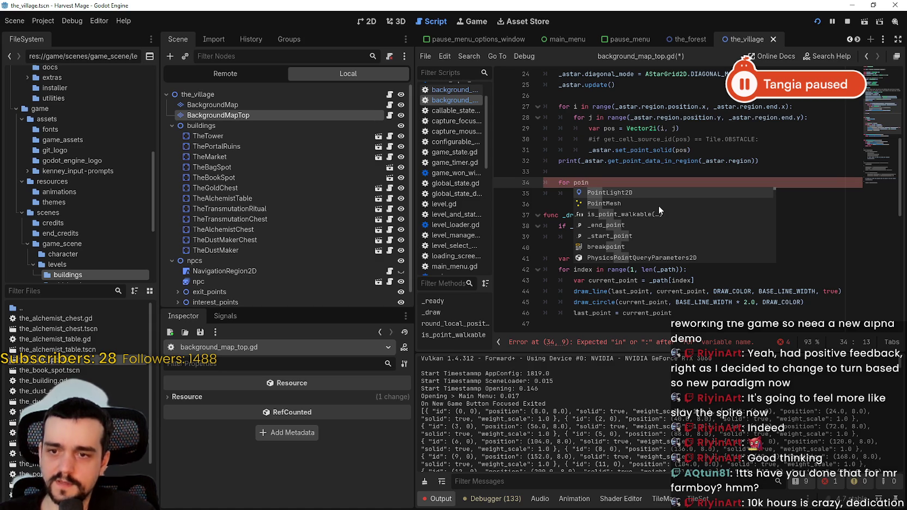
drag(716, 411, 421, 411)
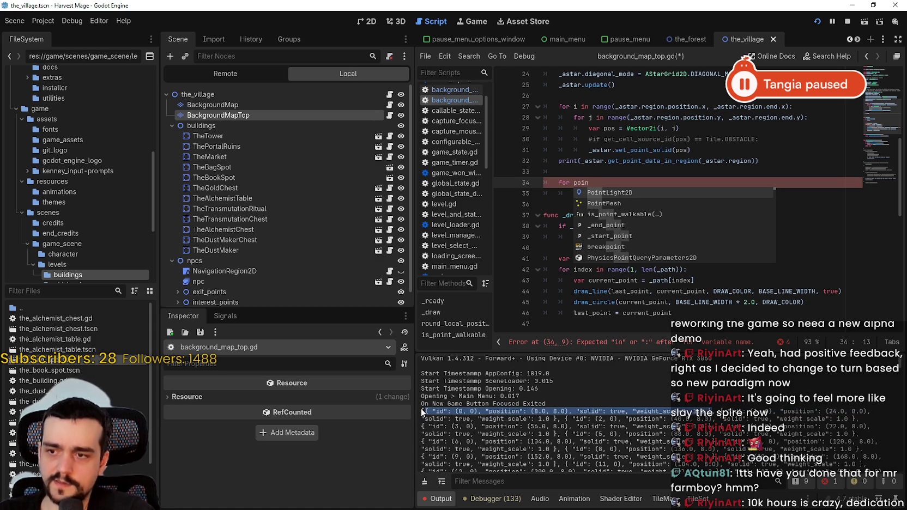
click(422, 408)
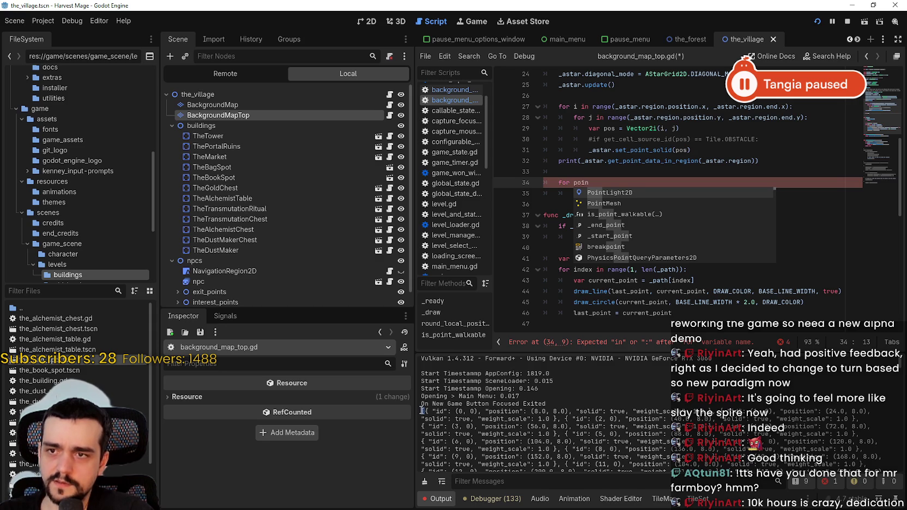
mouse_move(425, 413)
mouse_down()
mouse_move(643, 419)
mouse_move(630, 409)
mouse_move(713, 409)
mouse_up()
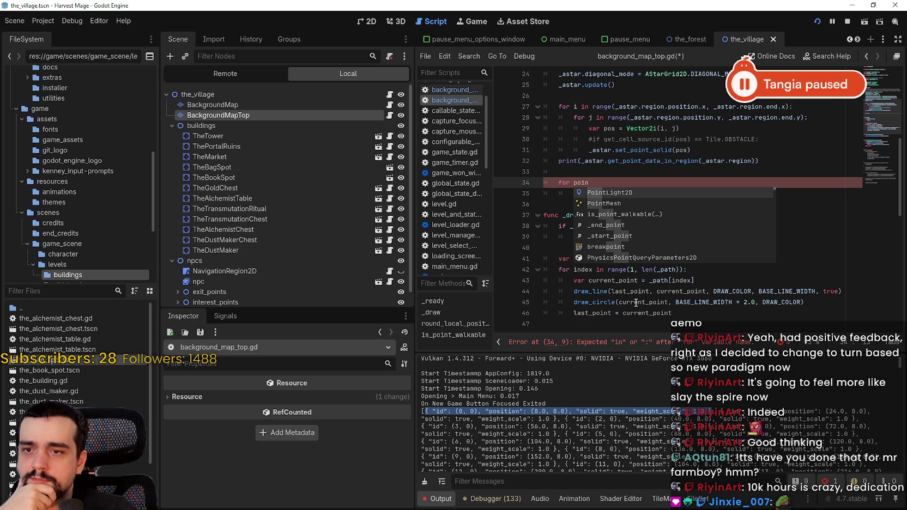
mouse_move(591, 301)
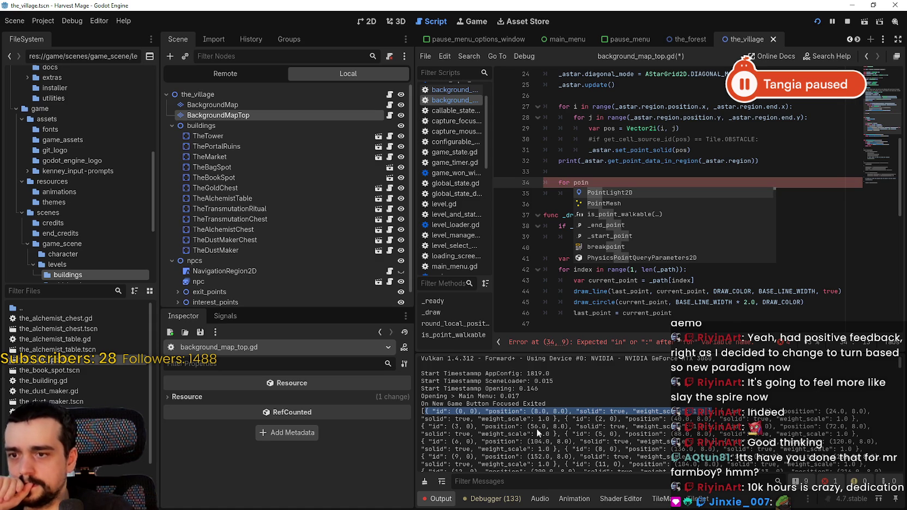
click(600, 182)
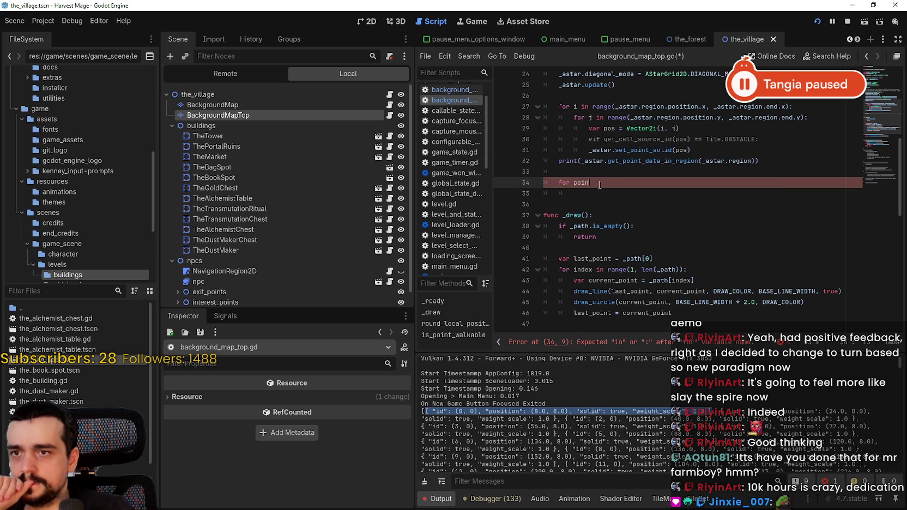
scroll(600, 182, up, 1)
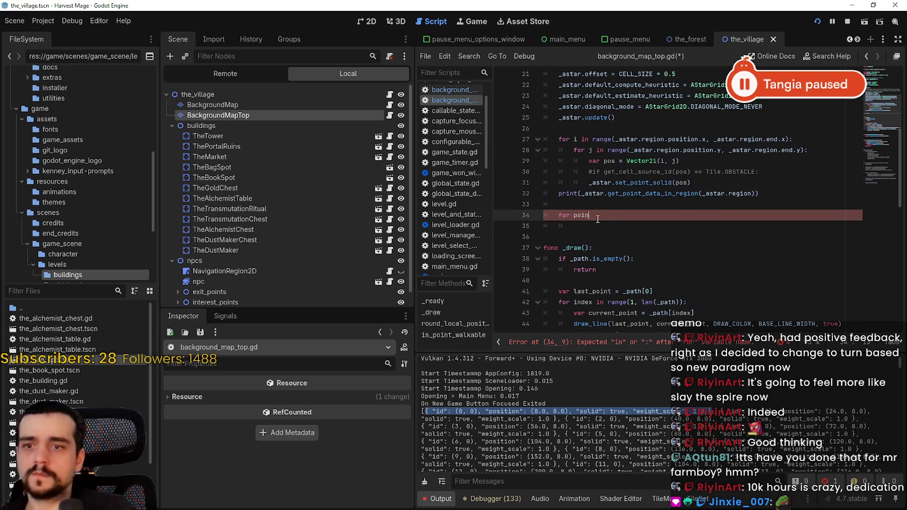
scroll(595, 218, down, 1)
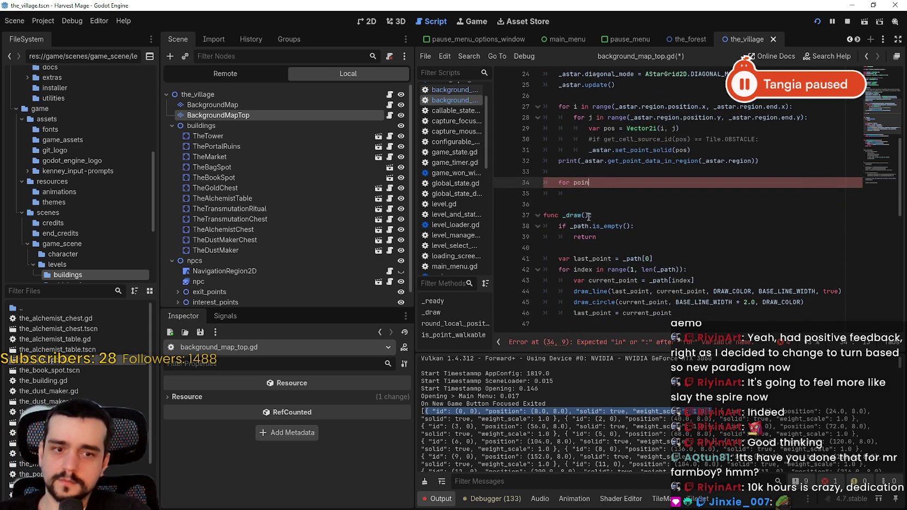
double_click(584, 182)
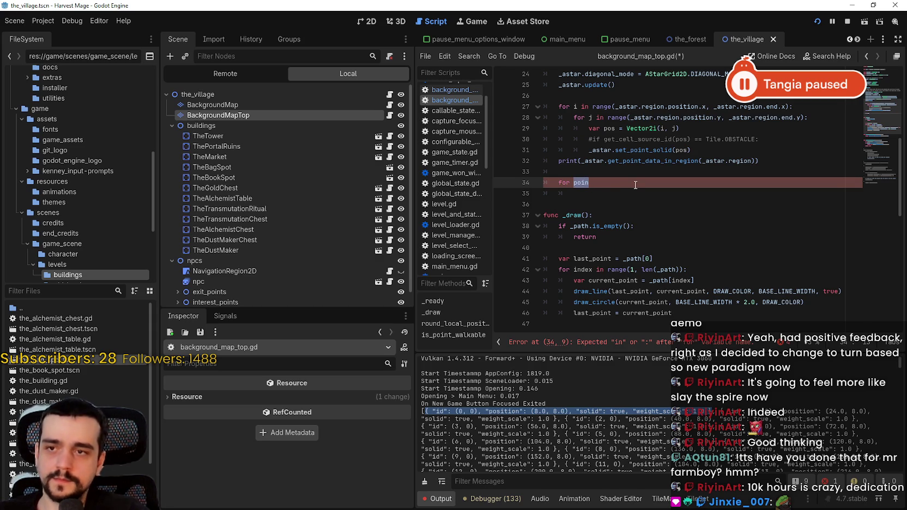
click(805, 163)
key(Return)
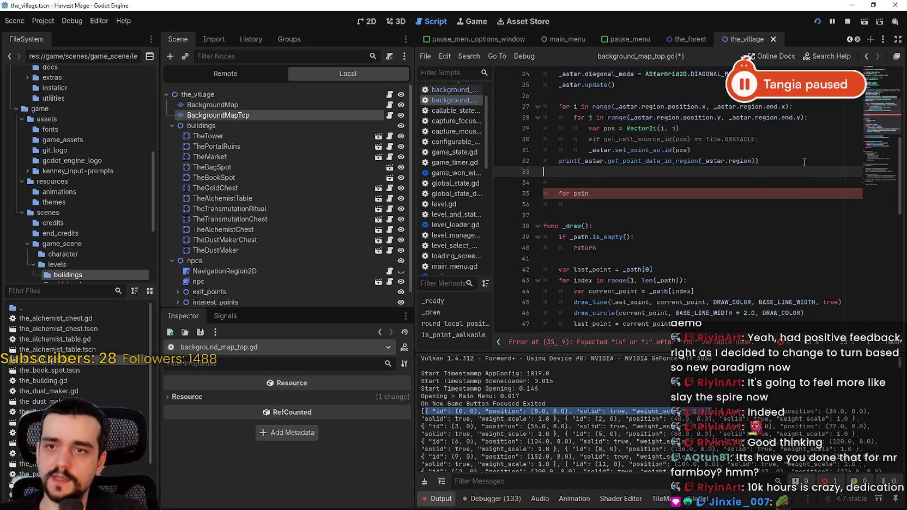
key(BackSpace)
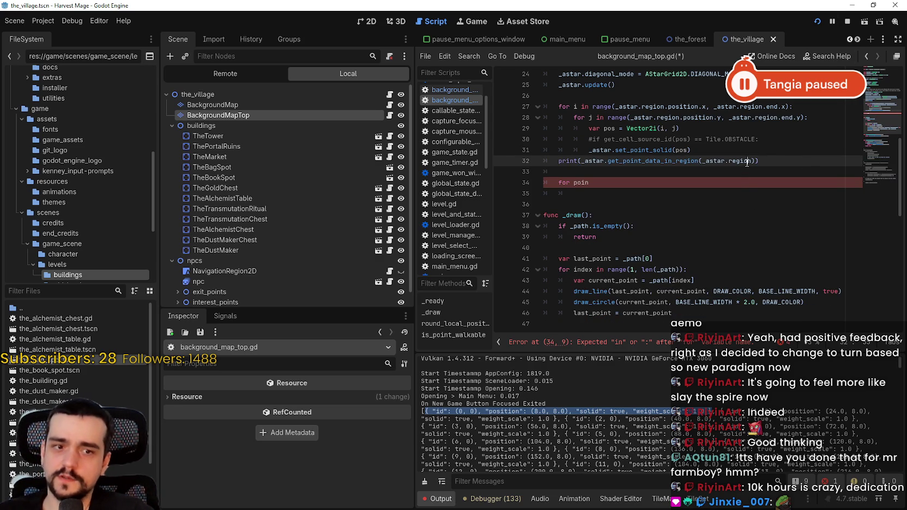
double_click(737, 160)
scroll(532, 119, up, 3)
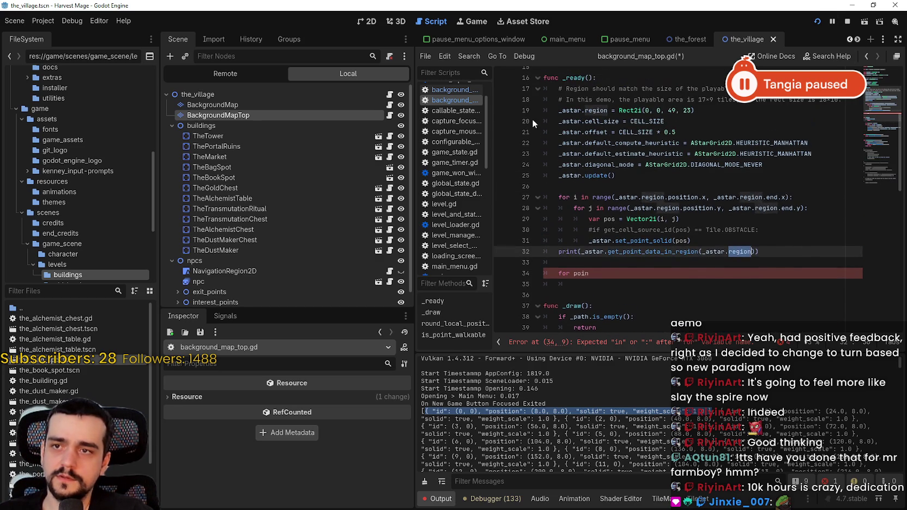
click(593, 115)
scroll(605, 158, down, 2)
click(620, 201)
scroll(620, 201, up, 1)
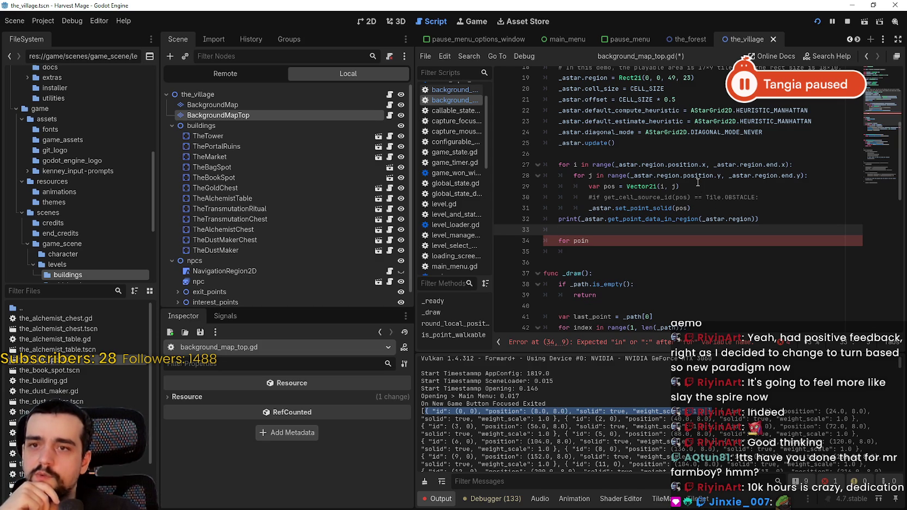
scroll(691, 180, up, 1)
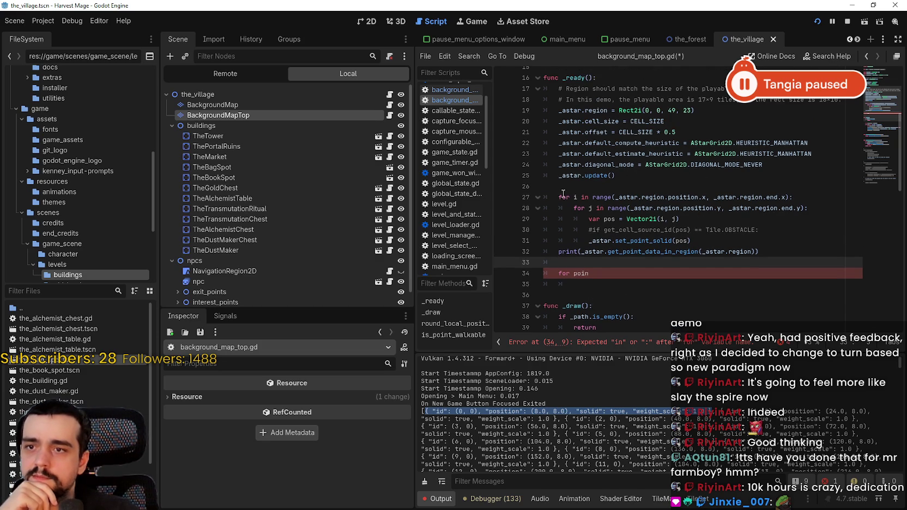
scroll(711, 168, down, 1)
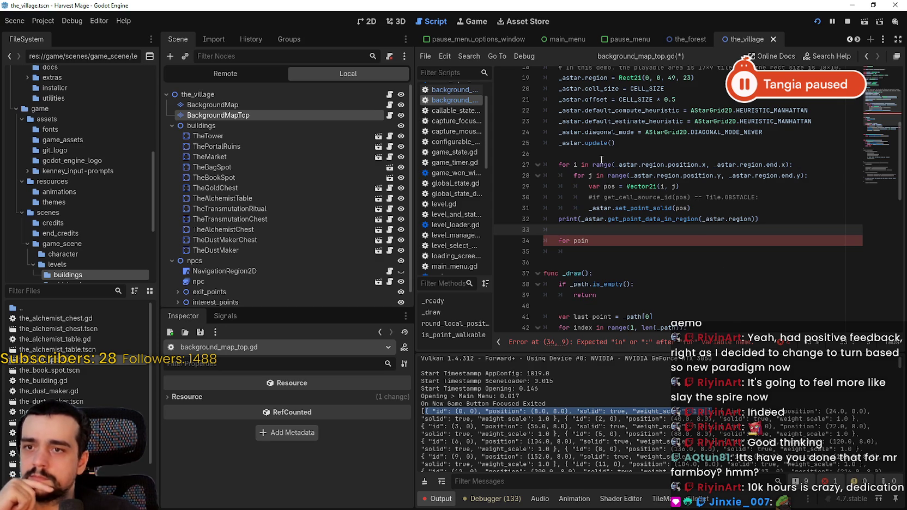
mouse_move(625, 218)
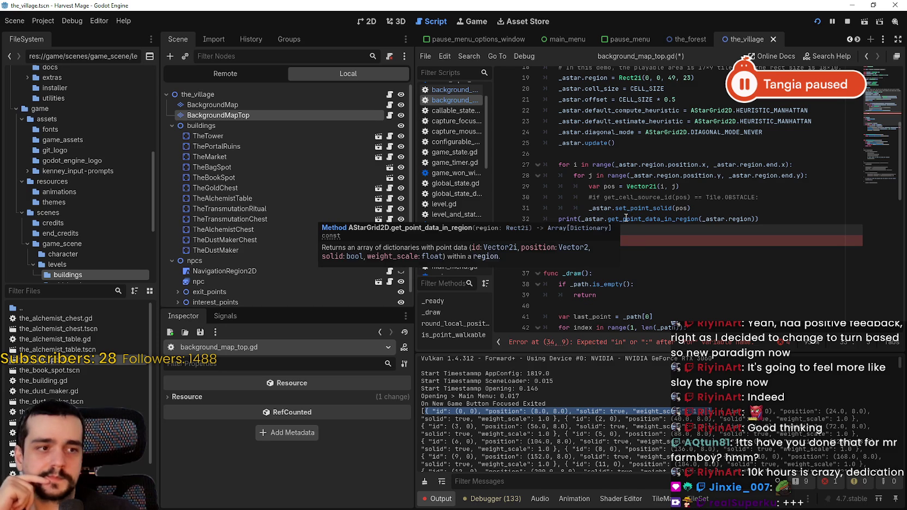
scroll(587, 203, down, 2)
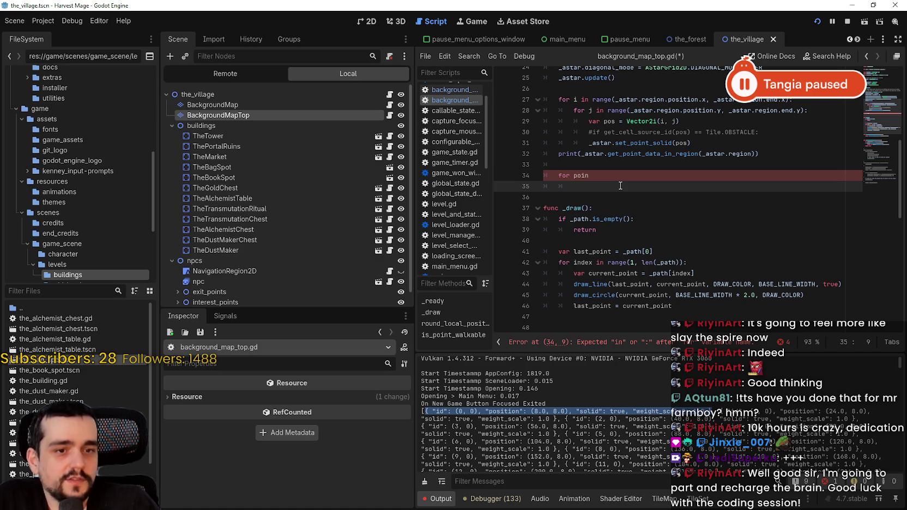
key(shift+Up)
key(shift+Up)
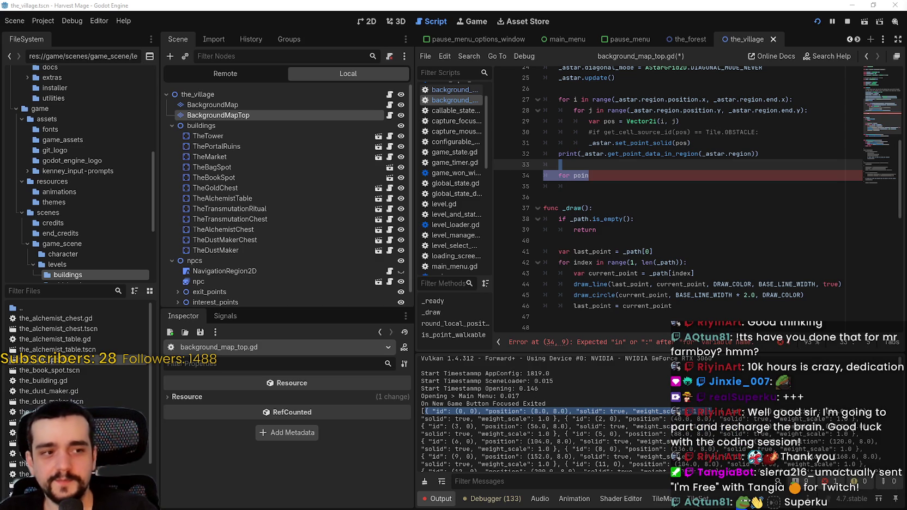
click(603, 175)
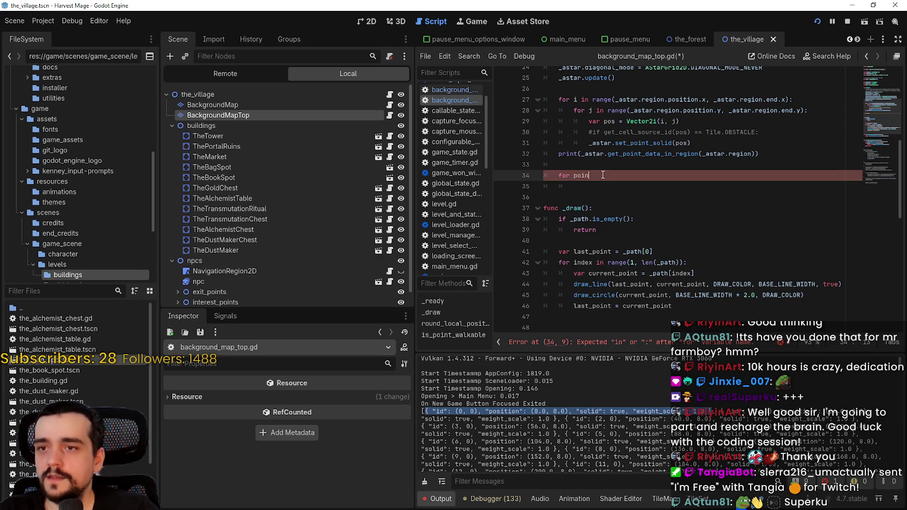
Replace the unfinished 'for poin' on line 34 with a loop using the variable 'index'.
key(BackSpace)
key(BackSpace)
key(BackSpace)
text(got)
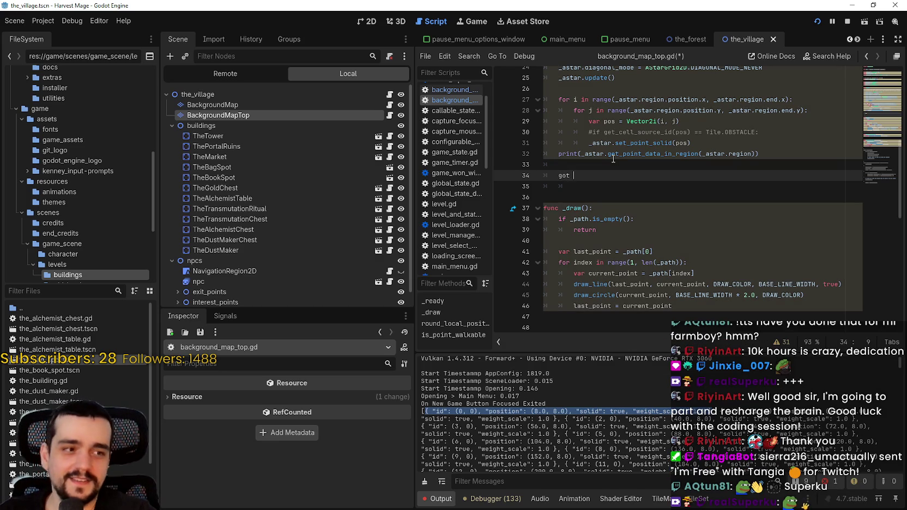
key(BackSpace)
key(BackSpace)
key(BackSpace)
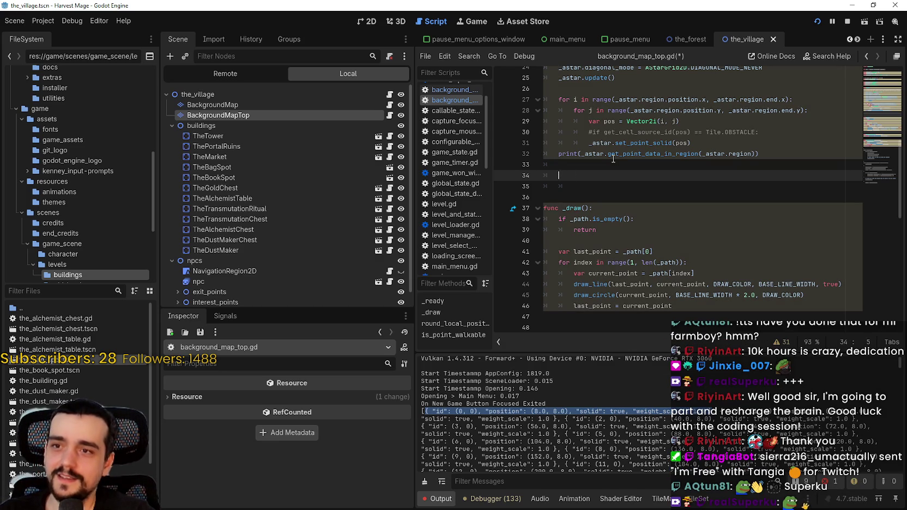
text(for)
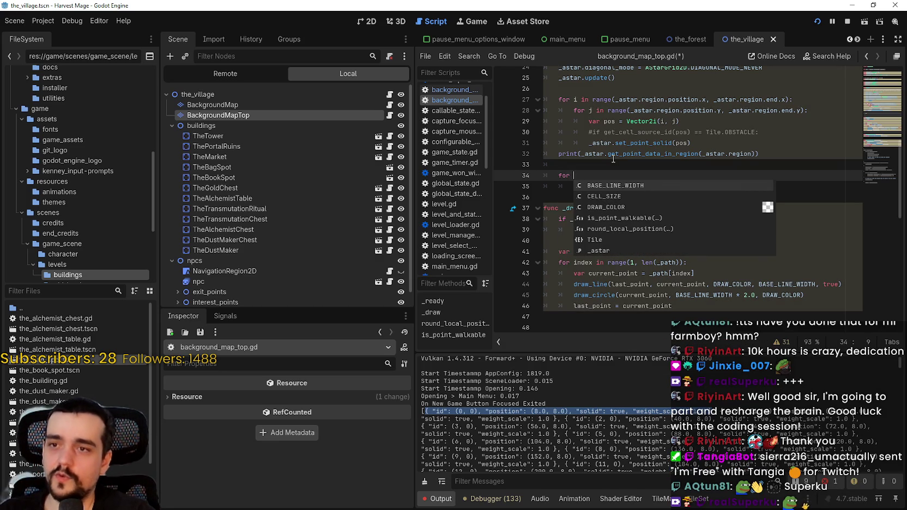
key(BackSpace)
key(BackSpace)
key(BackSpace)
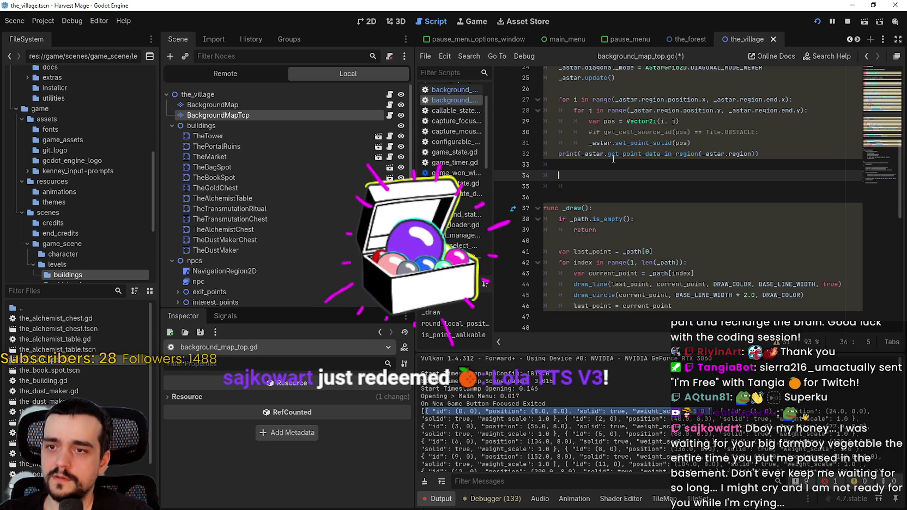
text(for inde)
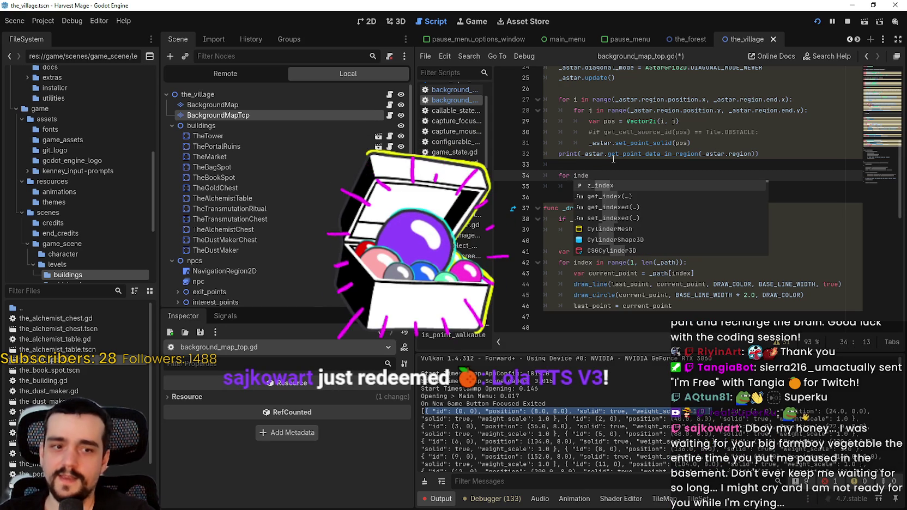
text(x)
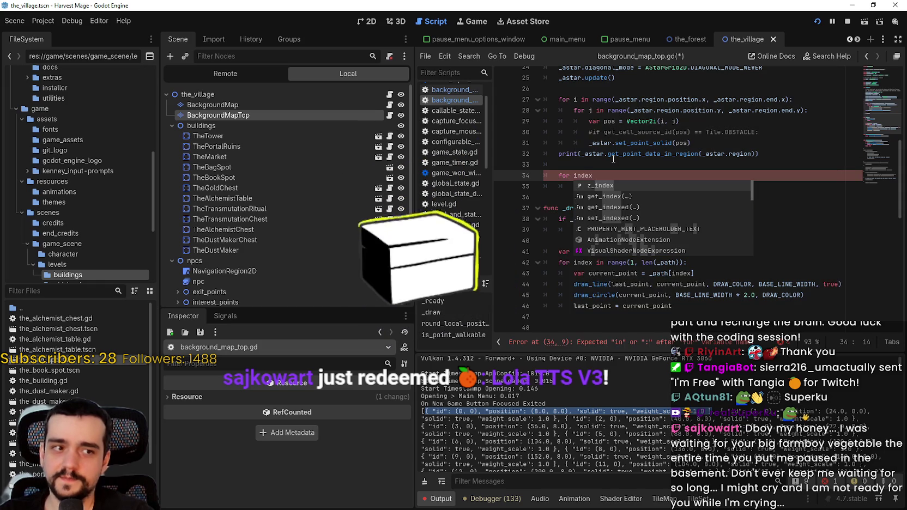
key(BackSpace)
key(BackSpace)
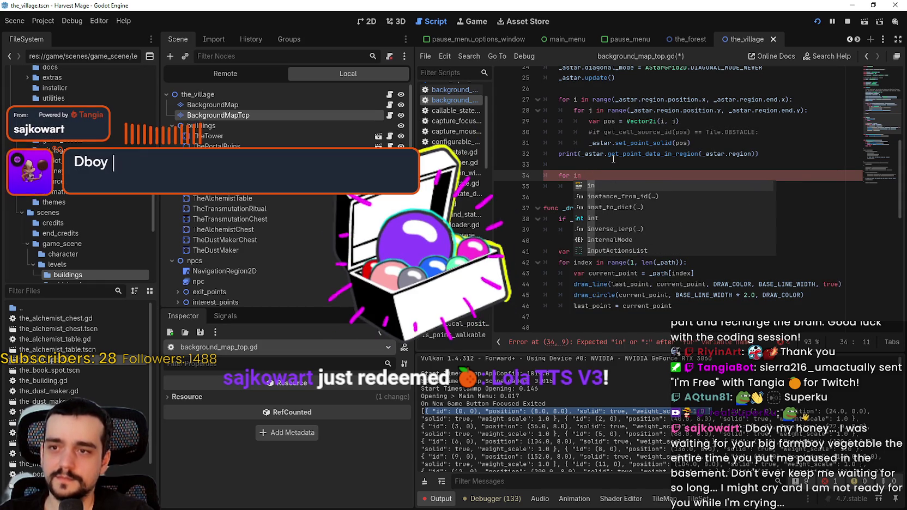
key(BackSpace)
key(BackSpace)
key(BackSpace)
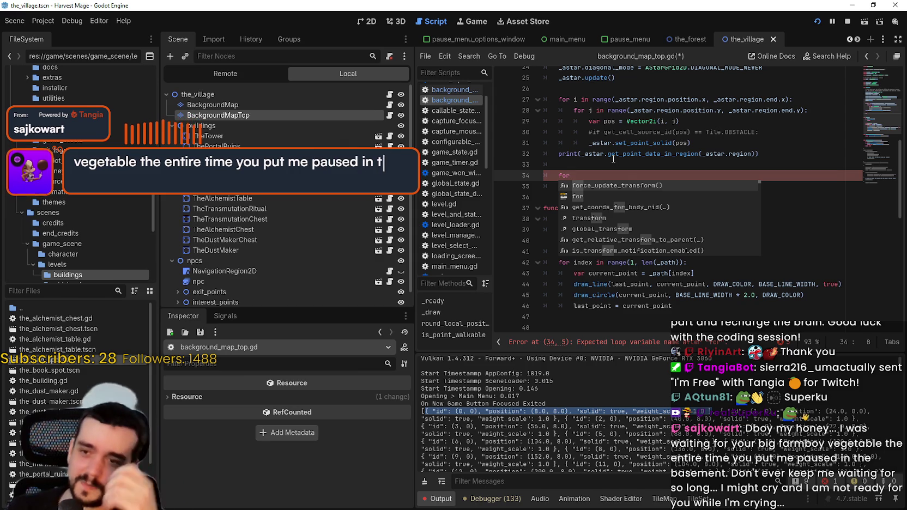
text( fo)
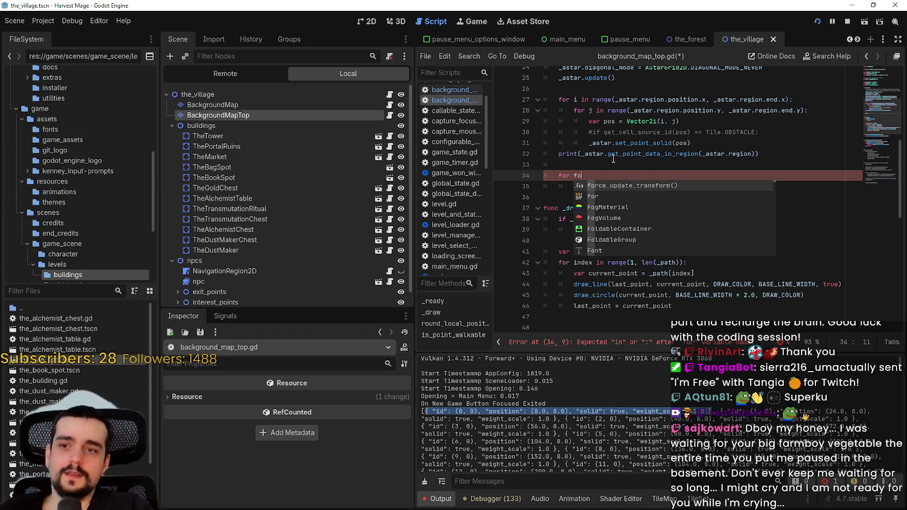
key(BackSpace)
key(BackSpace)
text(index)
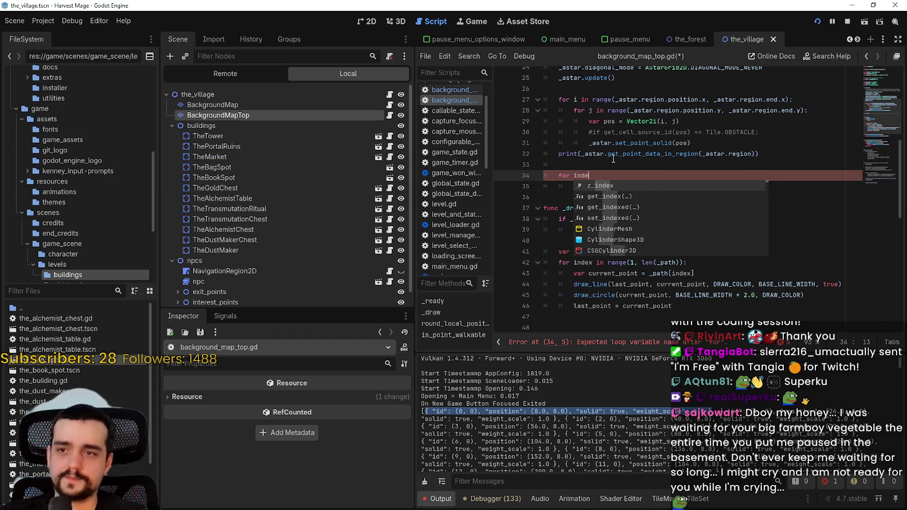
key(BackSpace)
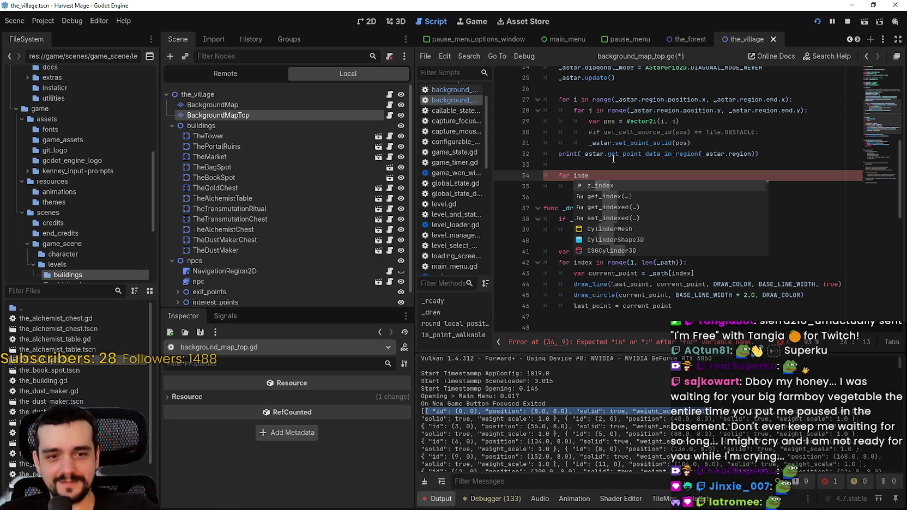
Finish line 34 as 'for index in', then move to the empty line above.
click(619, 160)
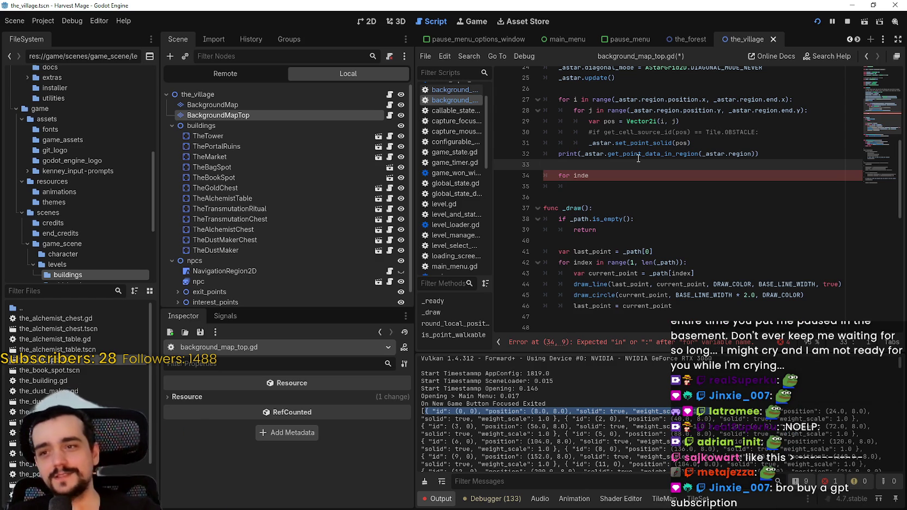
click(623, 188)
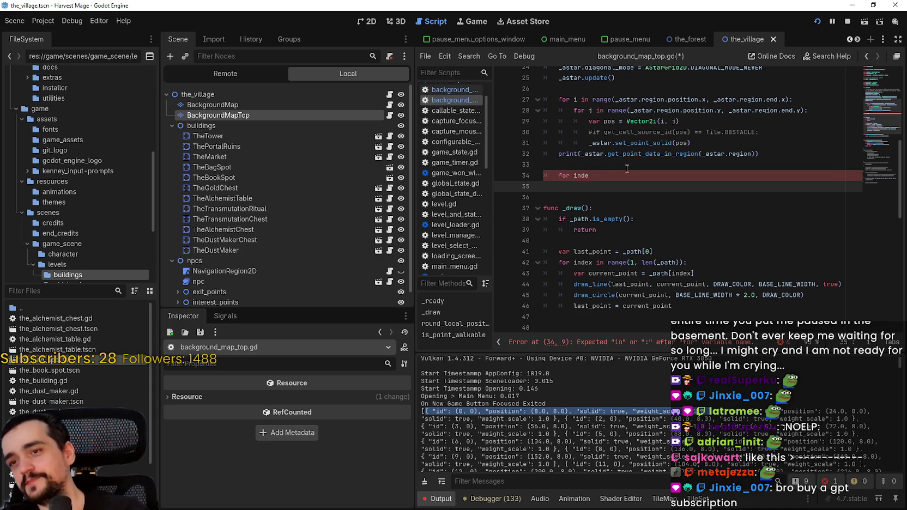
click(625, 167)
click(628, 171)
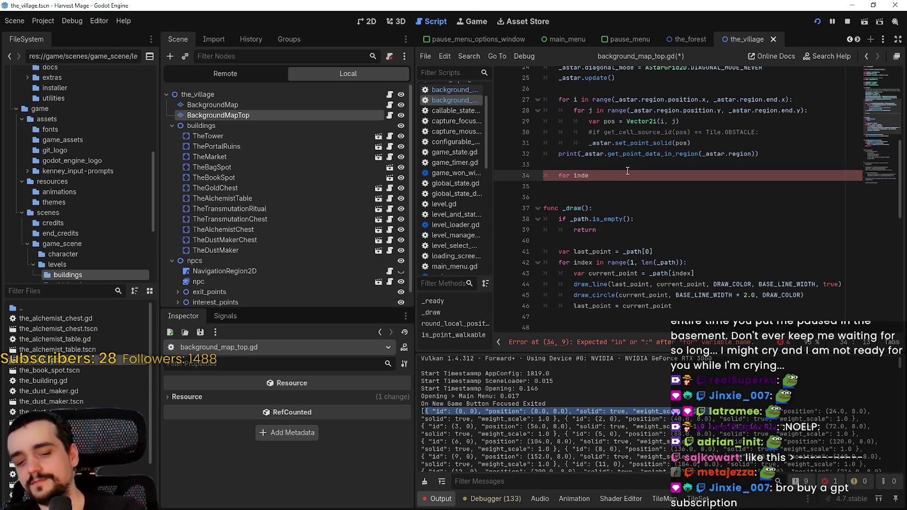
text(x in)
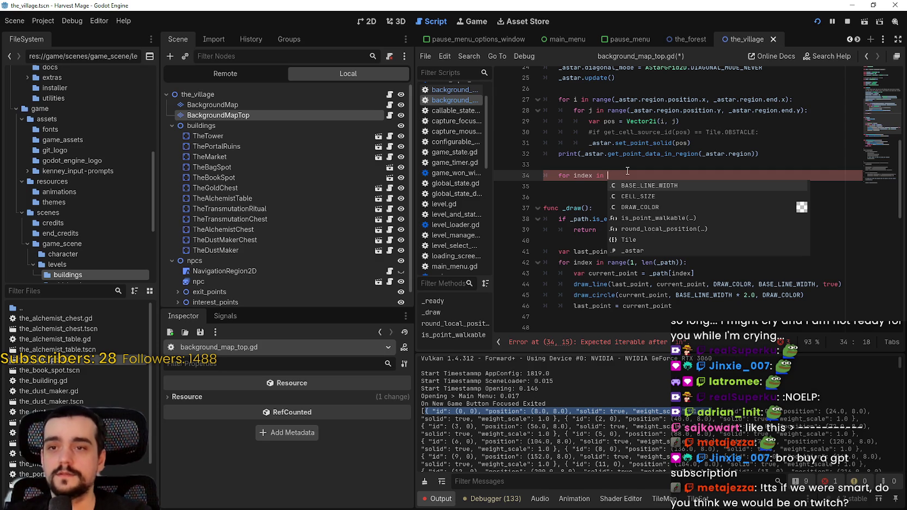
click(626, 167)
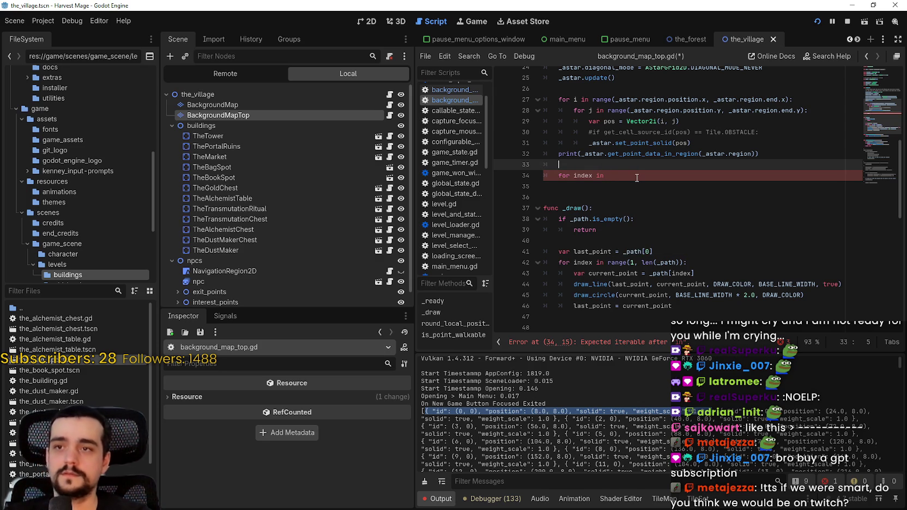
Declare _astar_regions: Array[Dictionary] holding the copied get_point_data_in_region call.
text(var)
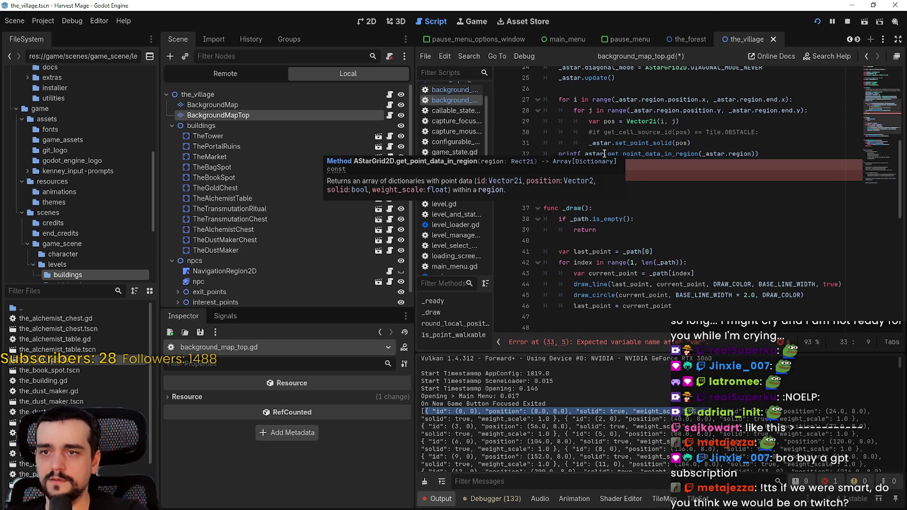
mouse_move(668, 157)
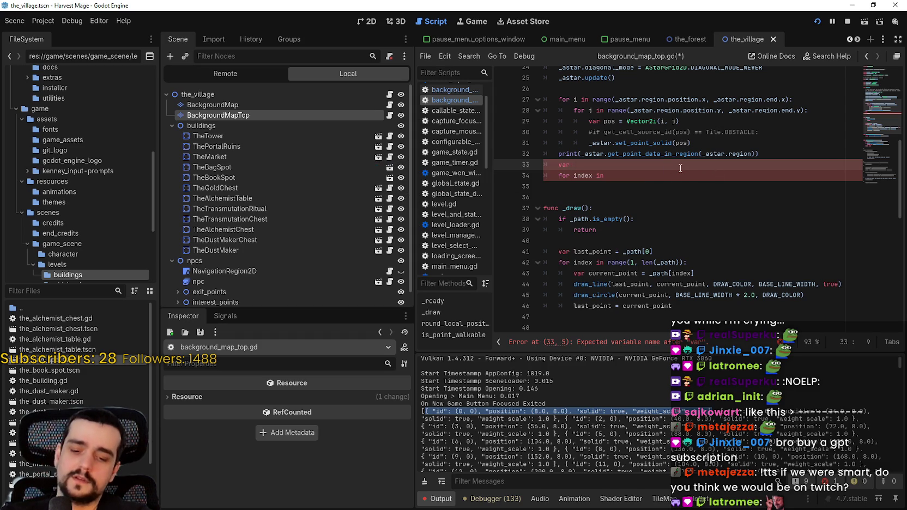
text(_astar)
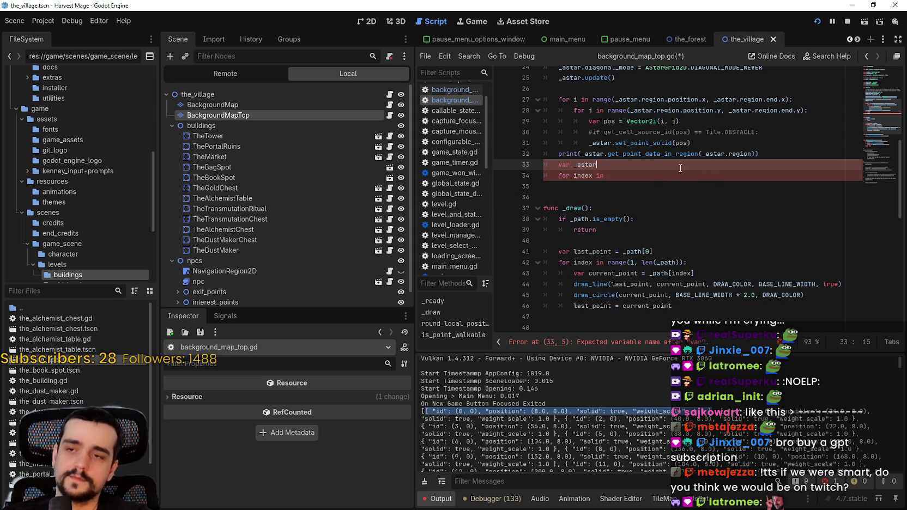
text(_regions)
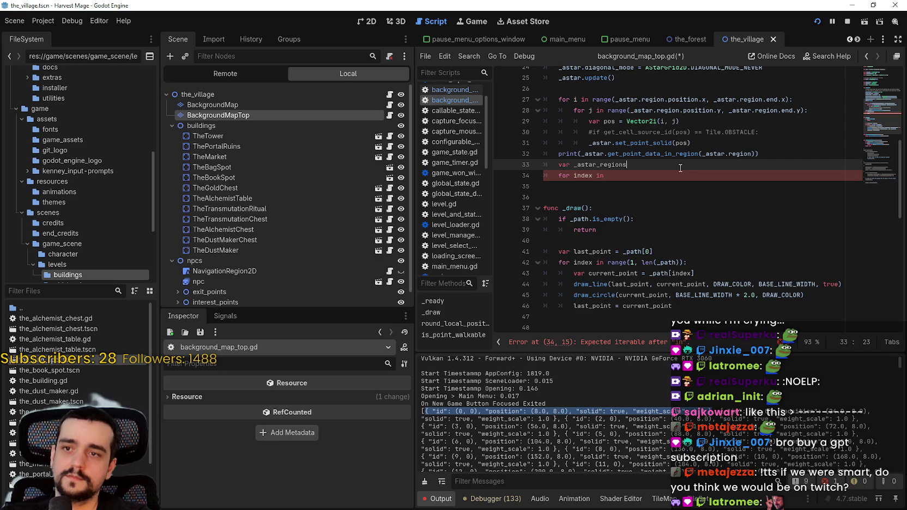
text(: Array)
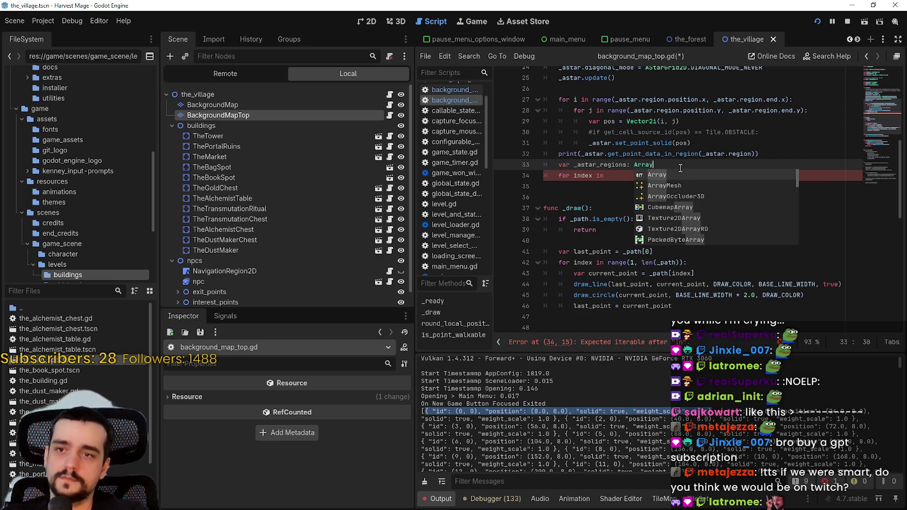
text([Dictionary])
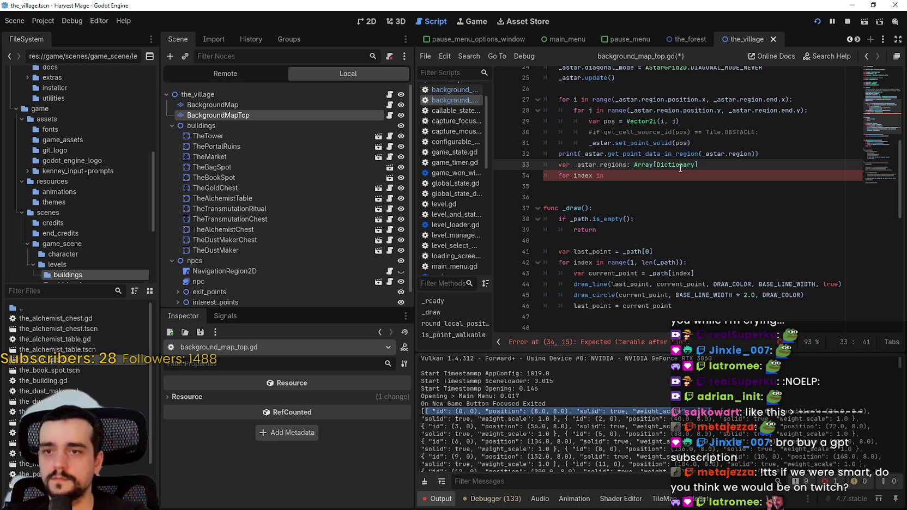
text( =)
drag(581, 161, 757, 164)
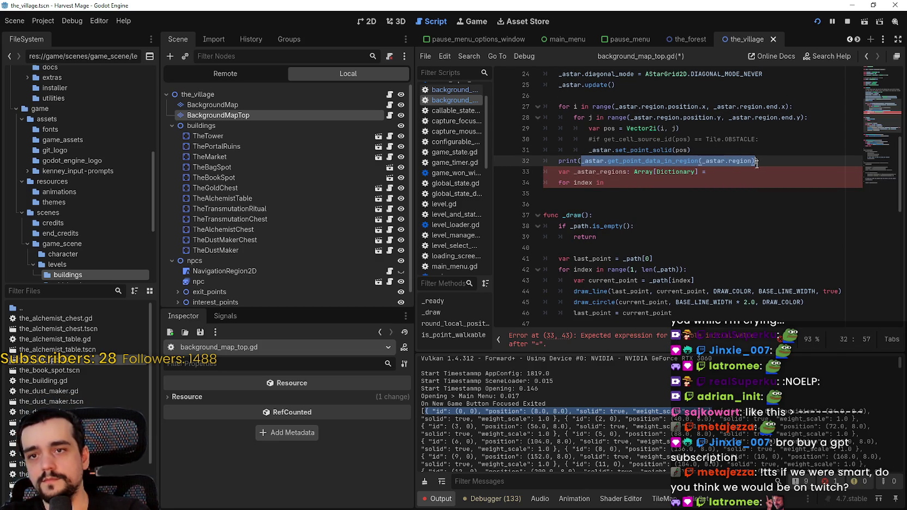
key(ctrl+c)
click(749, 176)
key(ctrl+v)
Loop over _astar_regions printing each index, comment out the old print, and relaunch the game.
drag(606, 183, 510, 173)
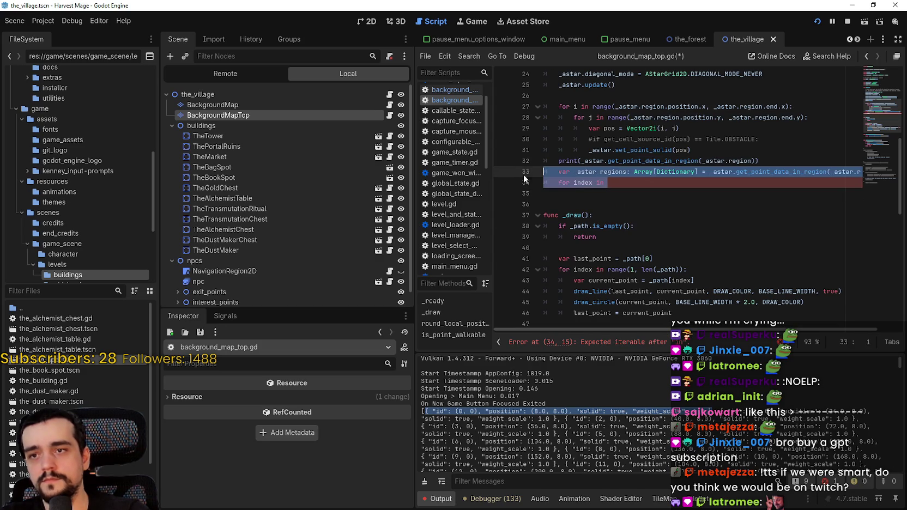
click(624, 185)
text(_astar_regions:)
key(Return)
text(print(index)
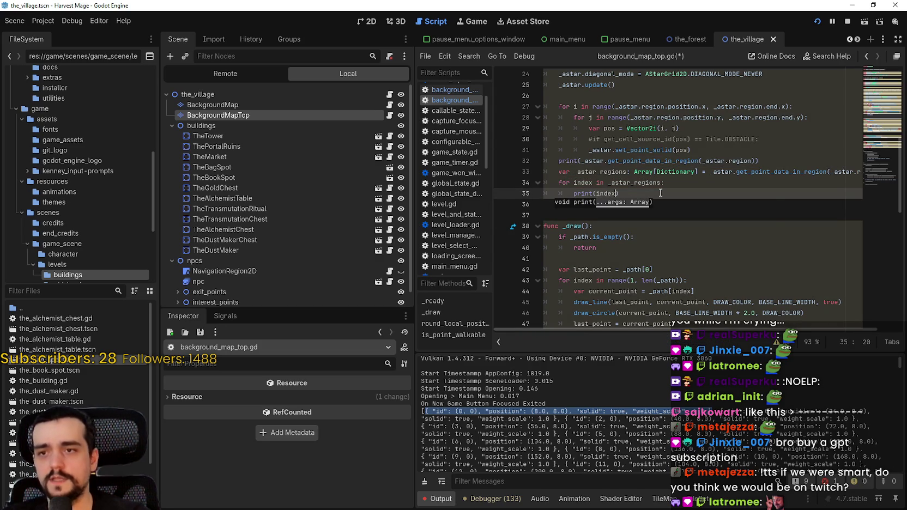
click(559, 161)
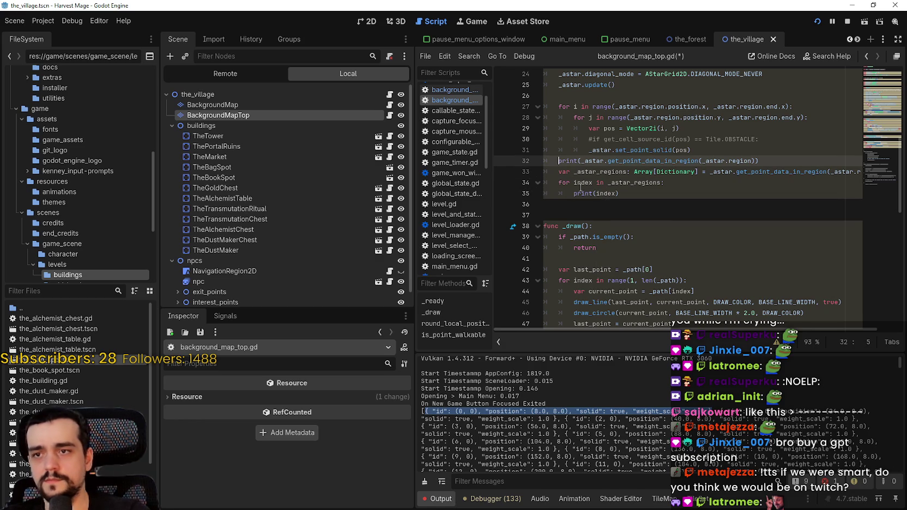
text(#)
click(619, 205)
click(848, 23)
click(817, 23)
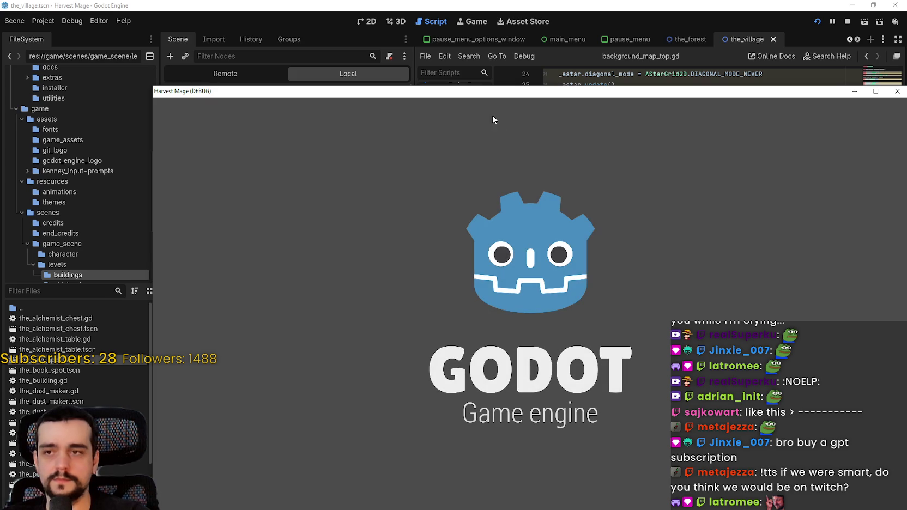
Continue into the village and check the printed point dictionaries in the Output log.
drag(498, 96, 410, 11)
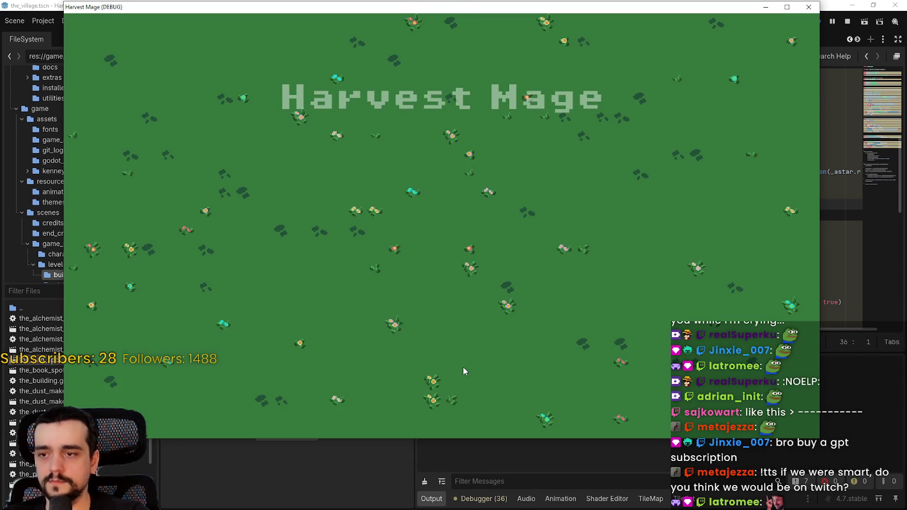
click(188, 229)
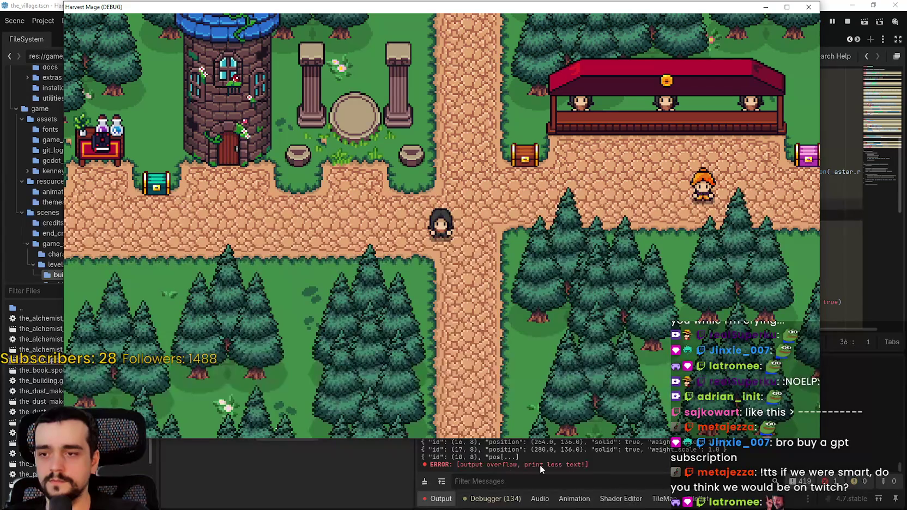
click(596, 464)
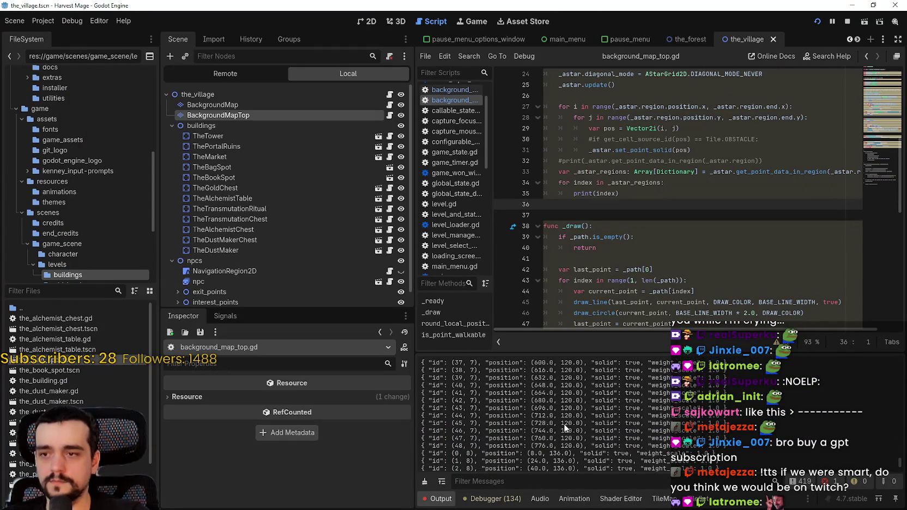
drag(900, 462, 903, 358)
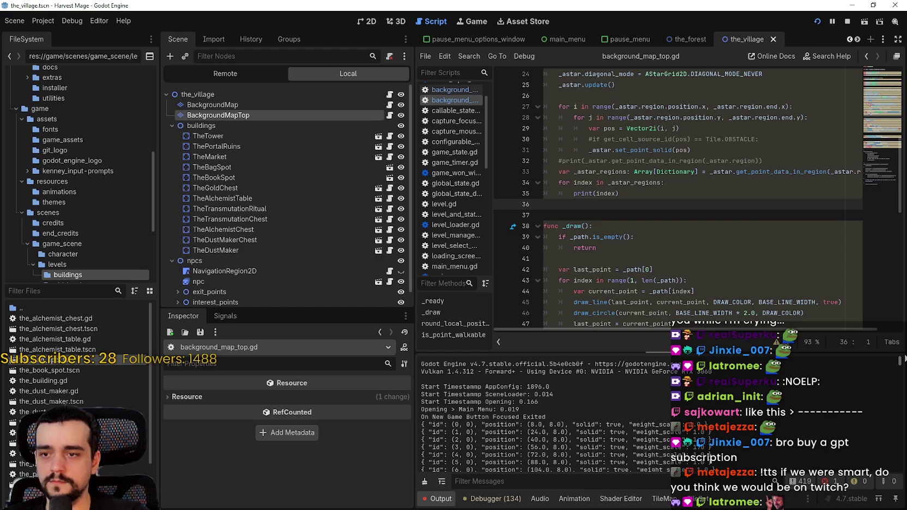
scroll(534, 390, down, 2)
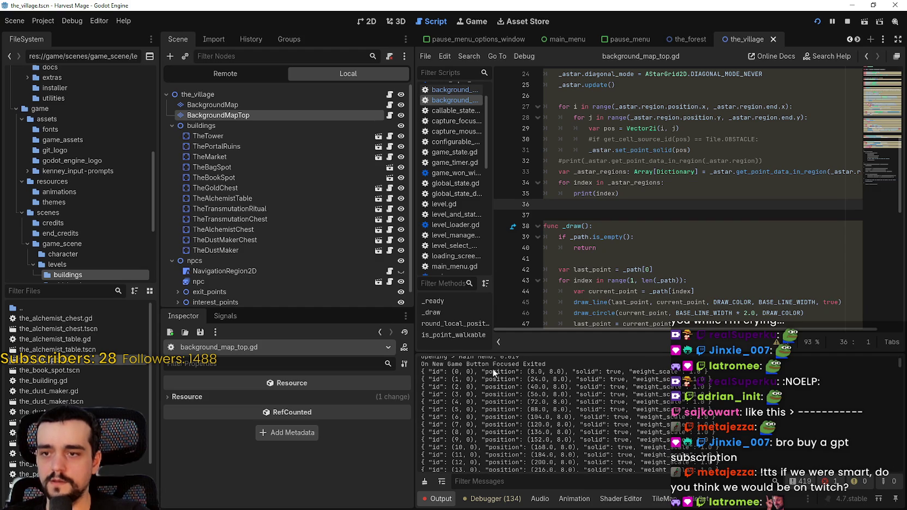
mouse_move(479, 372)
mouse_down()
mouse_move(600, 372)
mouse_move(565, 372)
mouse_up()
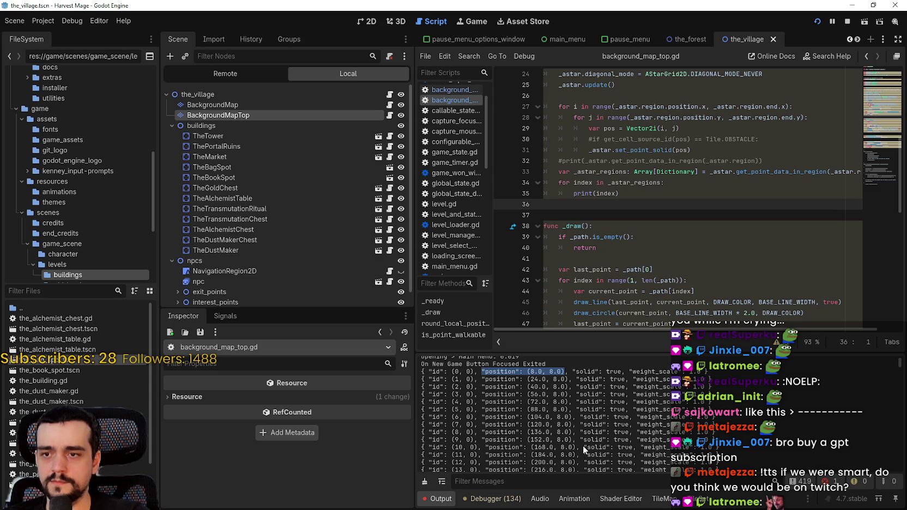
Add a new loop line under print(index) starting with draw_.
click(622, 195)
scroll(629, 197, down, 1)
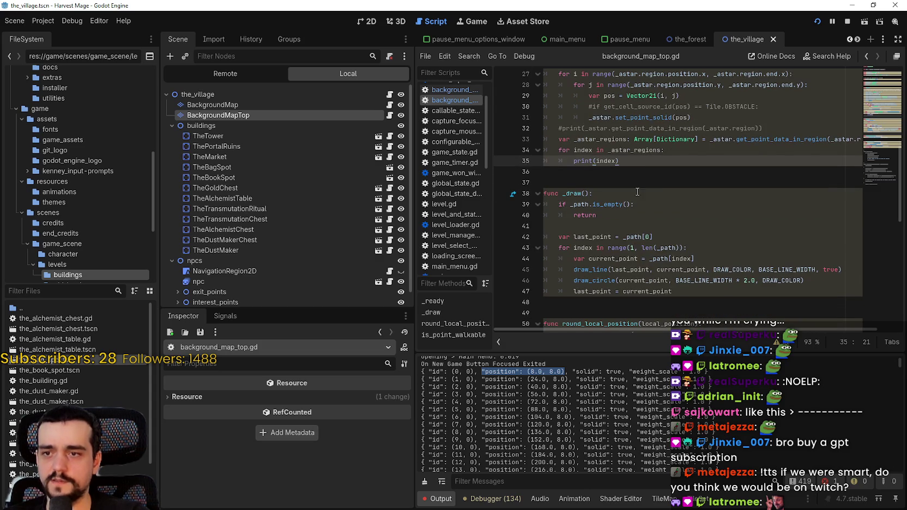
key(Return)
text(draw)
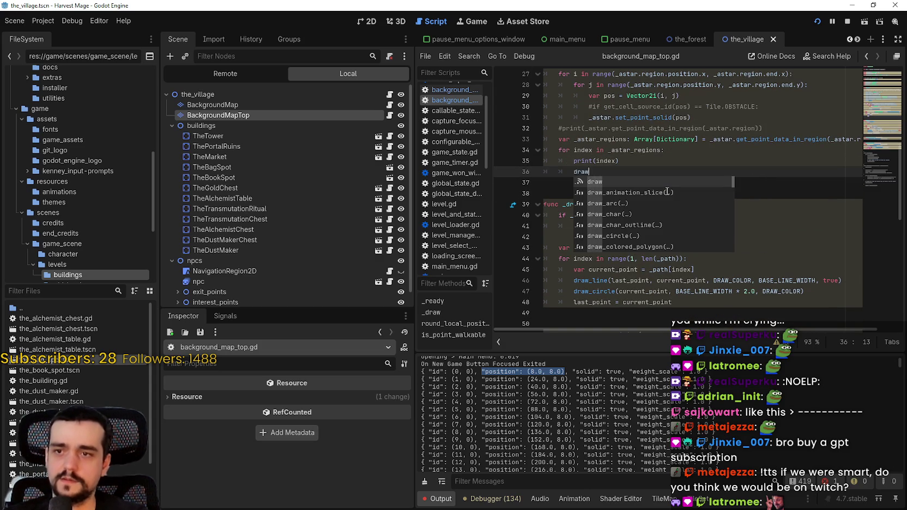
text(_)
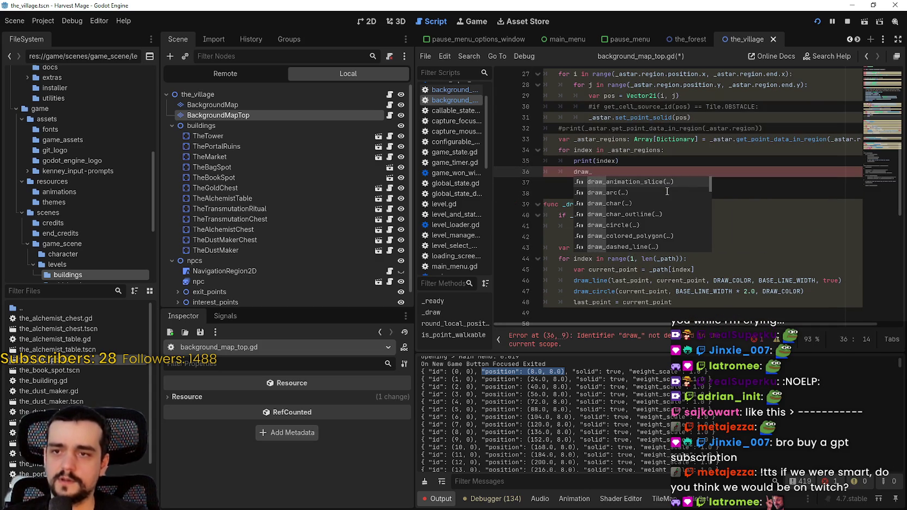
Insert draw_rect from autocomplete with a Rect2( argument and request argument suggestions.
key(Down)
key(Down)
key(Down)
key(Down)
key(Down)
key(Down)
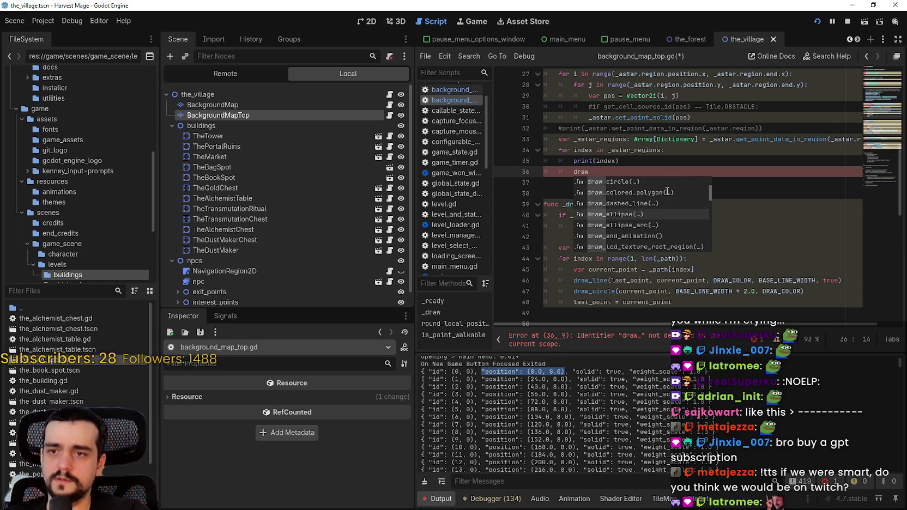
key(Down)
key(Down)
key(Down)
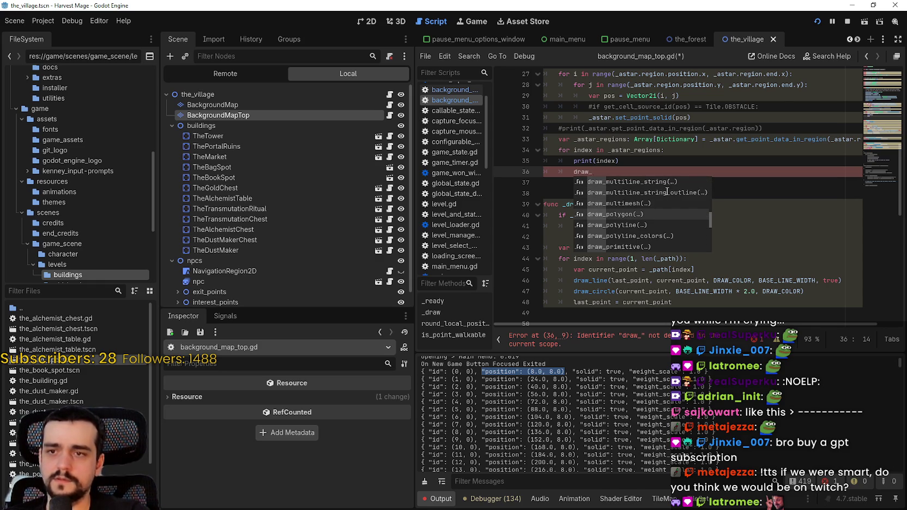
key(Down)
key(Down)
key(Down)
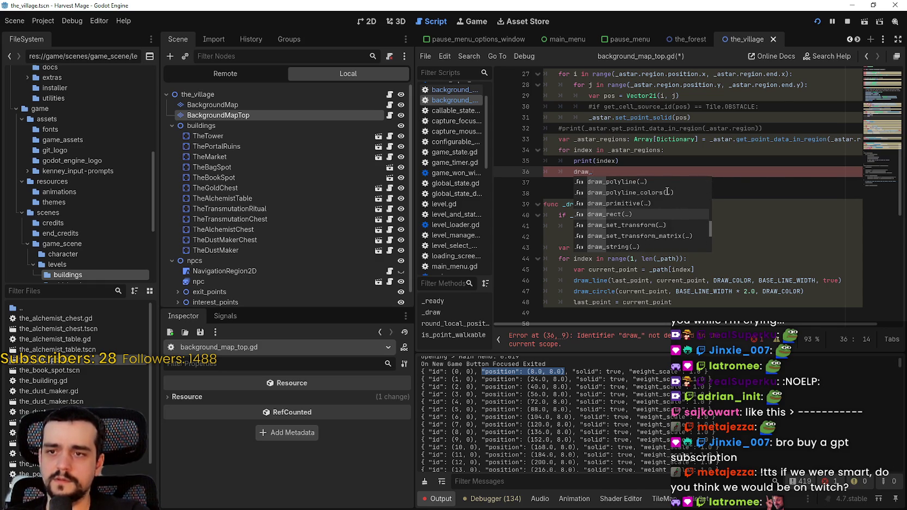
key(Return)
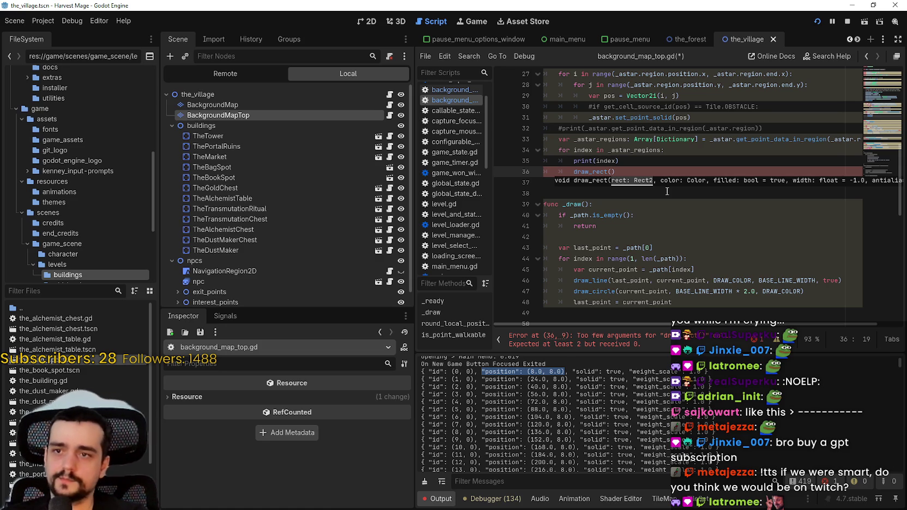
text(Rect)
key(Return)
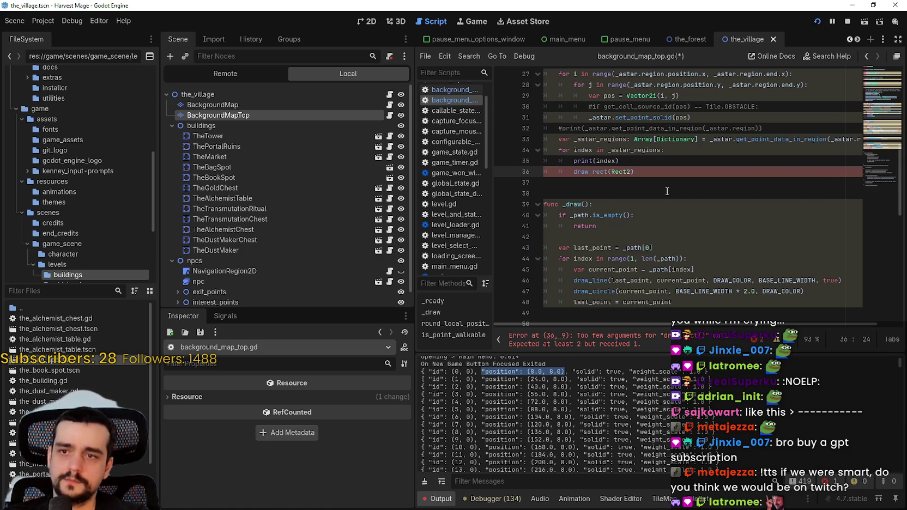
text((ind)
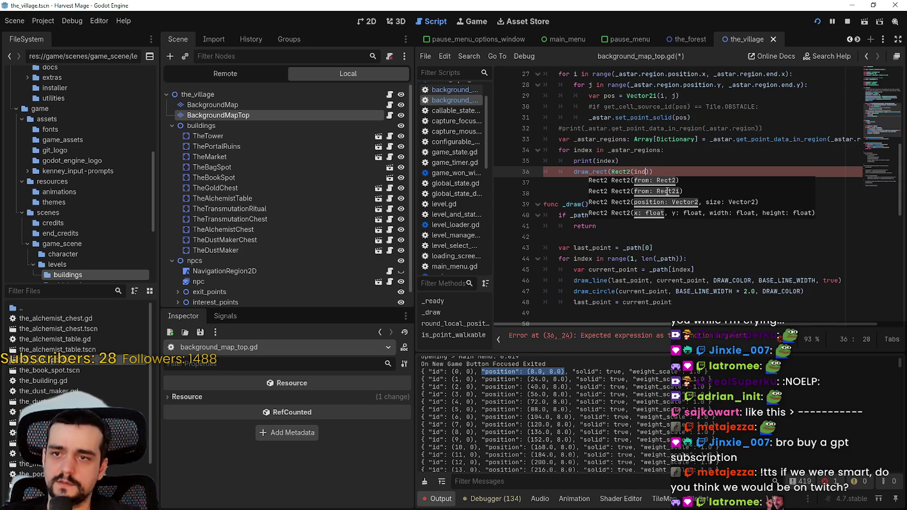
key(ctrl+space)
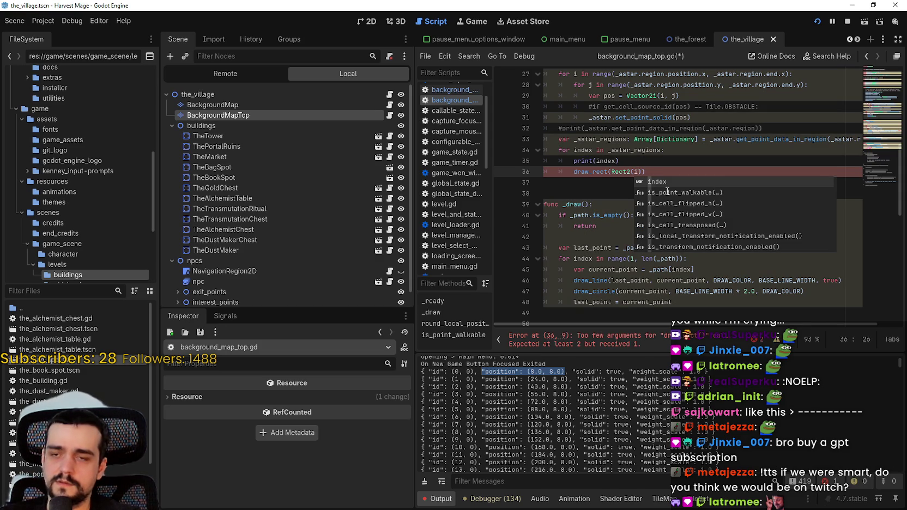
Complete draw_rect(Rect2(index["position"], Vector2(16,16)),DRAW_COLOR) and save the script.
text(ndex)
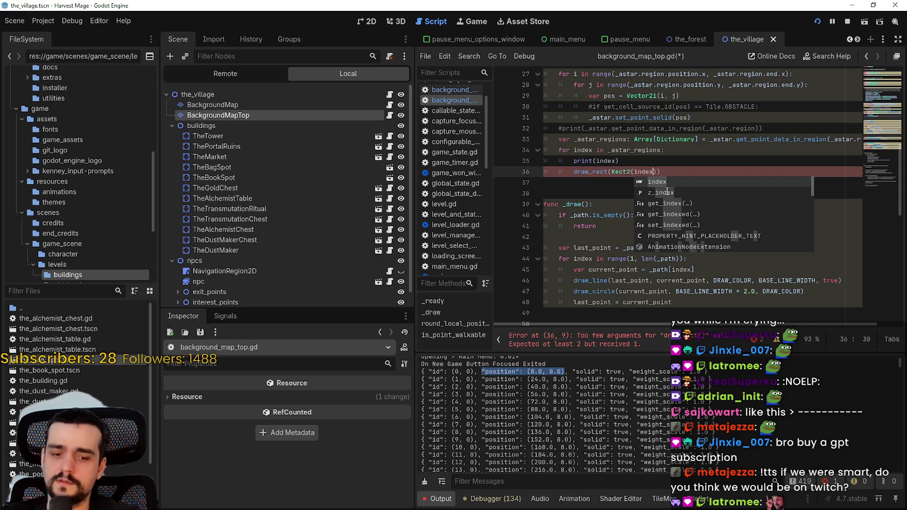
text([")
text(po)
text(sitio)
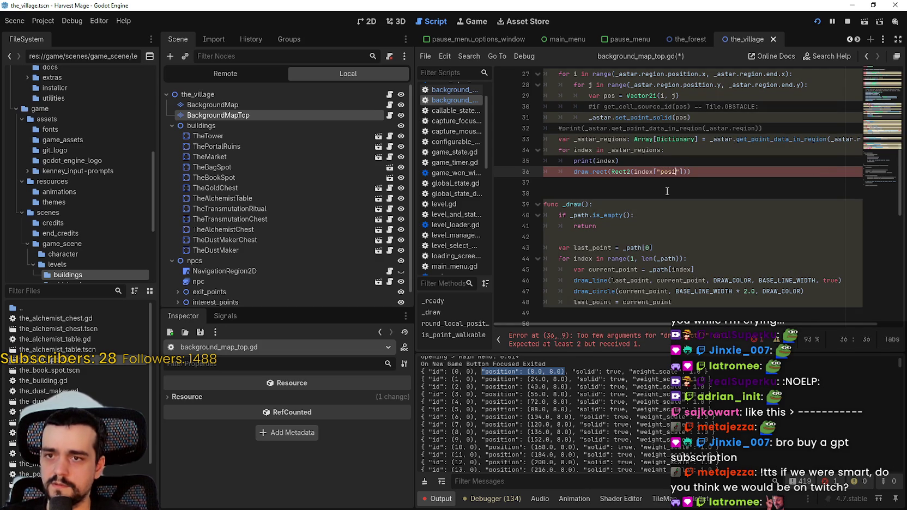
text(n"])
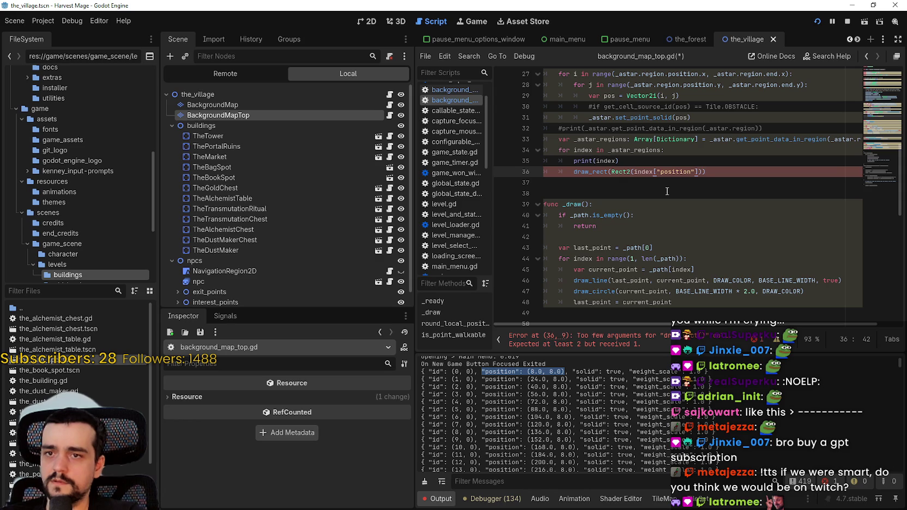
text(, V)
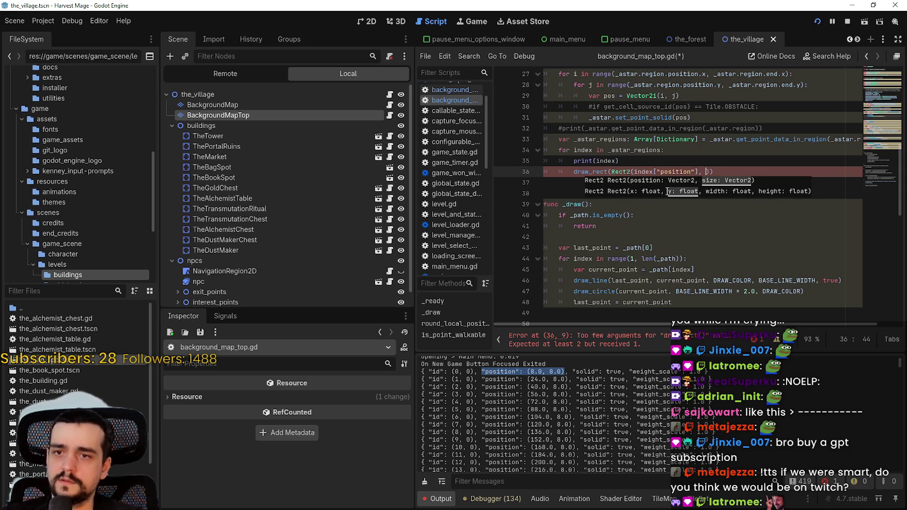
text(ector2)
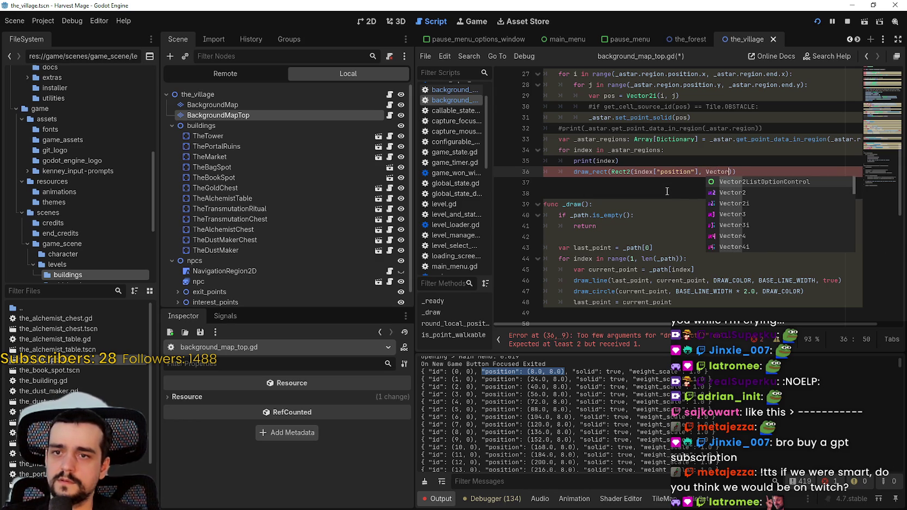
text((16,)
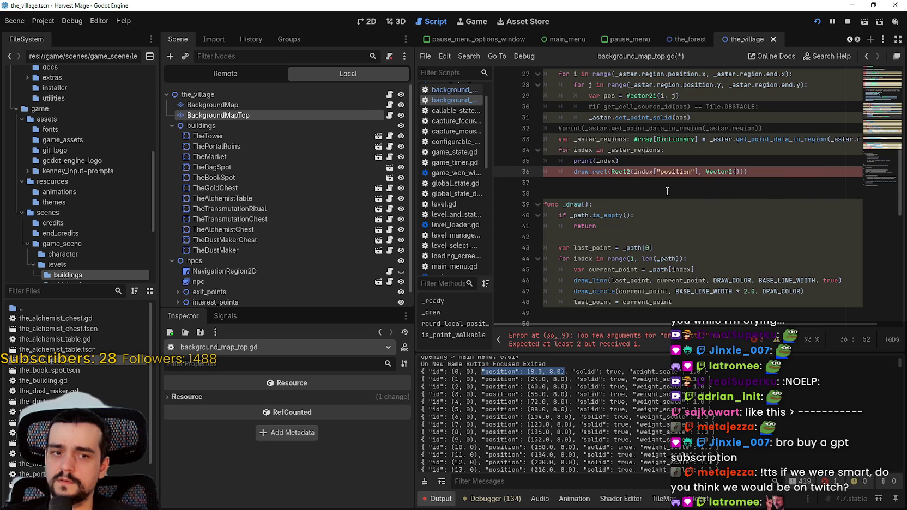
text(16)
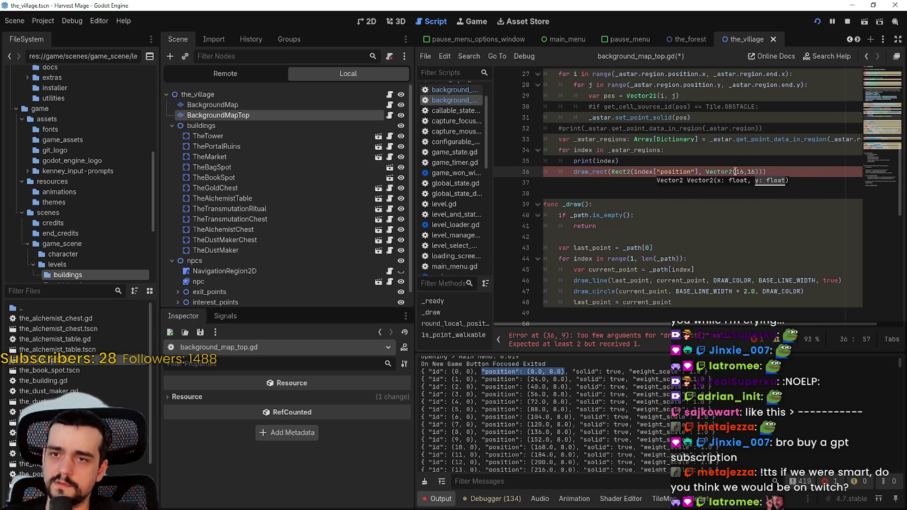
double_click(713, 172)
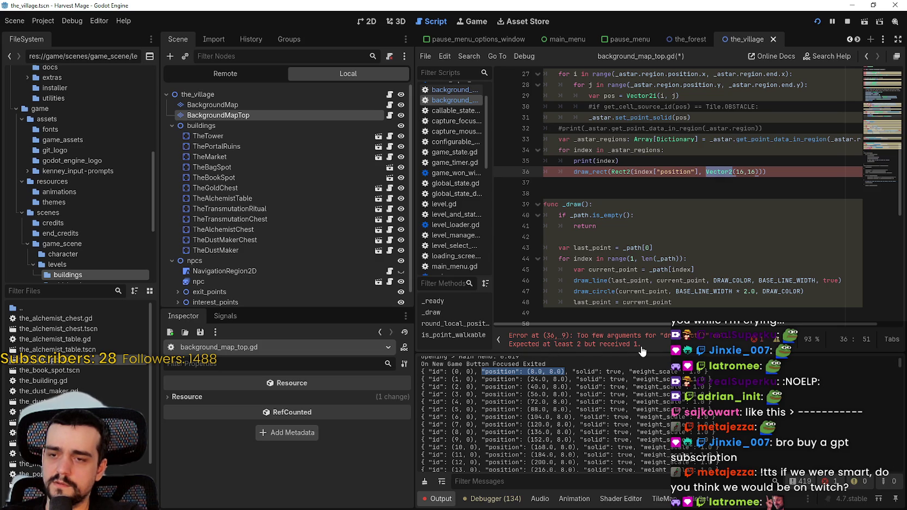
click(757, 172)
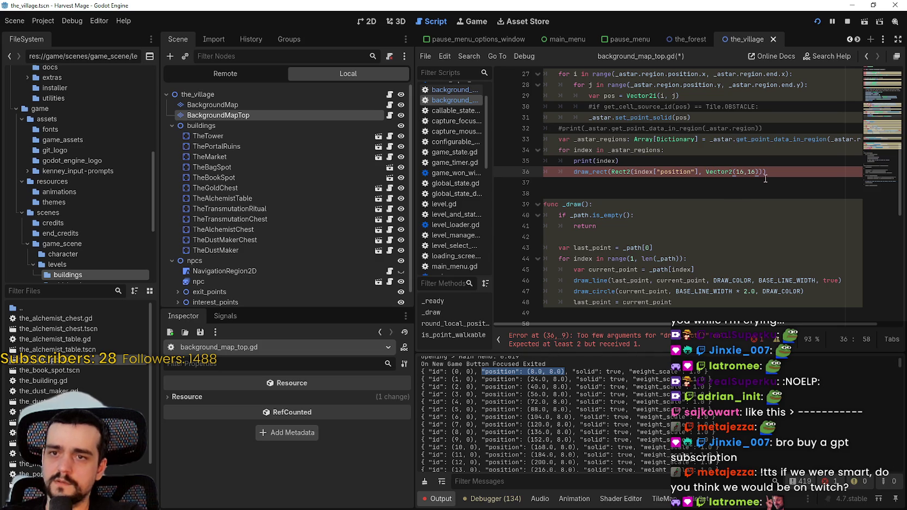
text(,)
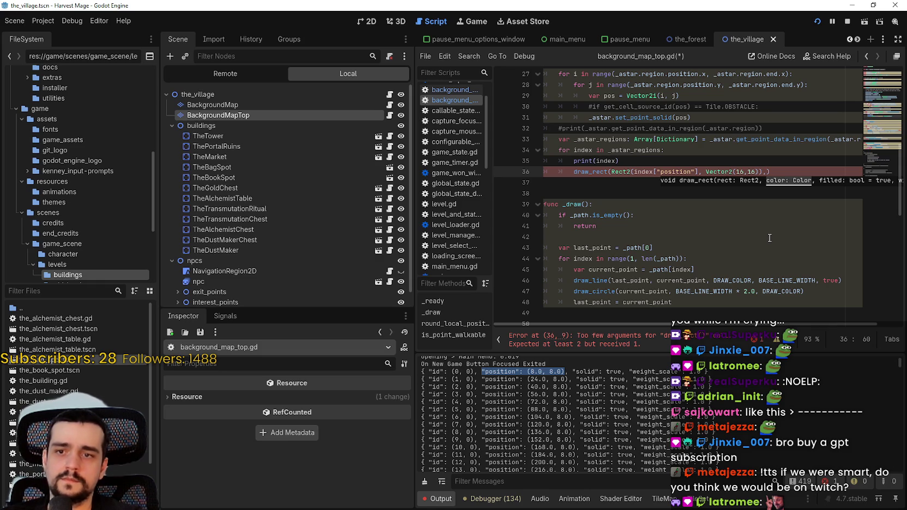
text(RA)
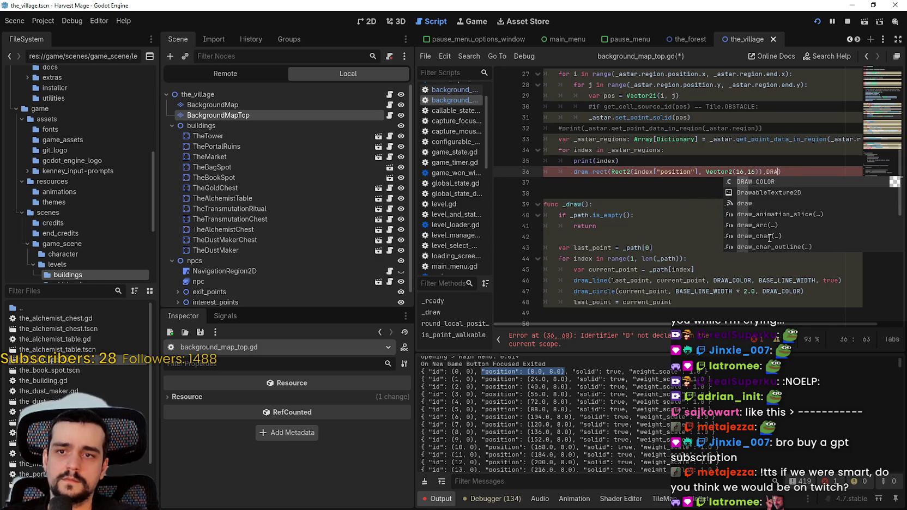
key(Return)
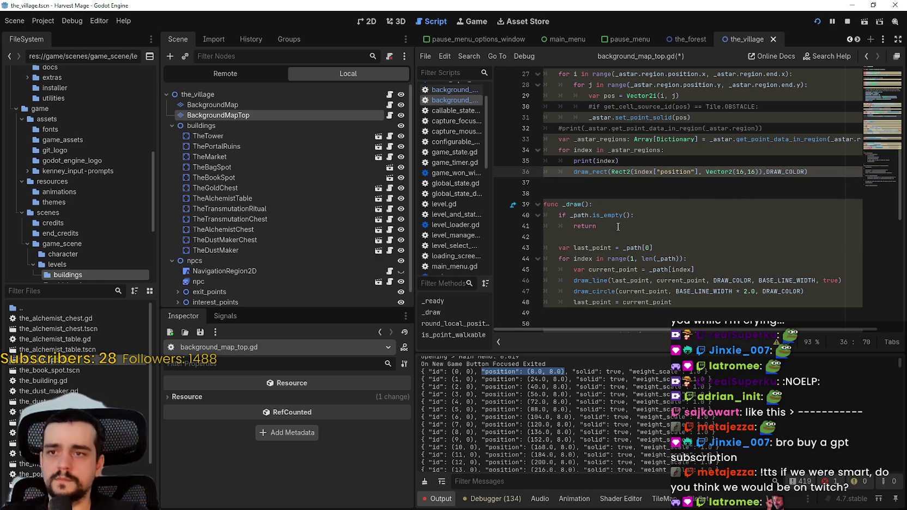
key(Up)
key(Down)
key(Down)
key(ctrl+s)
Relaunch the game, walk the character around the village, then stop it.
click(848, 25)
key(F5)
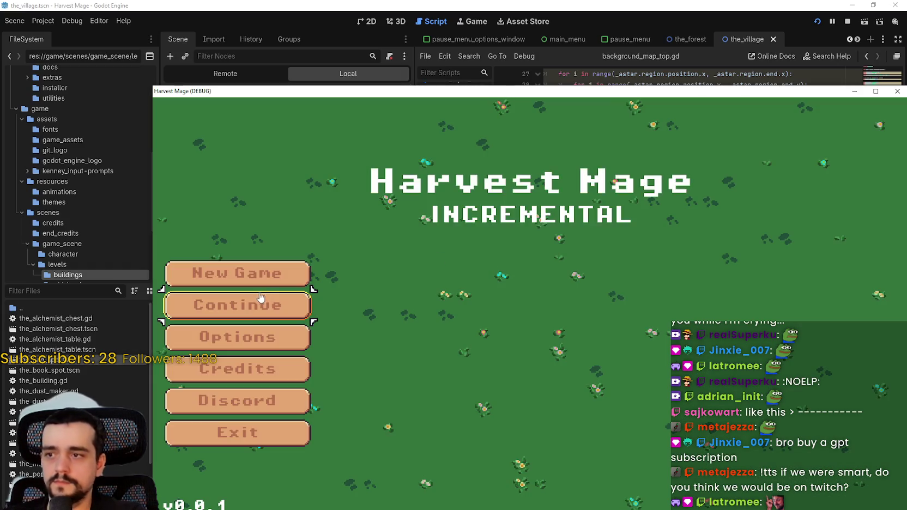
click(262, 297)
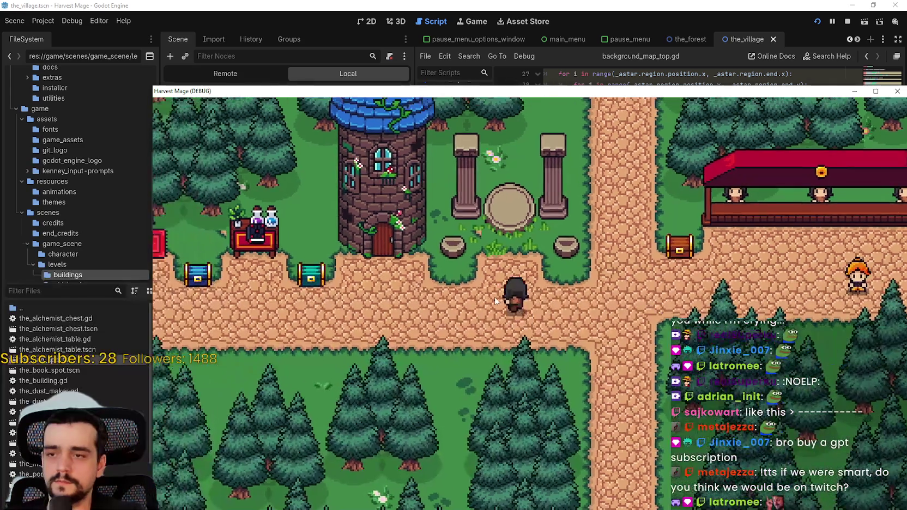
key(Left)
key(Up)
key(Down)
key(Right)
key(Right)
key(Up)
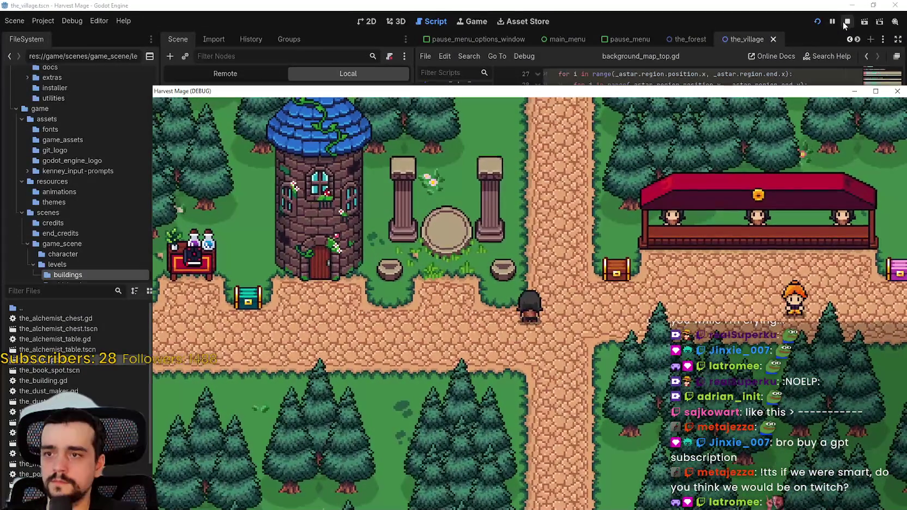
click(843, 25)
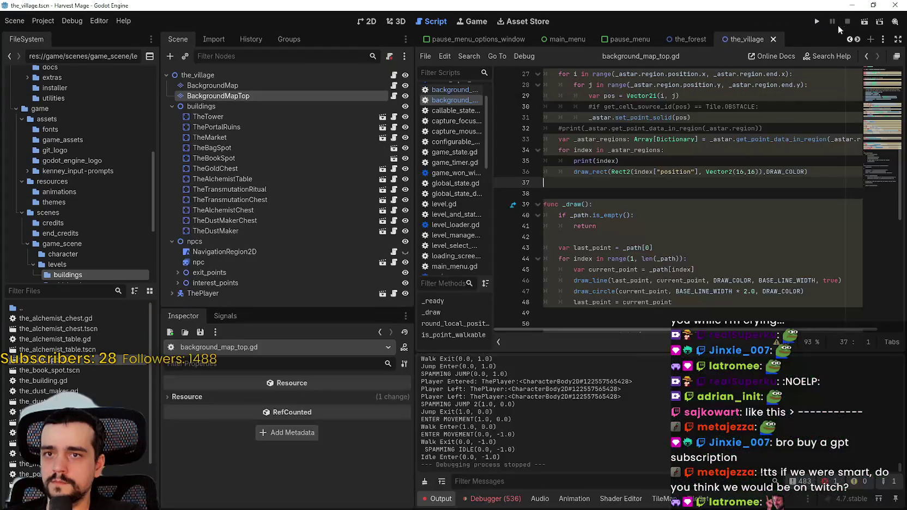
Comment out the print(index) line with Ctrl+K and save the script.
key(Down)
scroll(657, 212, up, 1)
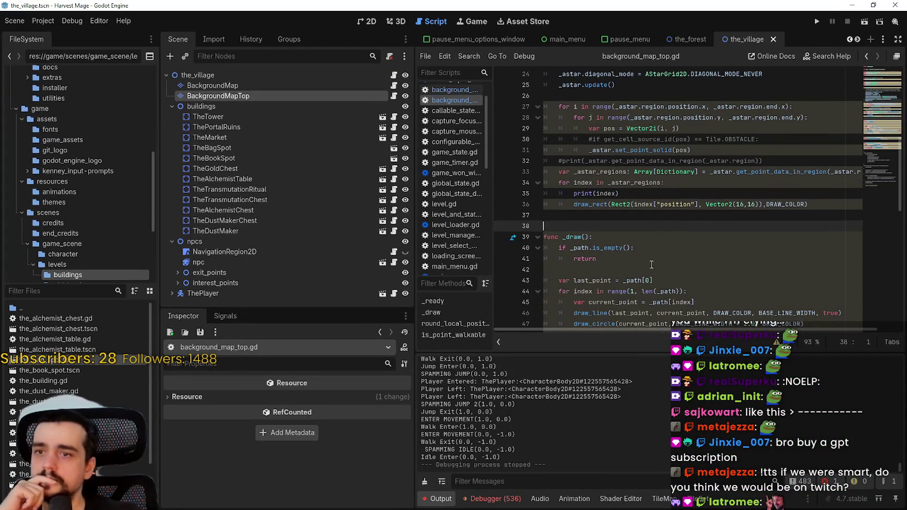
double_click(674, 204)
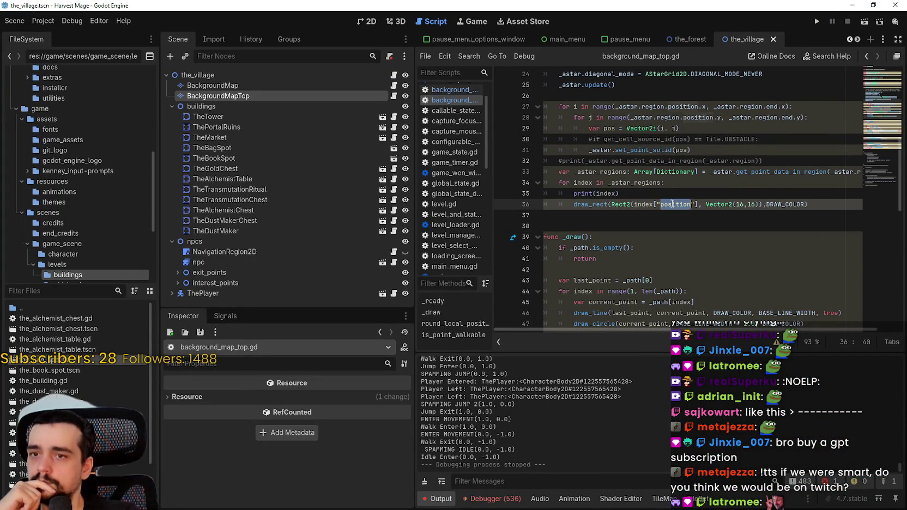
scroll(567, 447, up, 5)
drag(900, 468, 900, 436)
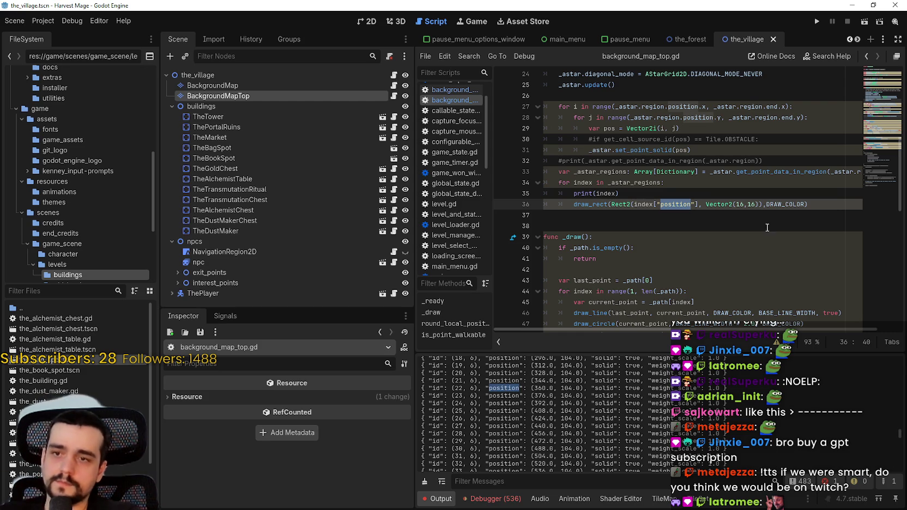
click(687, 214)
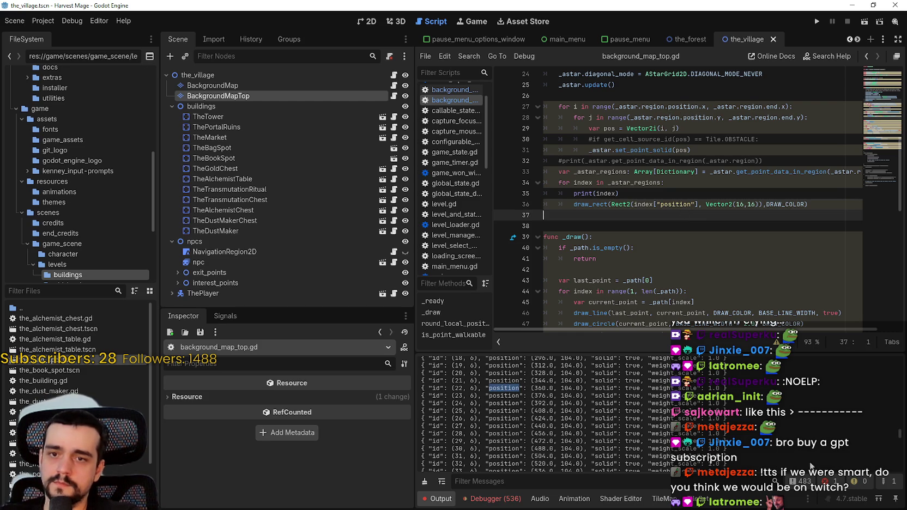
scroll(512, 452, down, 15)
scroll(606, 413, up, 10)
scroll(568, 401, up, 10)
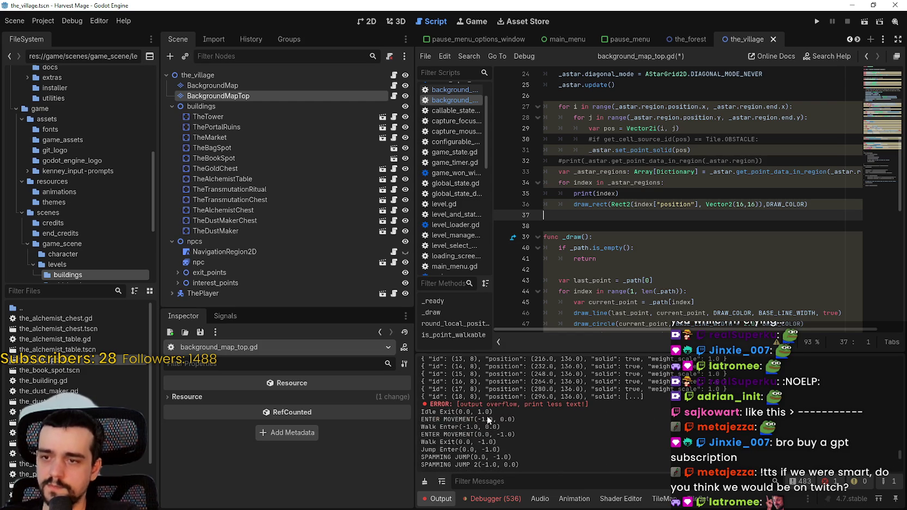
scroll(613, 246, up, 1)
click(557, 204)
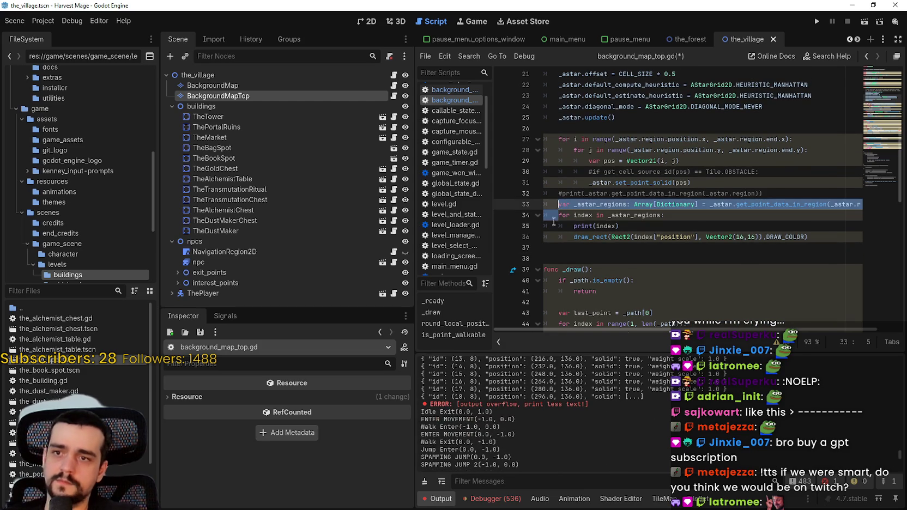
click(561, 226)
key(ctrl+k)
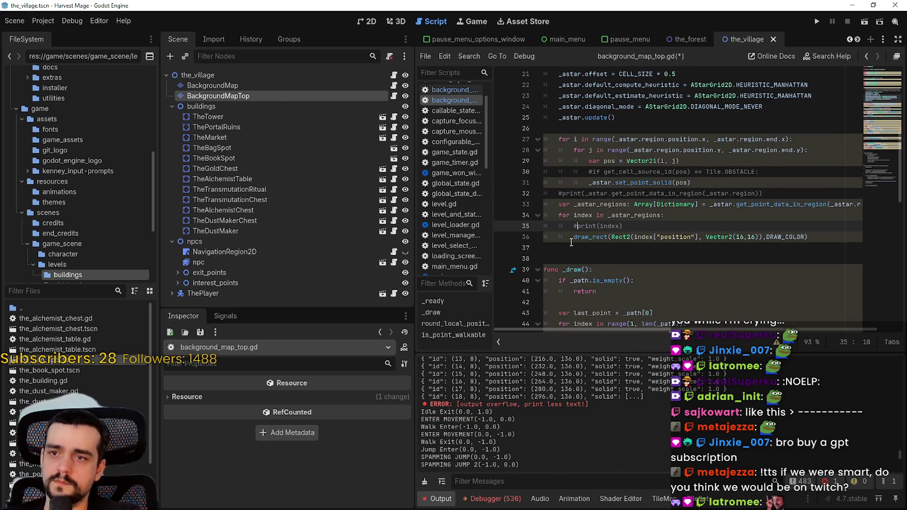
click(573, 238)
key(ctrl+s)
Set a breakpoint on the draw_rect line 36.
click(502, 236)
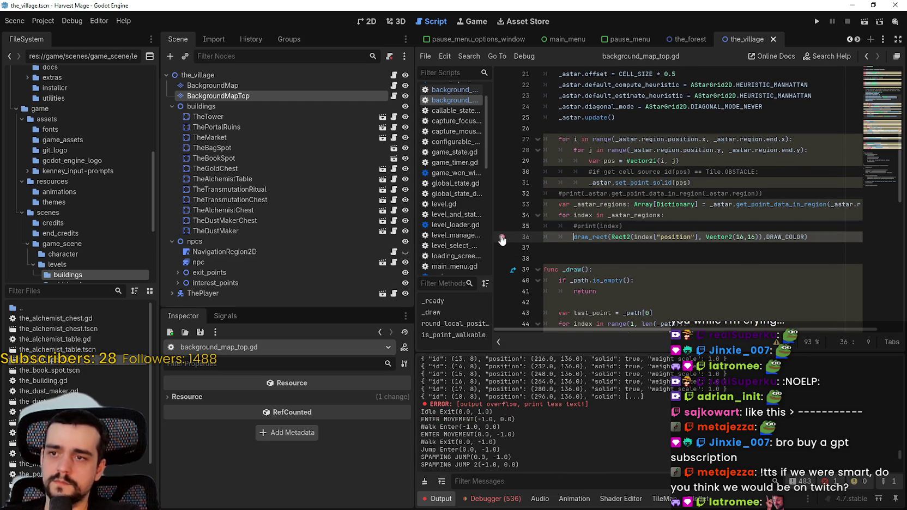
click(598, 250)
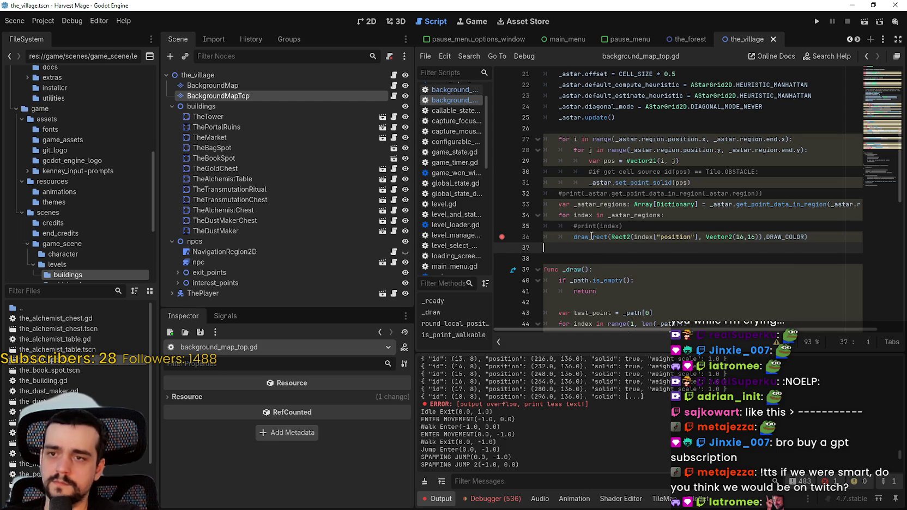
mouse_move(592, 235)
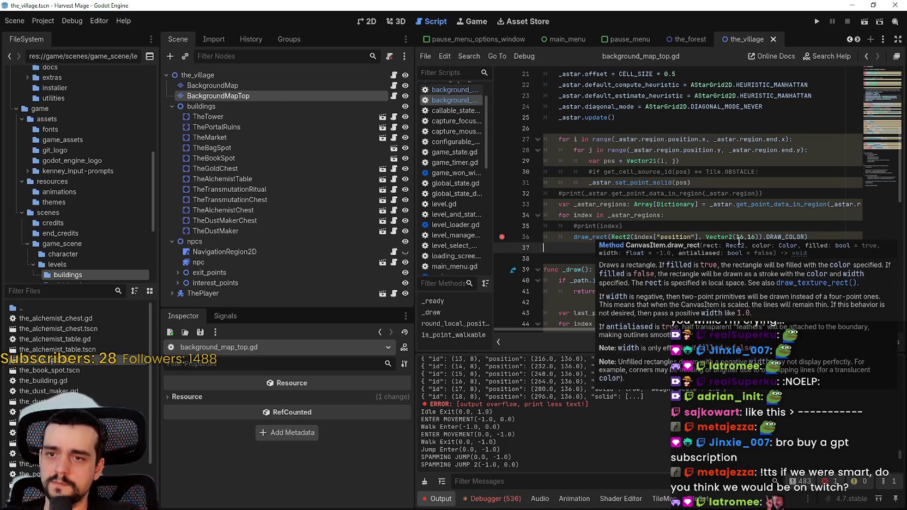
double_click(784, 237)
scroll(789, 245, up, 2)
scroll(785, 245, up, 3)
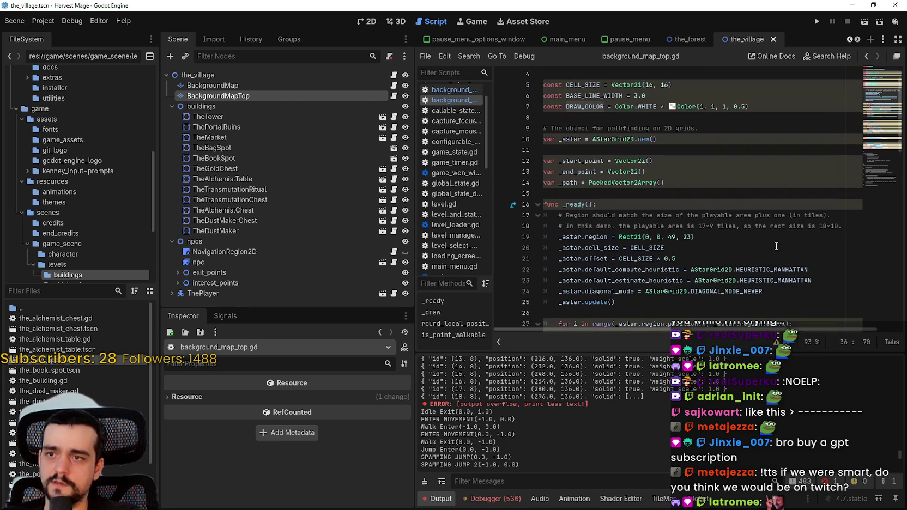
Change DRAW_COLOR on line 7 to Color.RED with alpha 1.0.
mouse_move(674, 111)
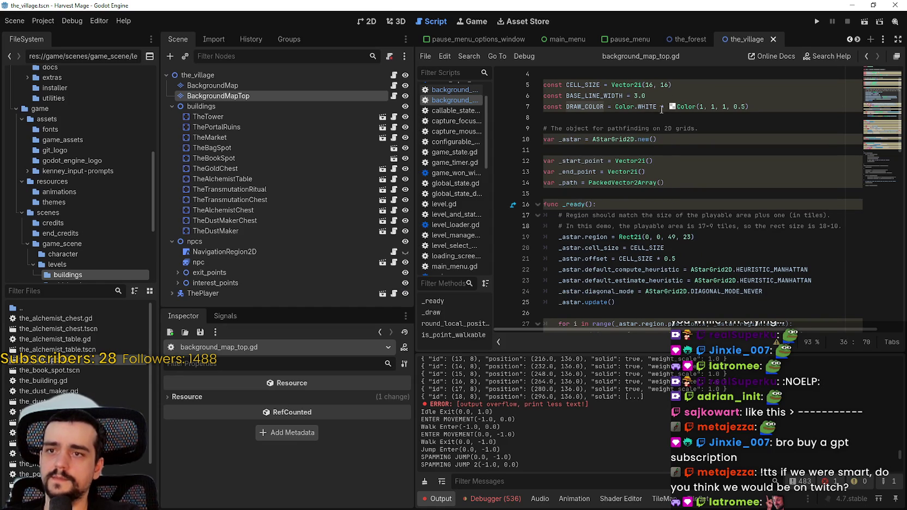
click(643, 106)
double_click(643, 106)
text(R)
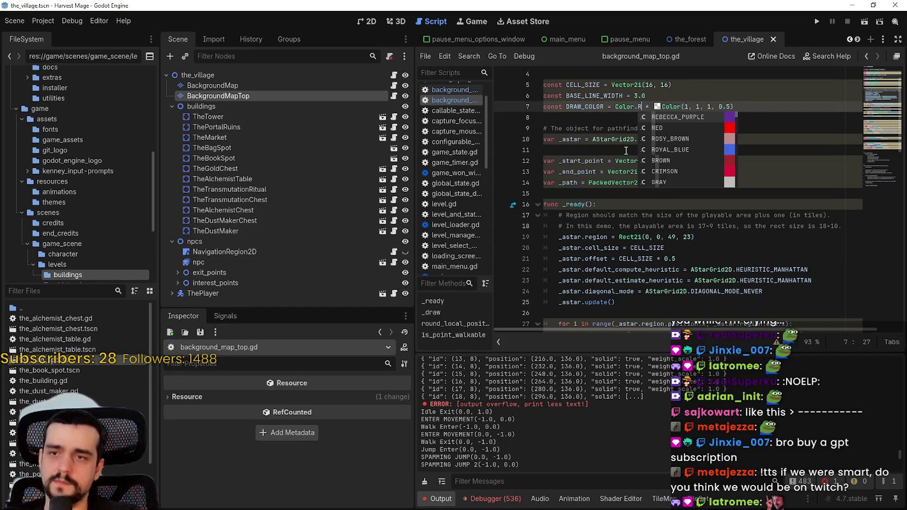
click(666, 128)
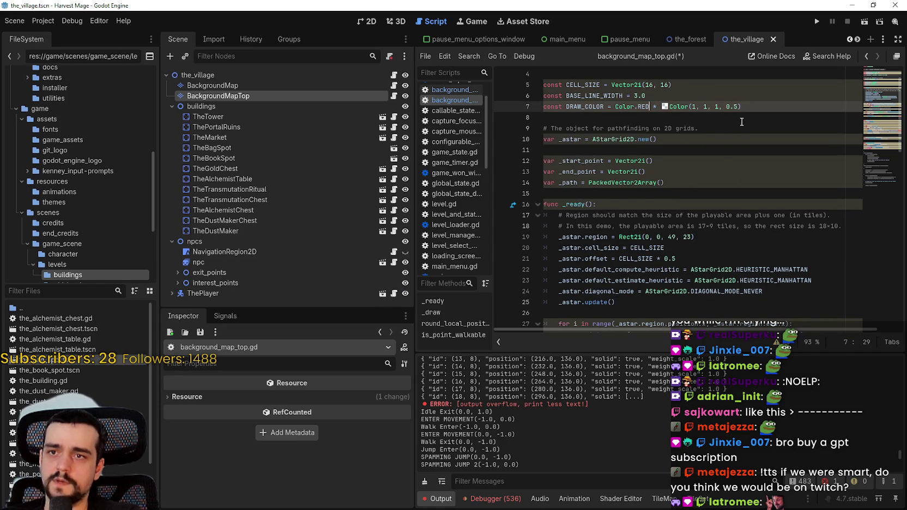
key(ctrl+s)
click(727, 107)
drag(727, 106, 735, 107)
text(1.5)
key(BackSpace)
text(0)
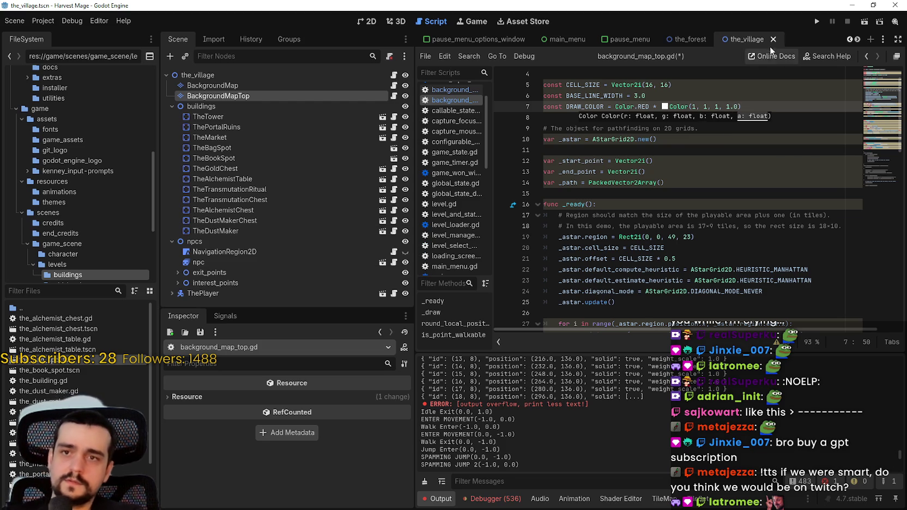
Test-run the level past the breakpoint, stop, then delete draw_rect's arguments.
click(815, 25)
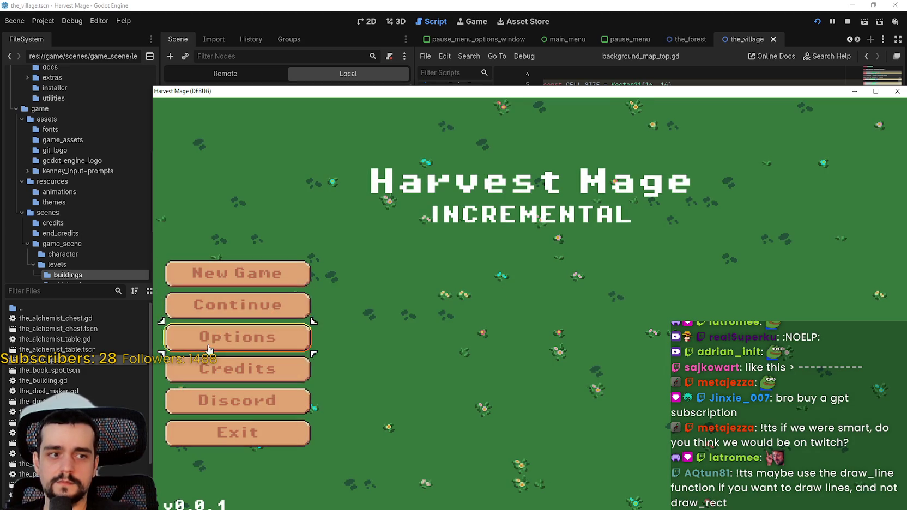
click(237, 303)
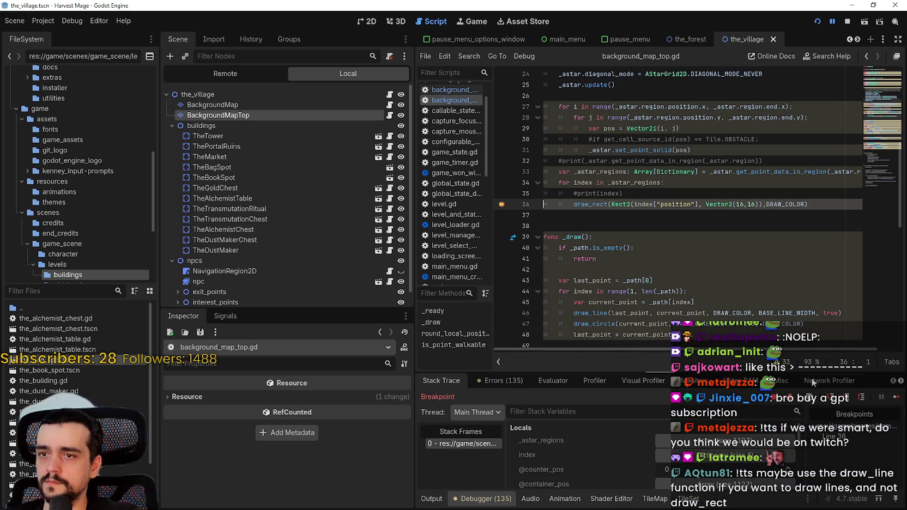
click(897, 397)
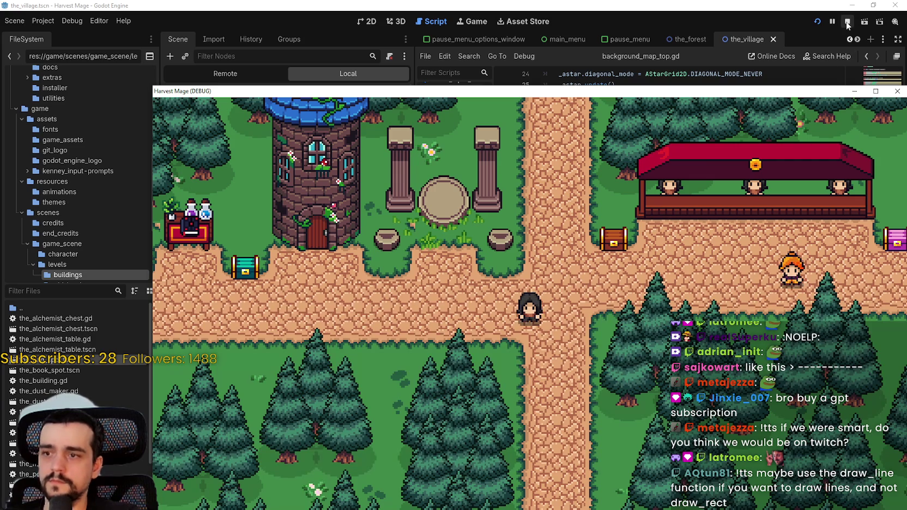
click(847, 21)
click(676, 215)
drag(611, 204, 805, 205)
key(BackSpace)
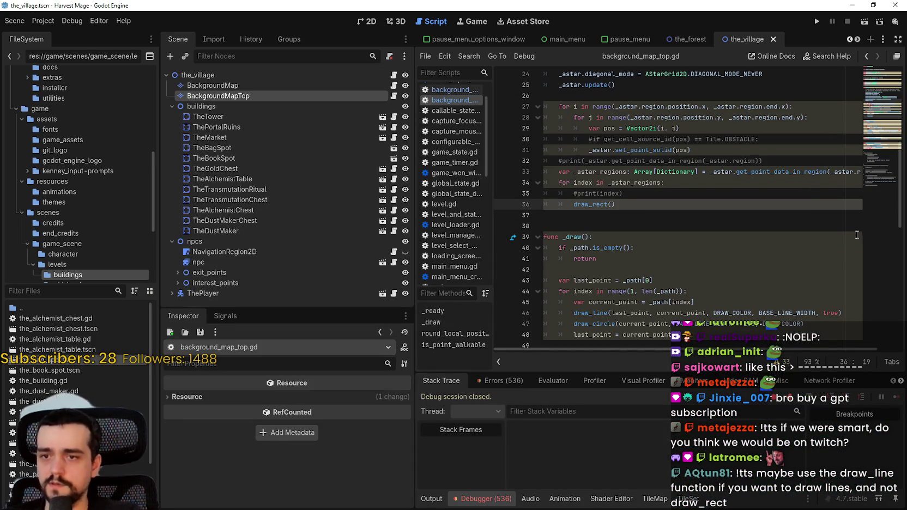
Replace draw_rect() with the copied draw_line call using index["position"].x and index["position"].y.
drag(573, 312, 839, 313)
key(ctrl+c)
drag(616, 204, 574, 204)
key(ctrl+v)
double_click(629, 203)
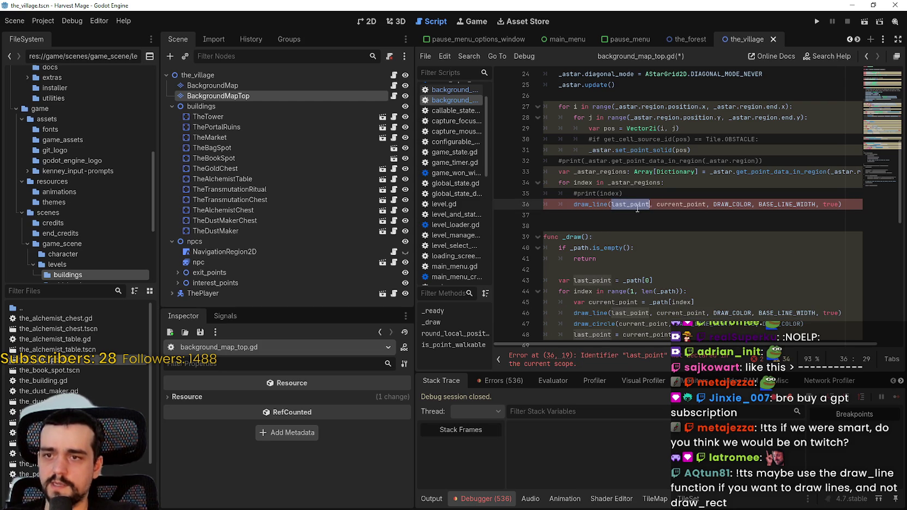
text(index)
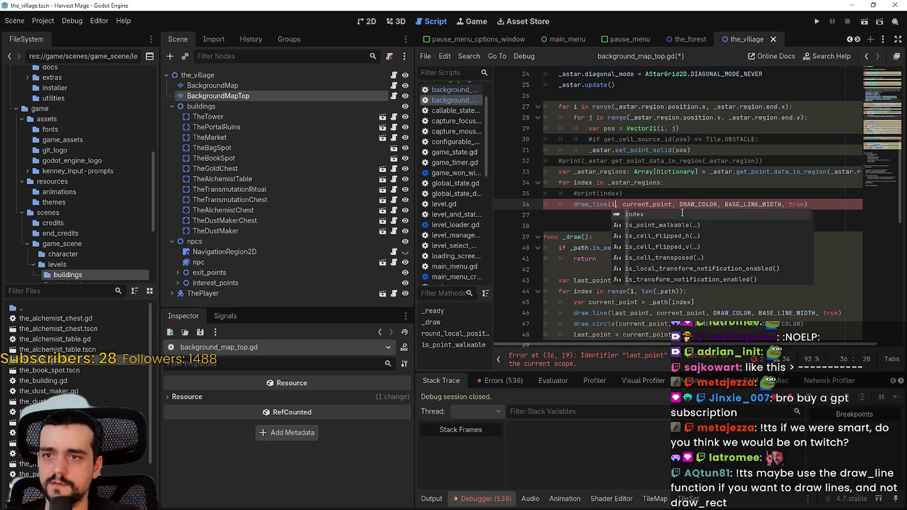
text(["po)
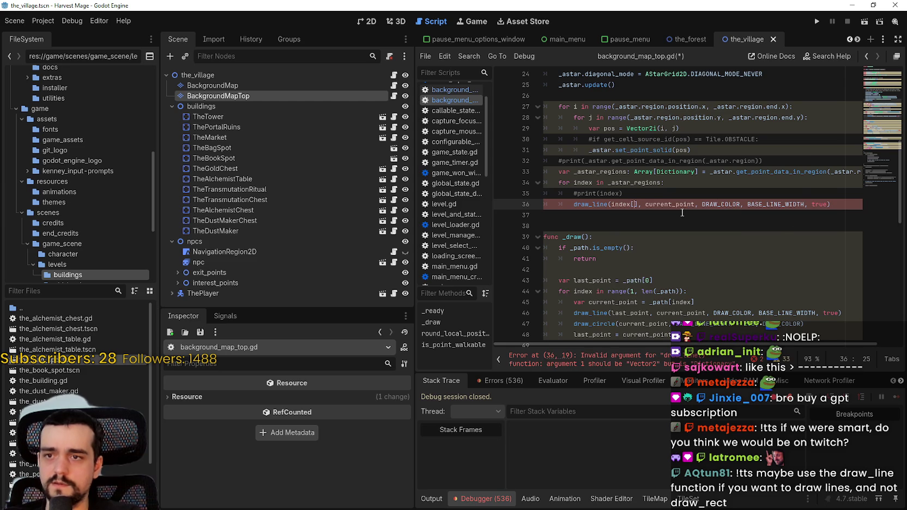
text(sition"])
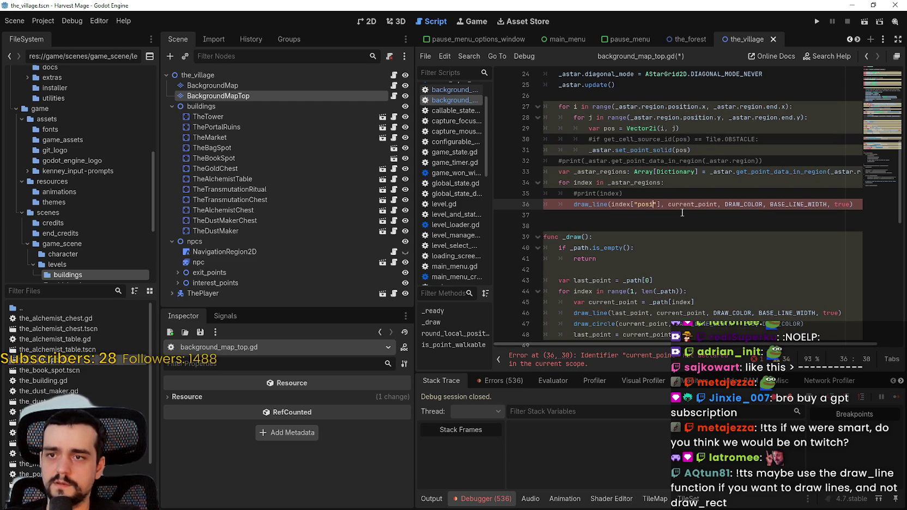
text(.x)
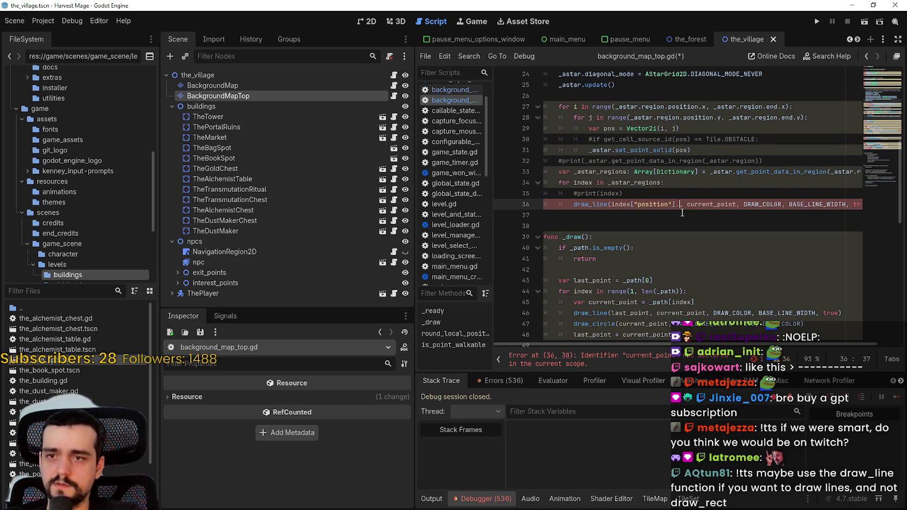
drag(684, 204, 611, 204)
key(ctrl+c)
double_click(713, 204)
key(ctrl+v)
key(BackSpace)
text(y)
Save the script and run the project with F5.
click(750, 214)
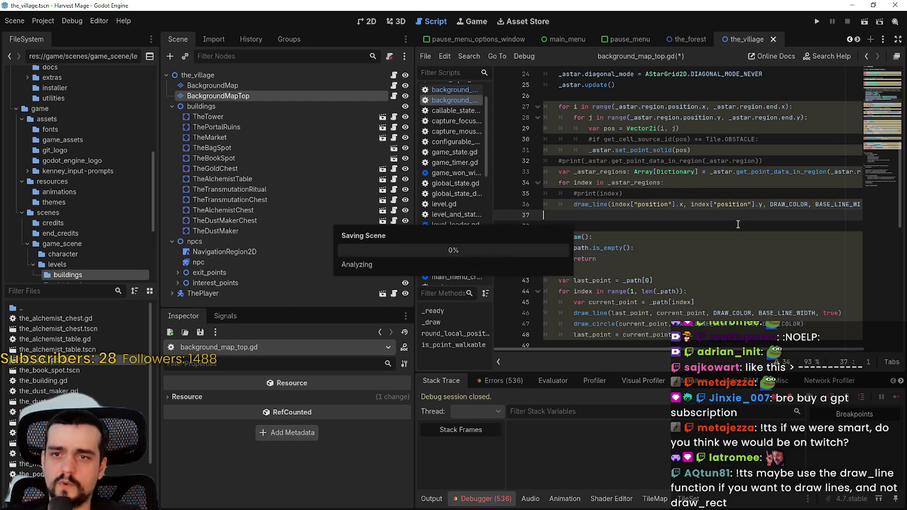
key(ctrl+s)
scroll(714, 347, right, 2)
scroll(713, 347, left, 2)
key(F5)
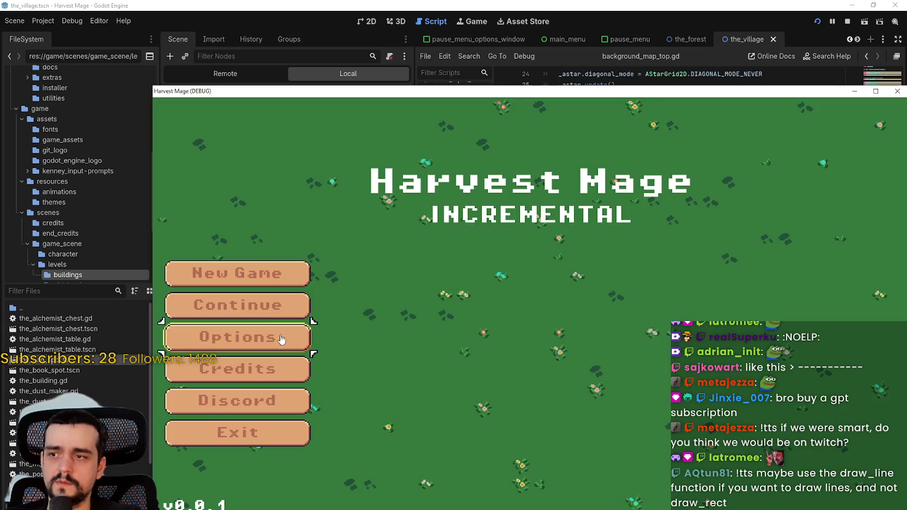
Continue into the level, read the draw_line float-to-Vector2 error, and stop the game.
click(272, 304)
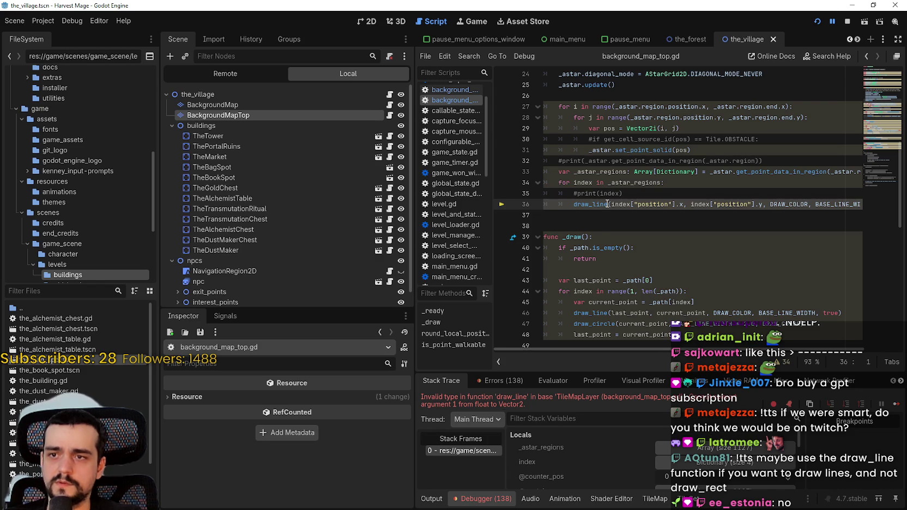
mouse_move(607, 203)
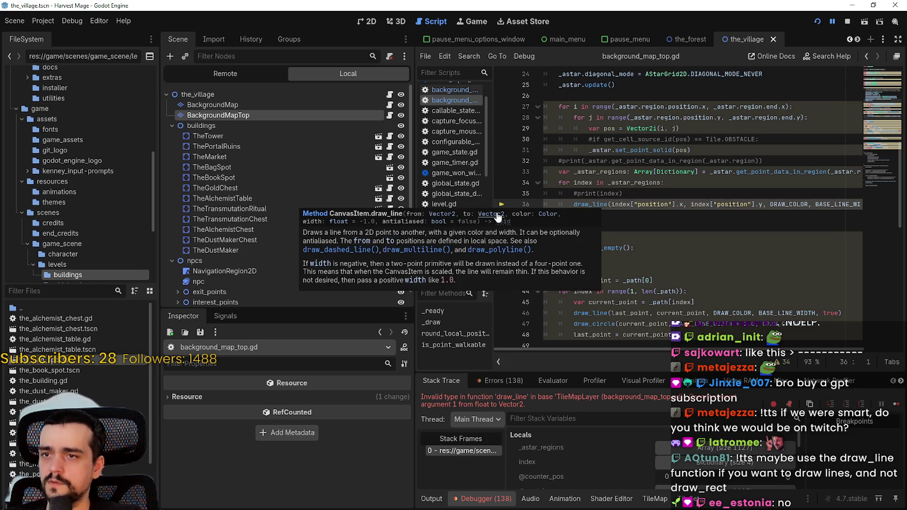
click(847, 22)
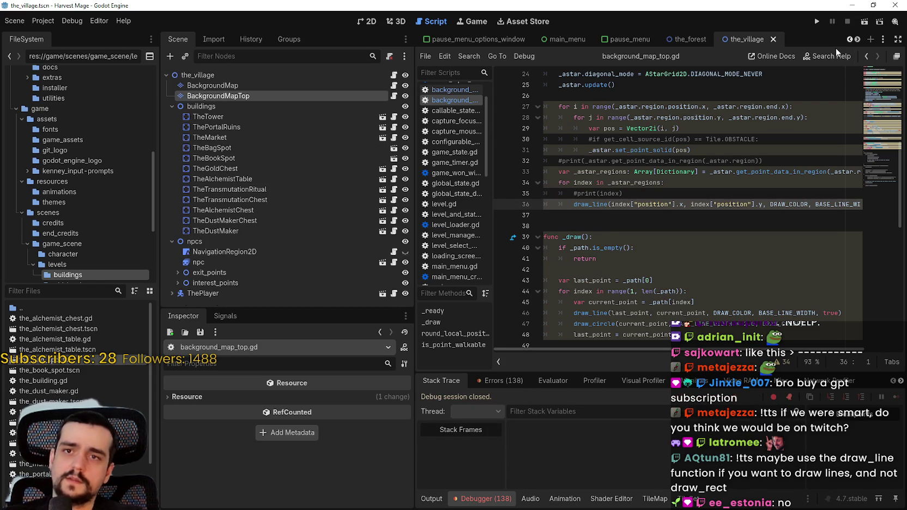
Undo back to draw_line(last_point, current_point, ...) and replace current_point with index["position"].
click(680, 240)
click(685, 195)
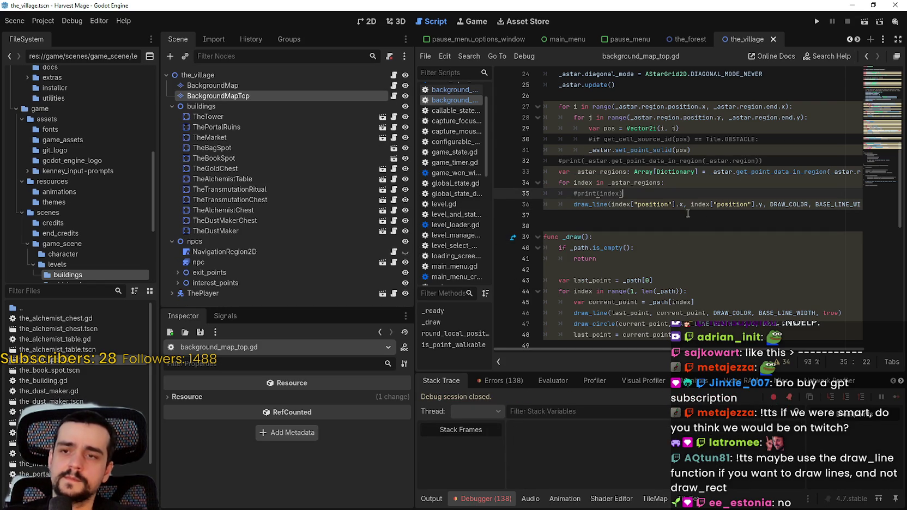
key(ctrl+z)
key(ctrl+z)
key(ctrl+z)
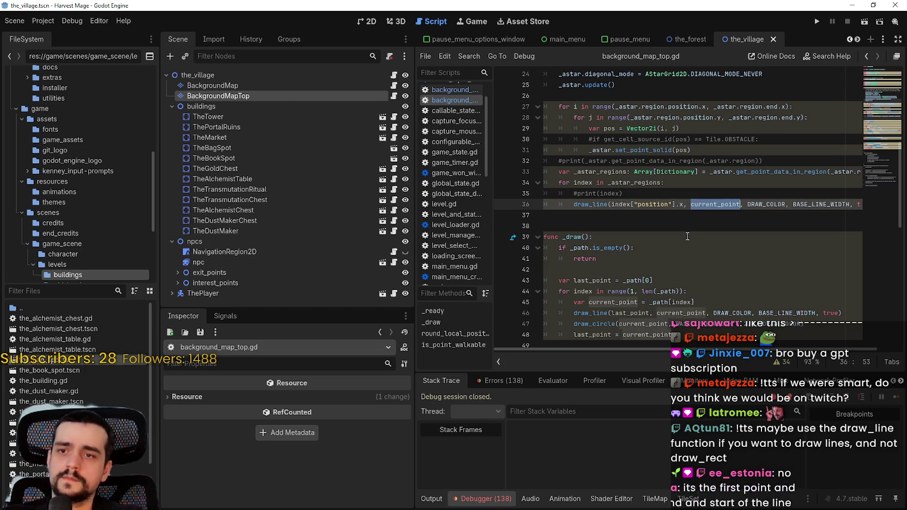
key(ctrl+z)
key(ctrl+z)
key(ctrl+z)
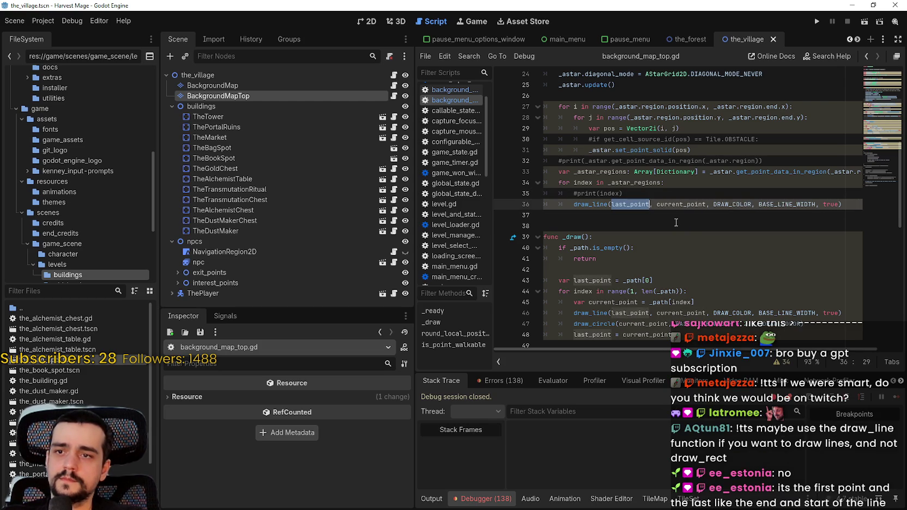
double_click(640, 203)
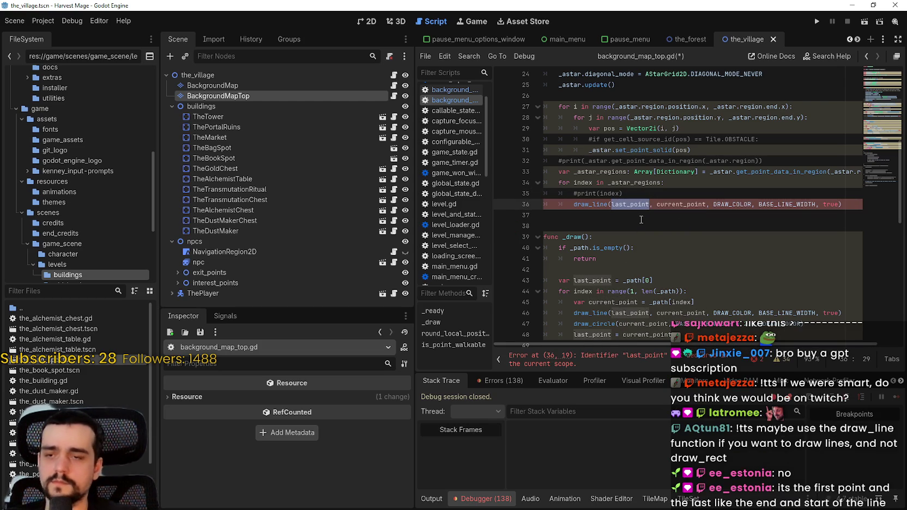
double_click(687, 203)
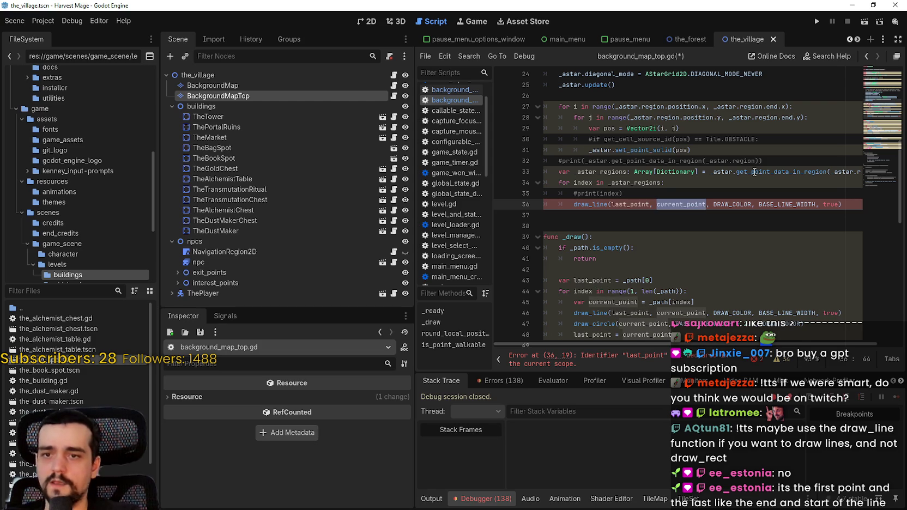
mouse_move(754, 173)
text(v)
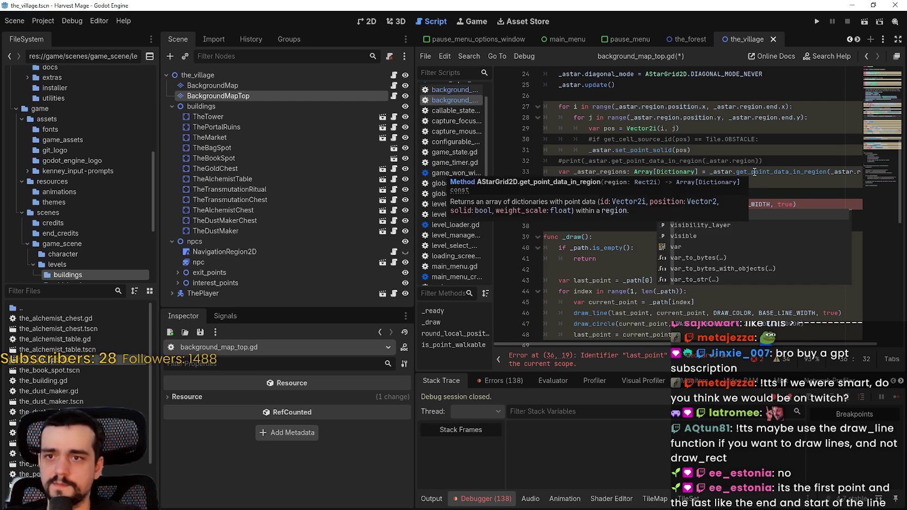
key(BackSpace)
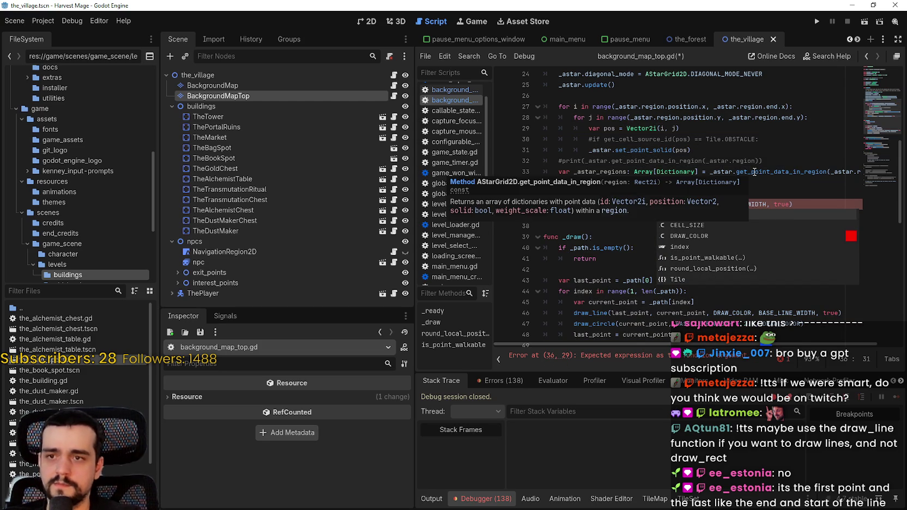
text(index[], DRAW_COLOR, BASE_LINE_WIDTH, true)
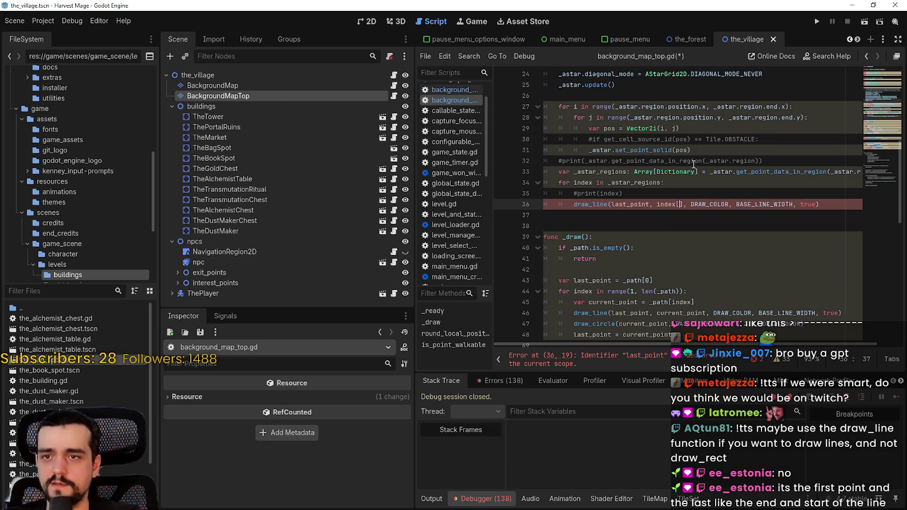
text(["position)
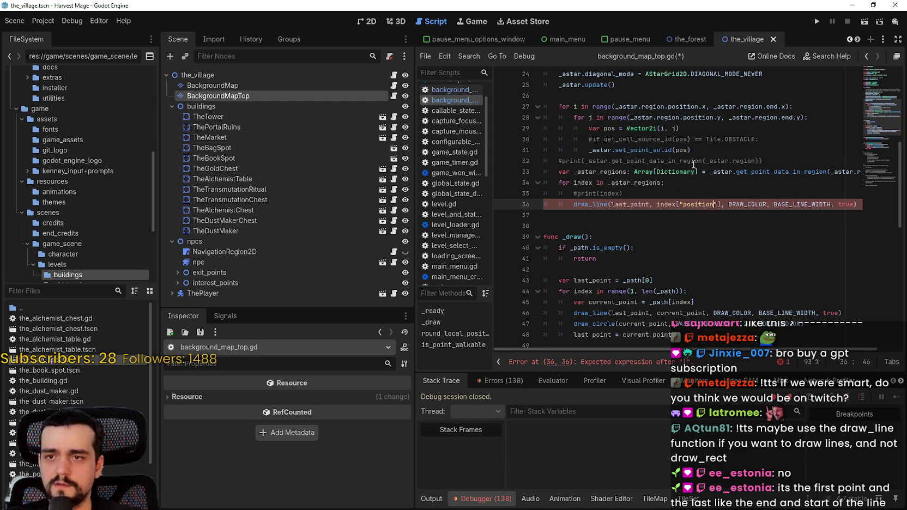
Review how _draw declares last_point and updates it to current_point.
double_click(613, 205)
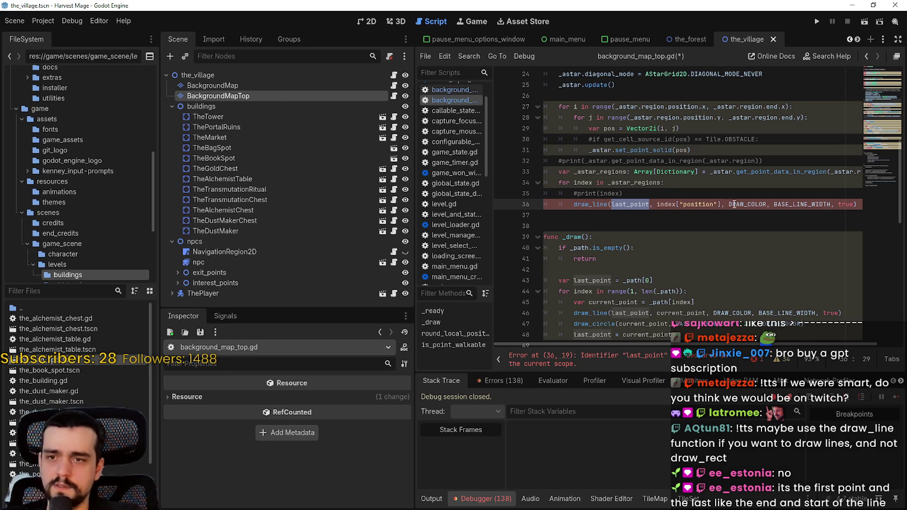
scroll(737, 205, down, 1)
click(595, 308)
triple_click(588, 302)
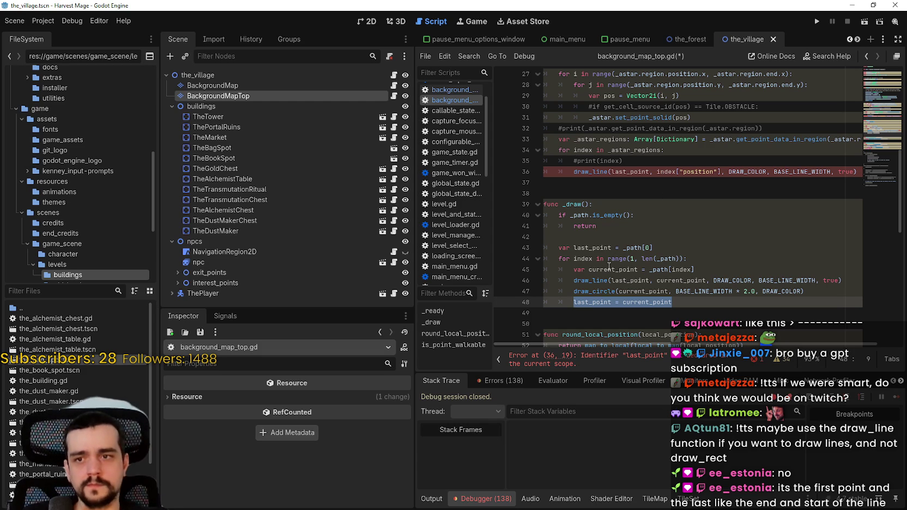
drag(557, 247, 667, 246)
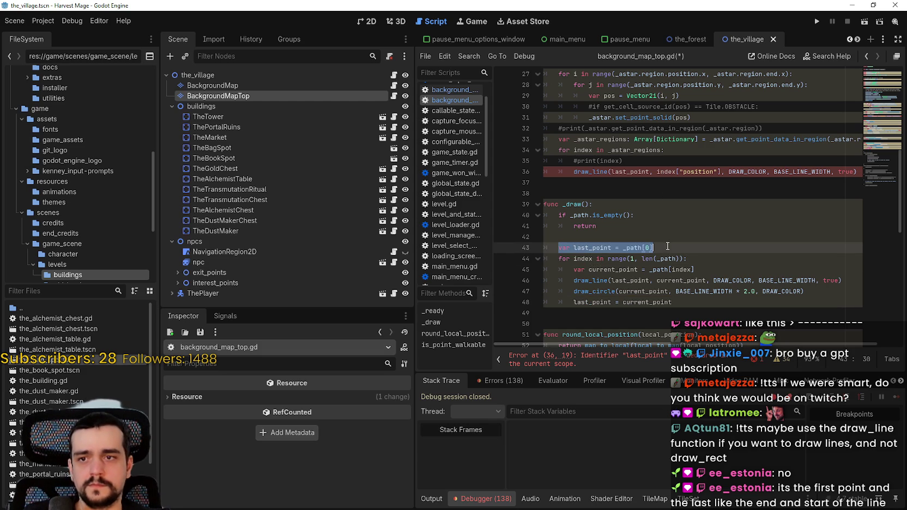
Paste a last_point declaration on a new line after line 33, before the region loop.
click(665, 152)
drag(711, 140, 877, 140)
click(854, 142)
key(Return)
key(ctrl+v)
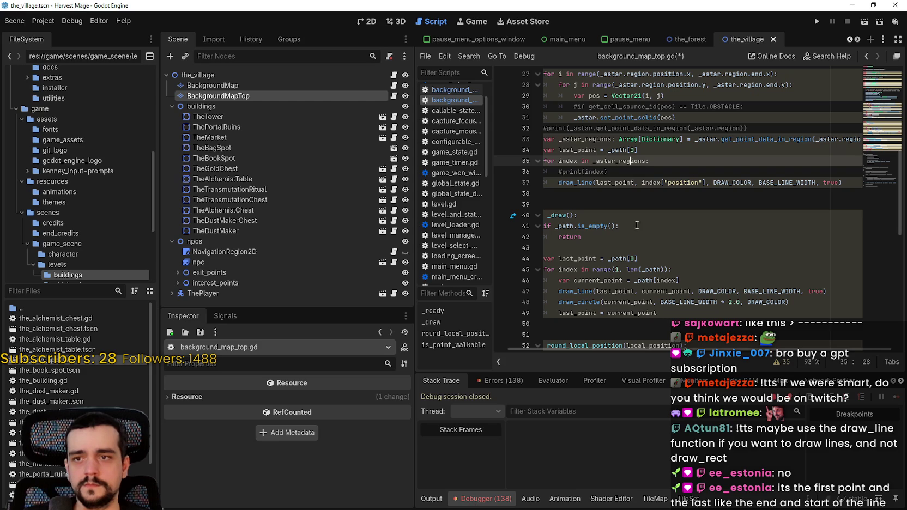
double_click(625, 162)
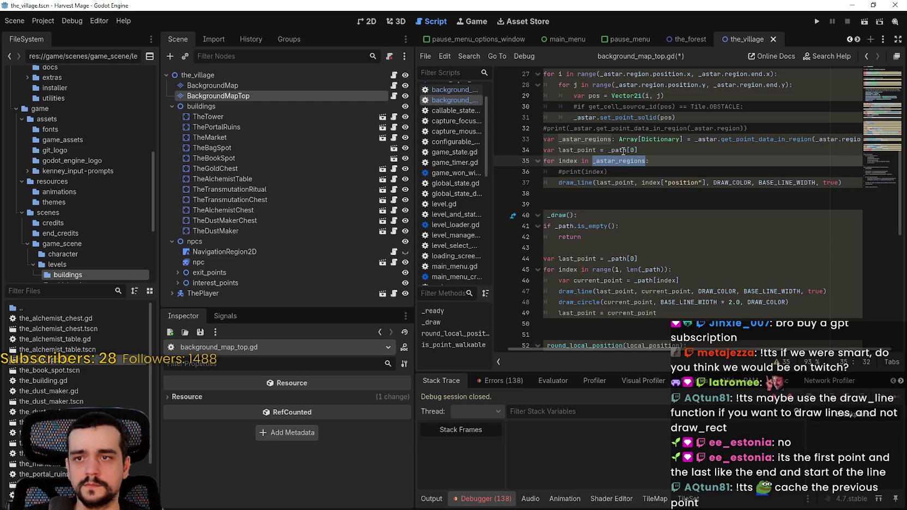
mouse_move(623, 151)
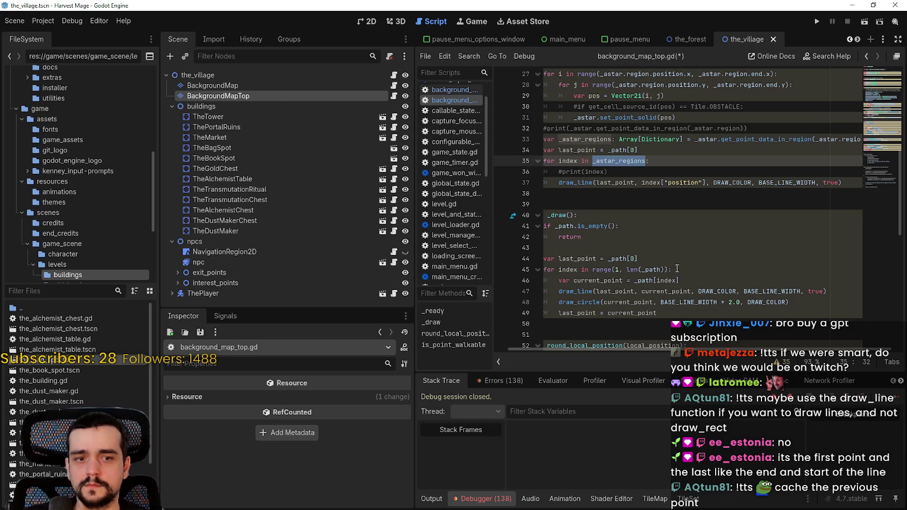
click(700, 201)
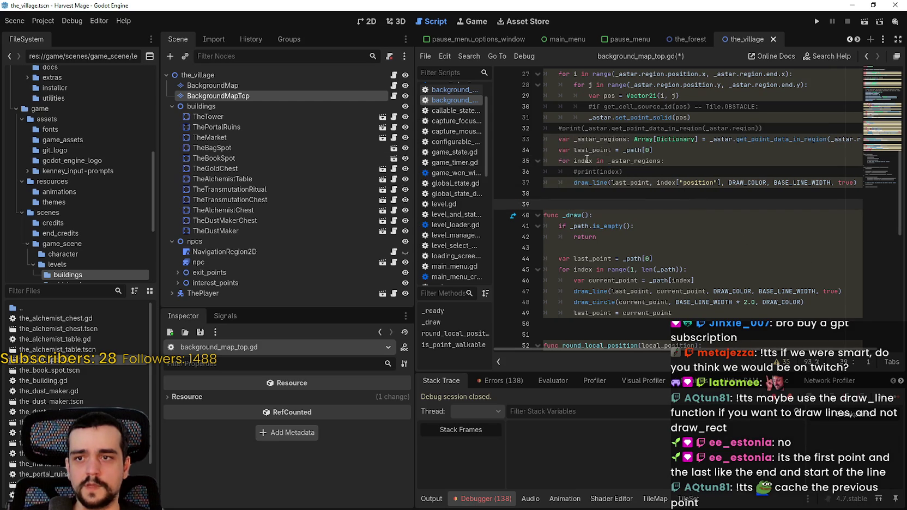
Change last_point's starting value on line 34 from _path[0] to Vector2(8, 8).
double_click(607, 150)
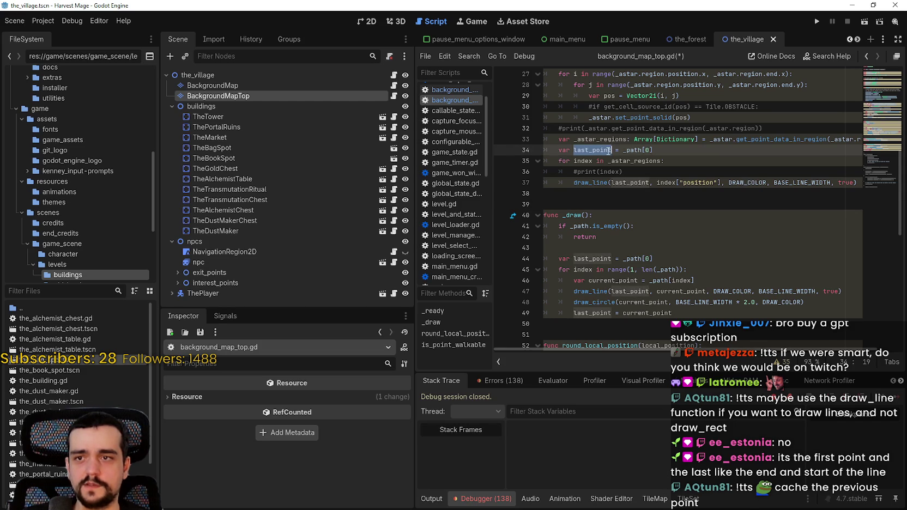
double_click(638, 151)
key(shift+End)
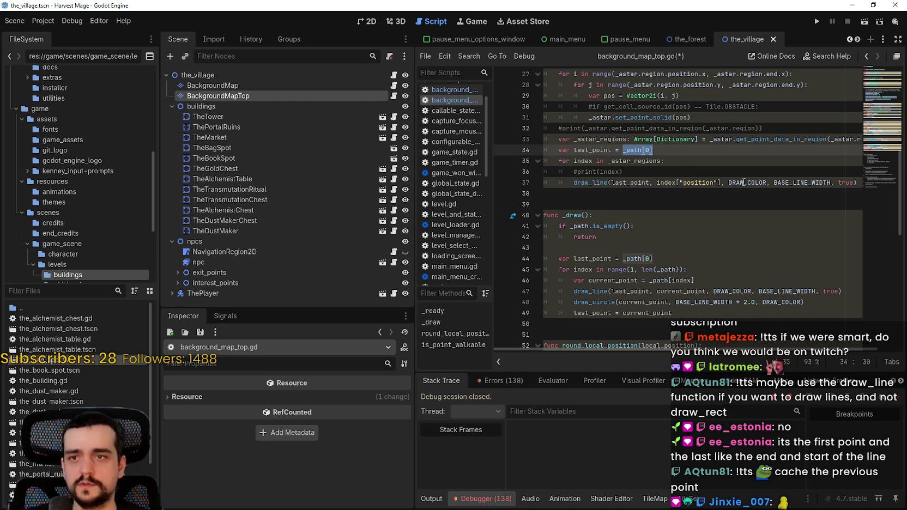
text(Vec)
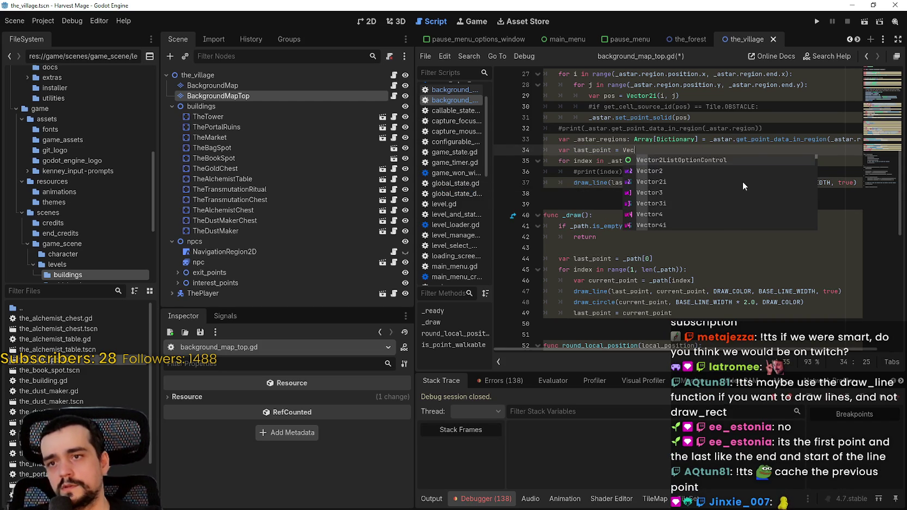
text(tor)
key(Escape)
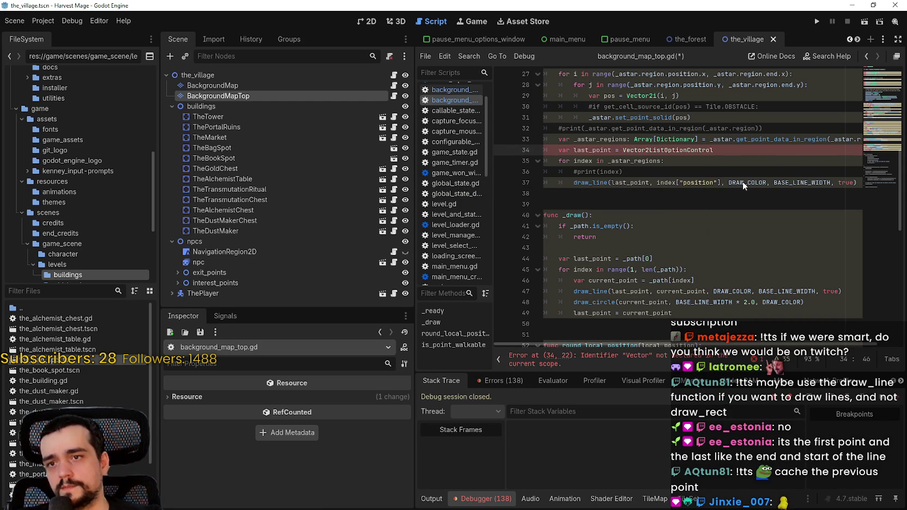
text(2()
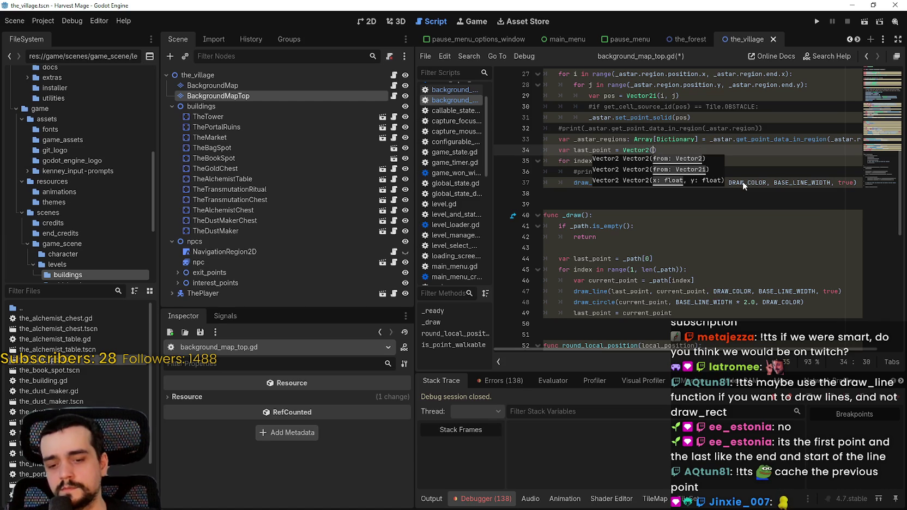
text(8, 8)
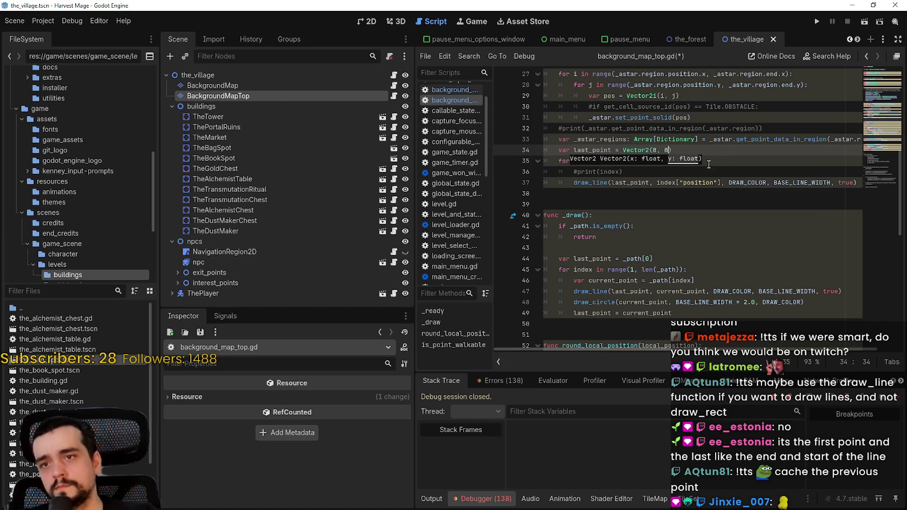
double_click(593, 150)
Add 'last_point = index["position"]' as line 38 in the loop, save the script, and run the game.
click(608, 191)
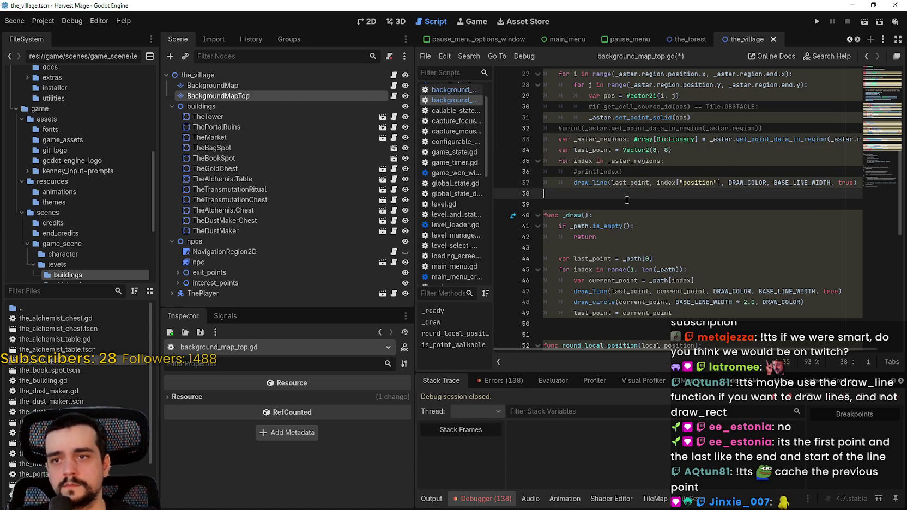
mouse_move(645, 178)
text(last_point = cu)
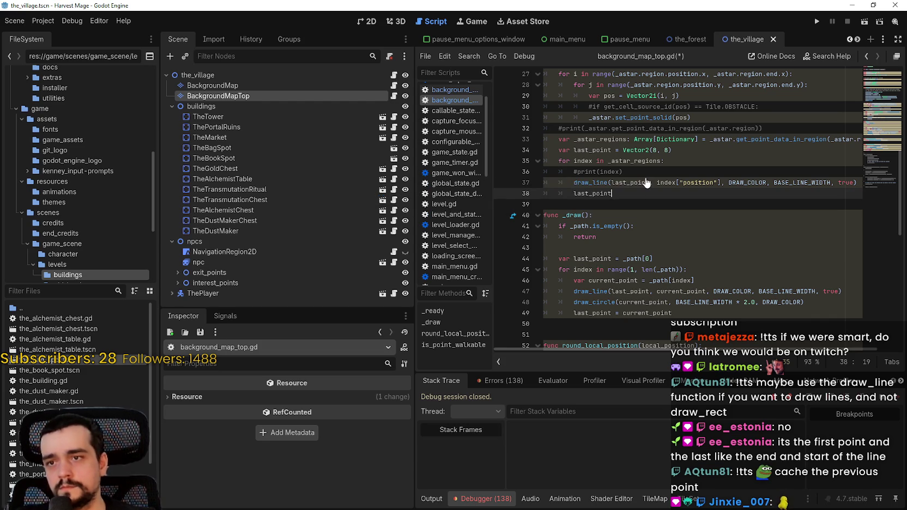
key(BackSpace)
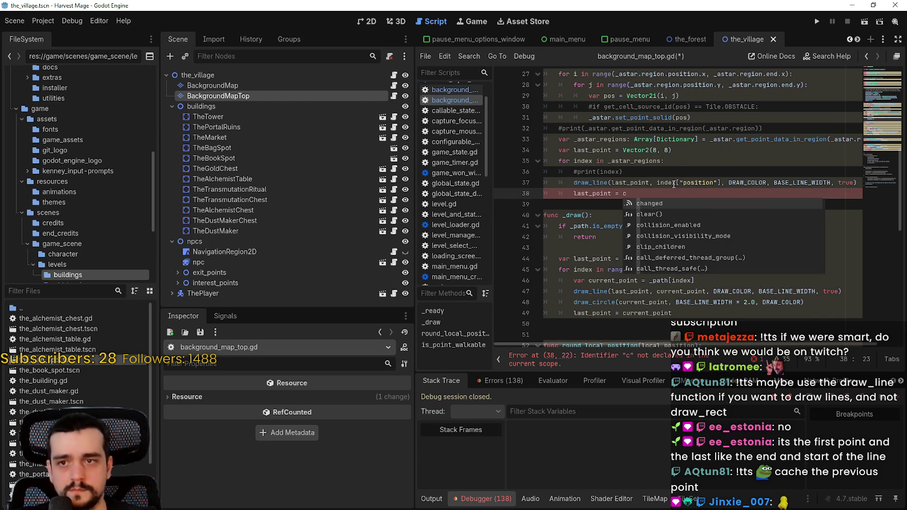
click(617, 326)
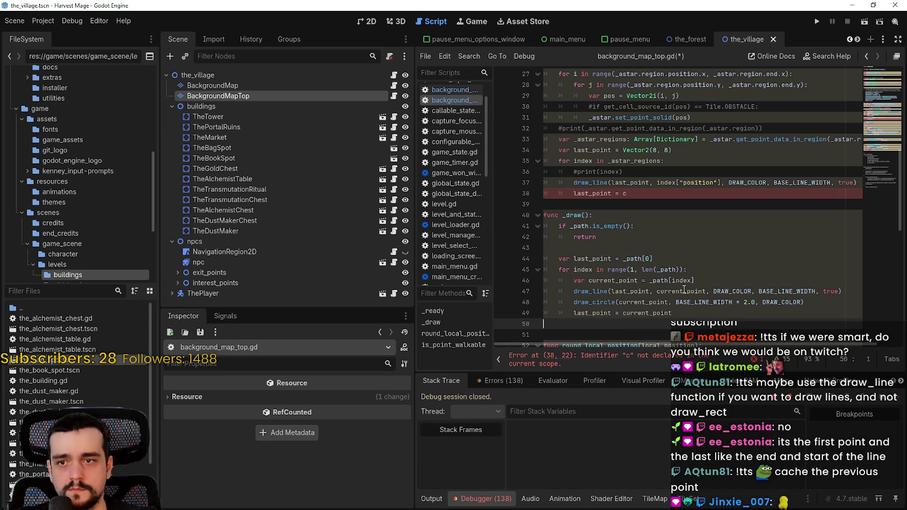
drag(657, 183, 722, 183)
key(ctrl+c)
click(679, 196)
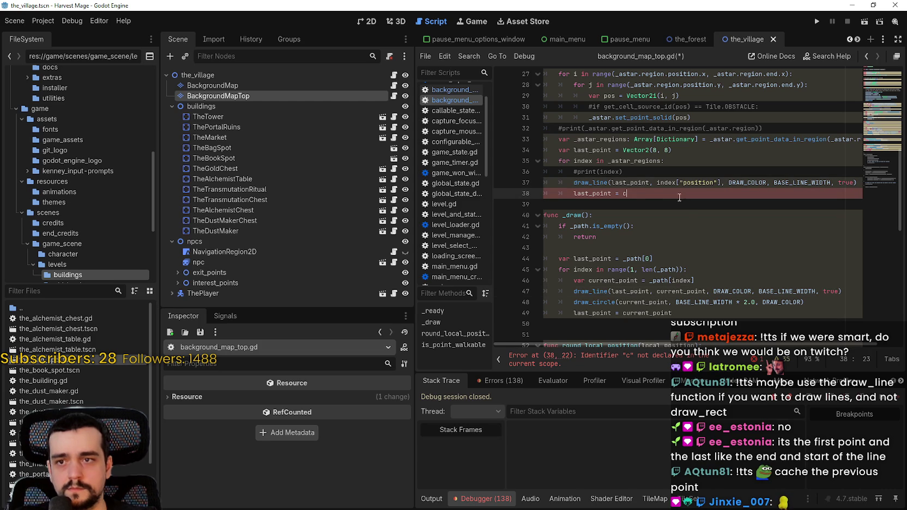
key(BackSpace)
key(ctrl+v)
click(591, 199)
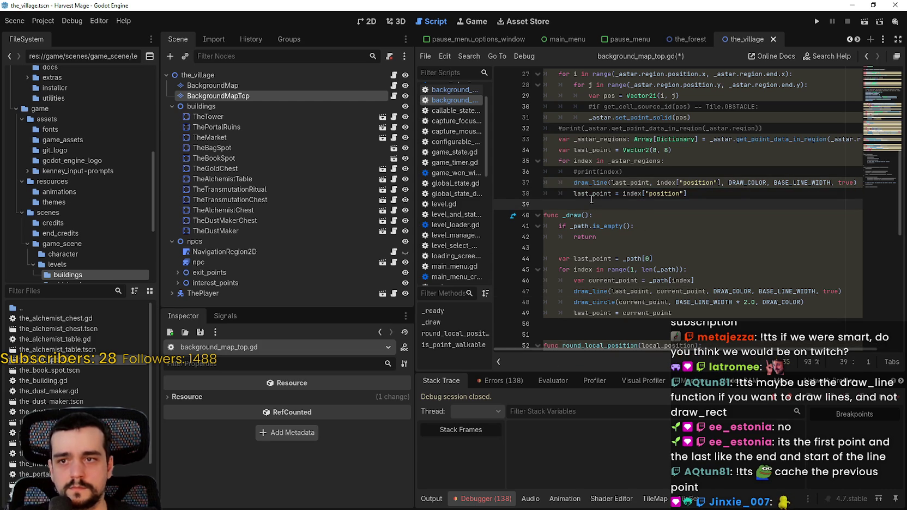
click(611, 194)
key(ctrl+s)
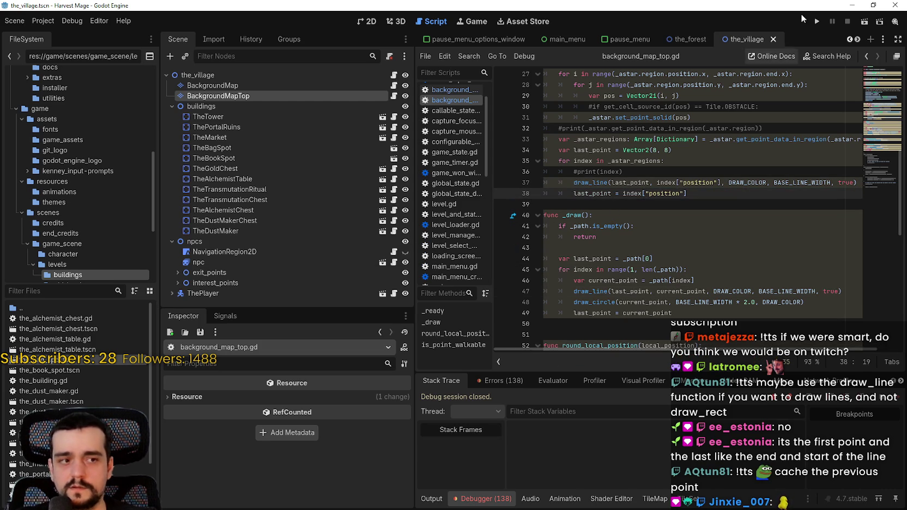
click(817, 21)
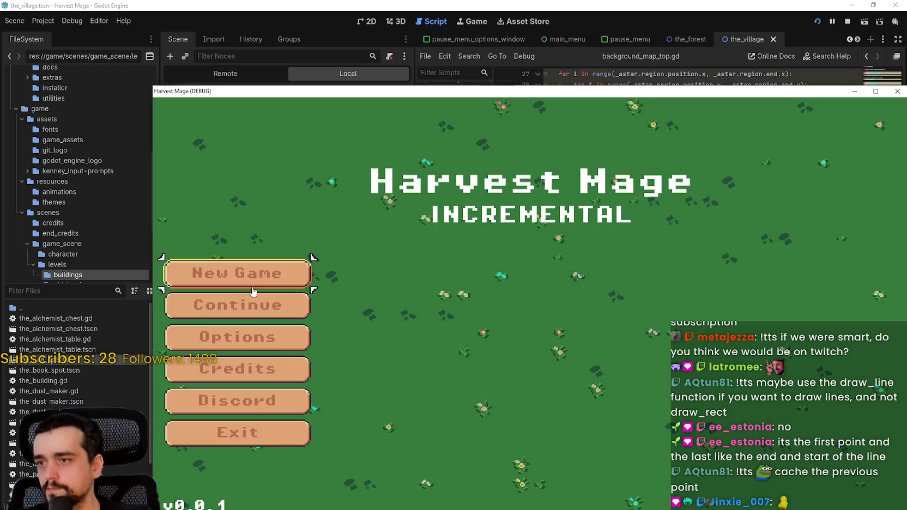
Continue the saved game, walk into the forest, back to the chest and toward the market, then stop it.
click(237, 304)
key(a)
key(w)
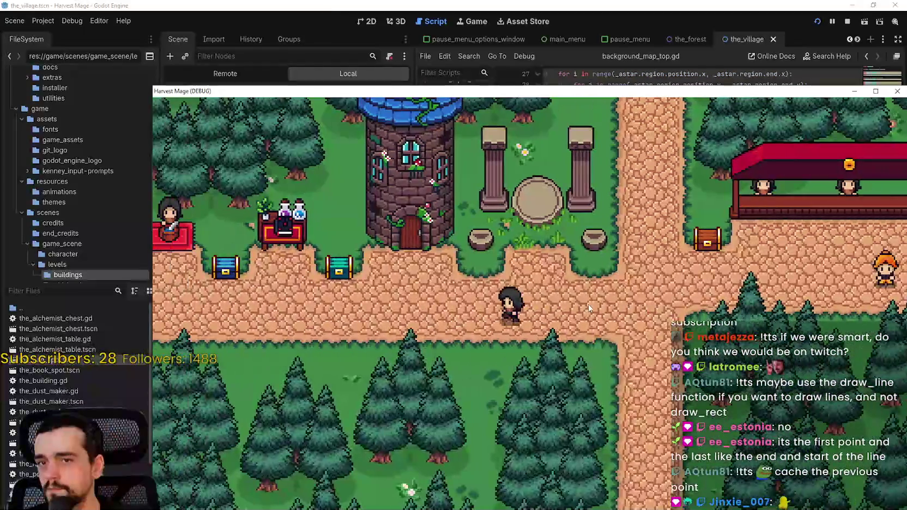
key(a)
key(w)
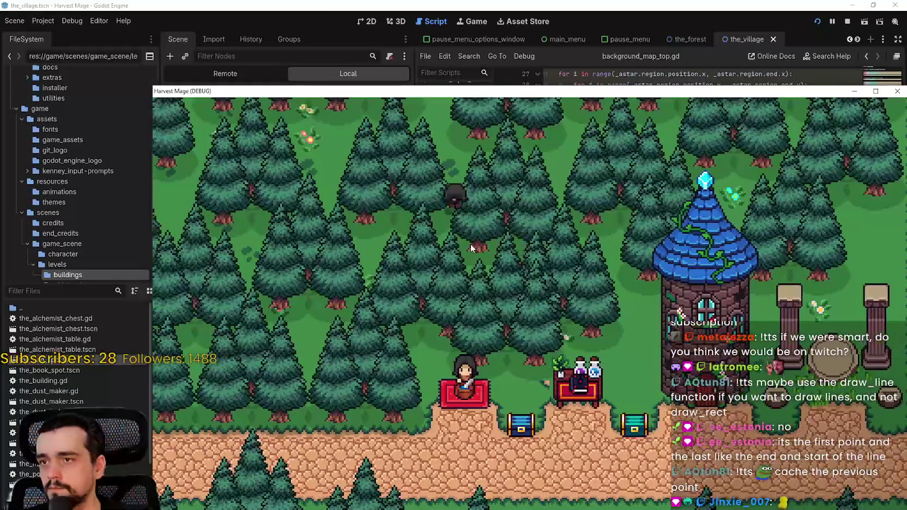
key(s)
key(d)
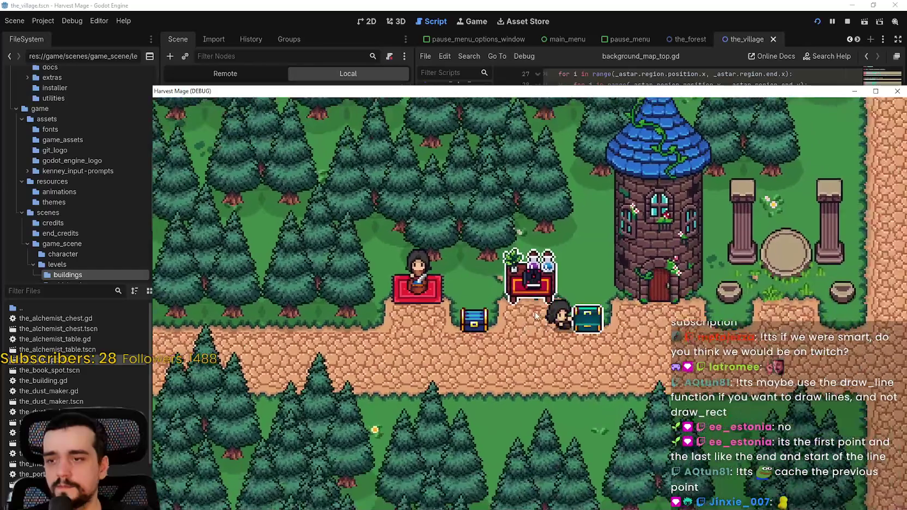
key(d)
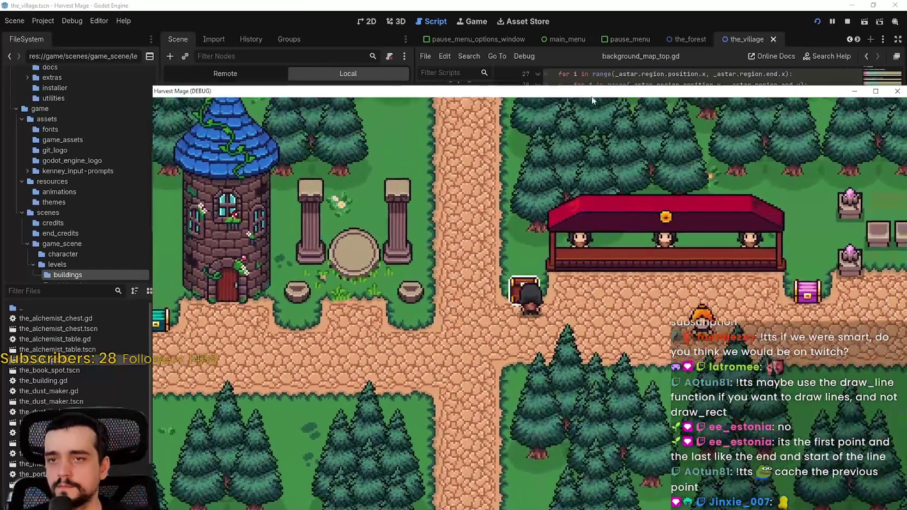
key(F8)
scroll(515, 436, up, 5)
scroll(665, 434, up, 15)
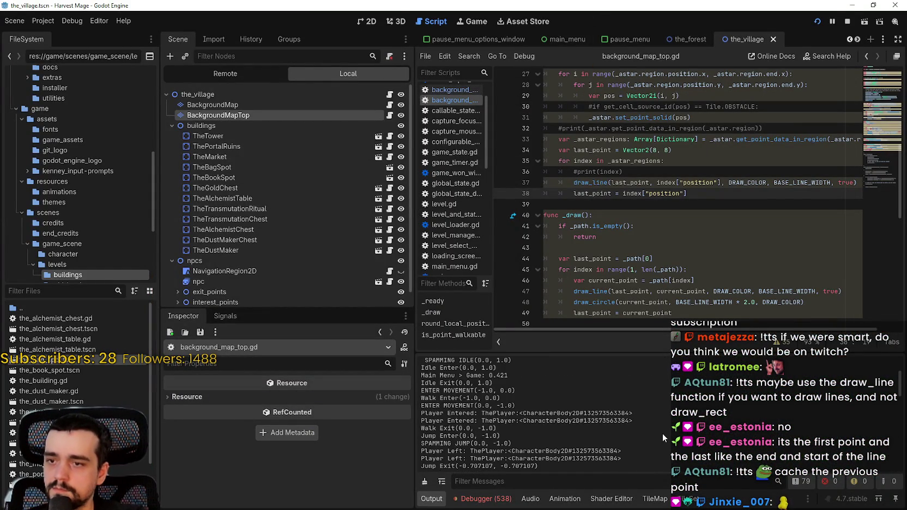
Show the Debugger's Errors list and inspect the background_map_top.gd:37 drawing-outside-_draw() entries.
click(481, 500)
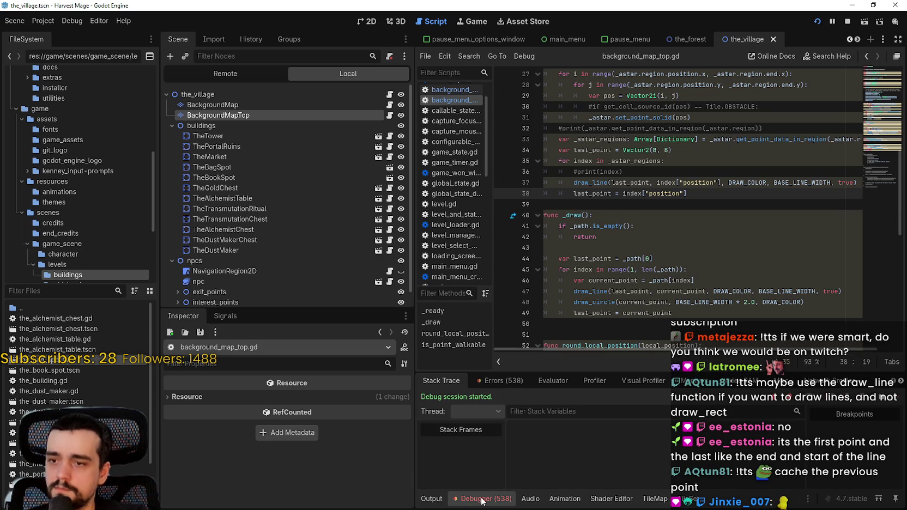
click(509, 377)
mouse_move(898, 413)
mouse_down()
mouse_move(780, 464)
mouse_move(755, 458)
mouse_up()
mouse_move(756, 458)
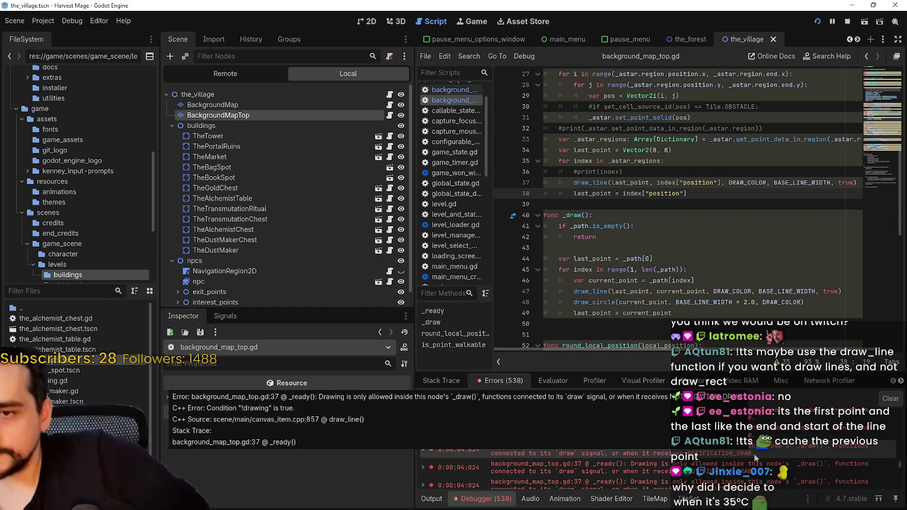
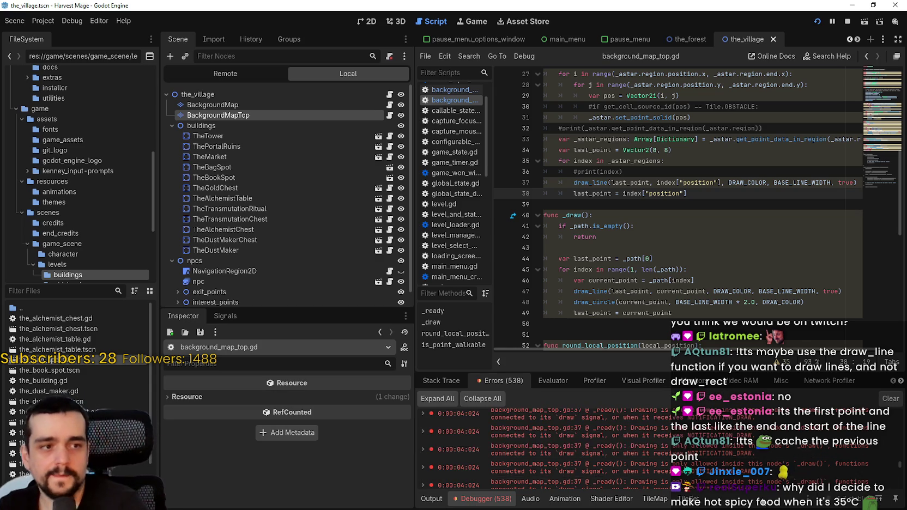
Enlarge the error list and open the background_map_top.gd line 37 drawing error.
click(755, 456)
scroll(654, 452, down, 3)
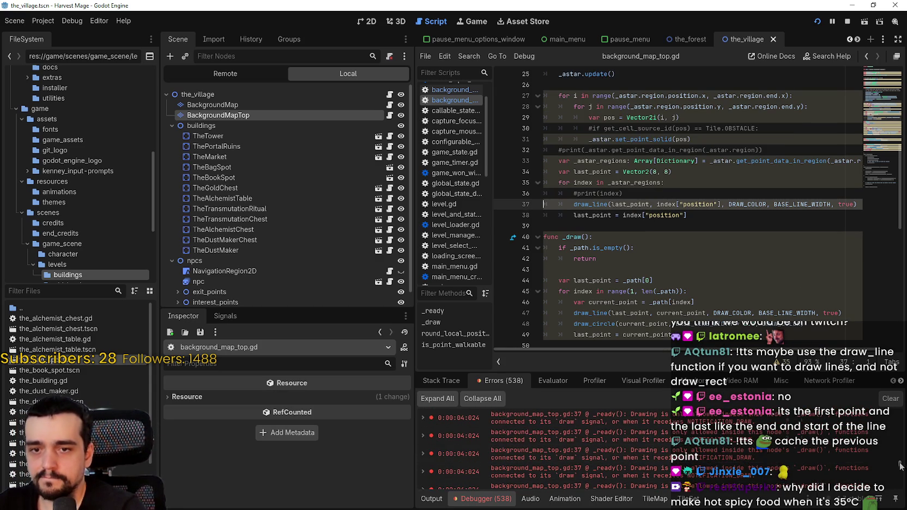
scroll(737, 433, up, 10)
scroll(737, 434, down, 5)
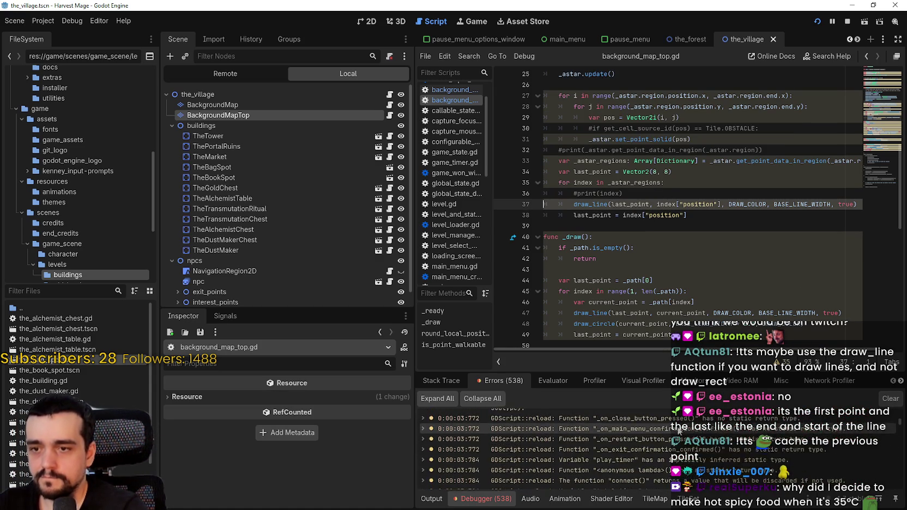
scroll(647, 423, down, 5)
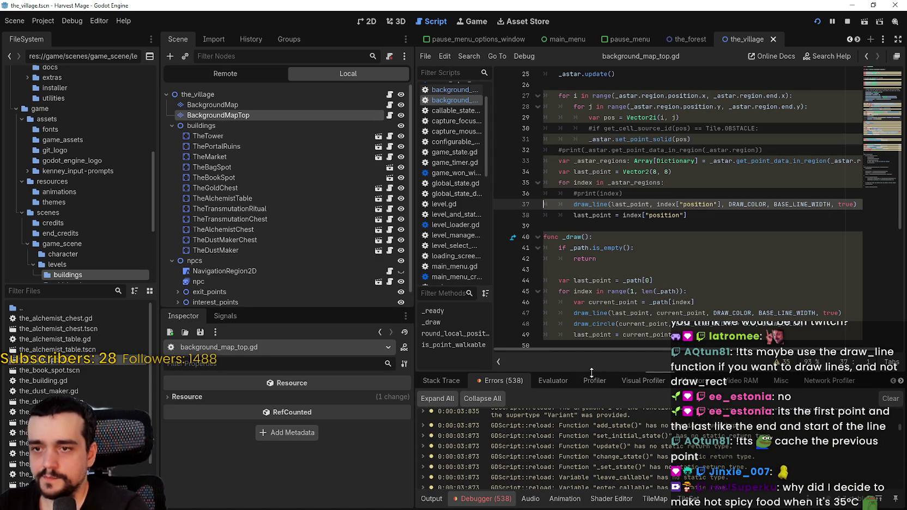
drag(590, 369, 597, 324)
scroll(605, 414, down, 5)
click(606, 433)
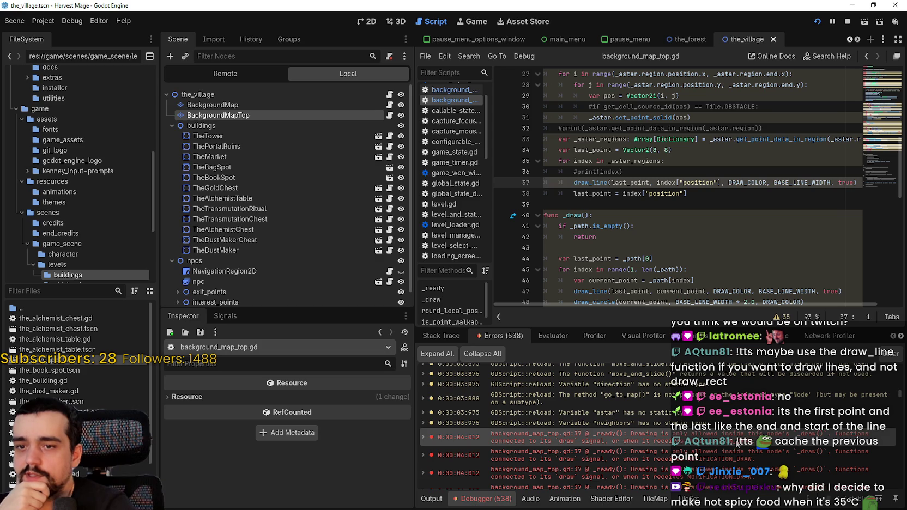
mouse_move(735, 444)
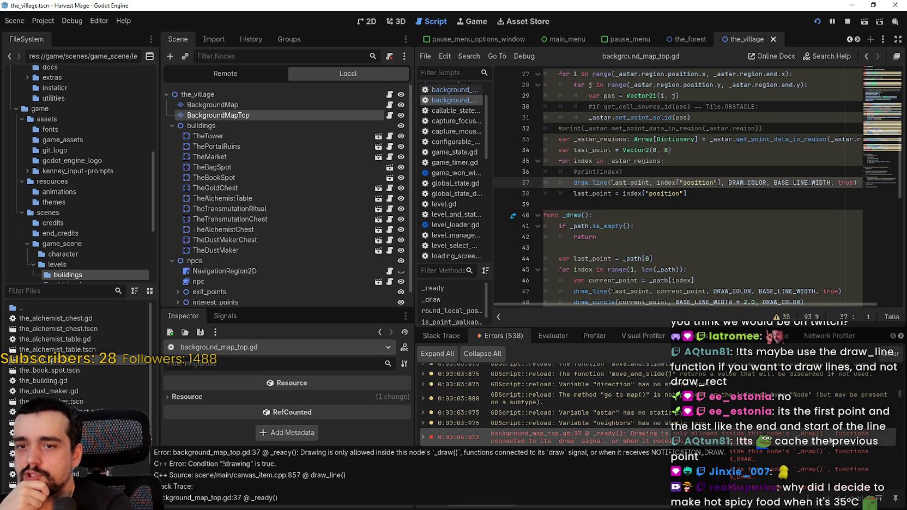
Check _draw and the line 37 error details, then select the region loop on lines 35–38.
double_click(572, 214)
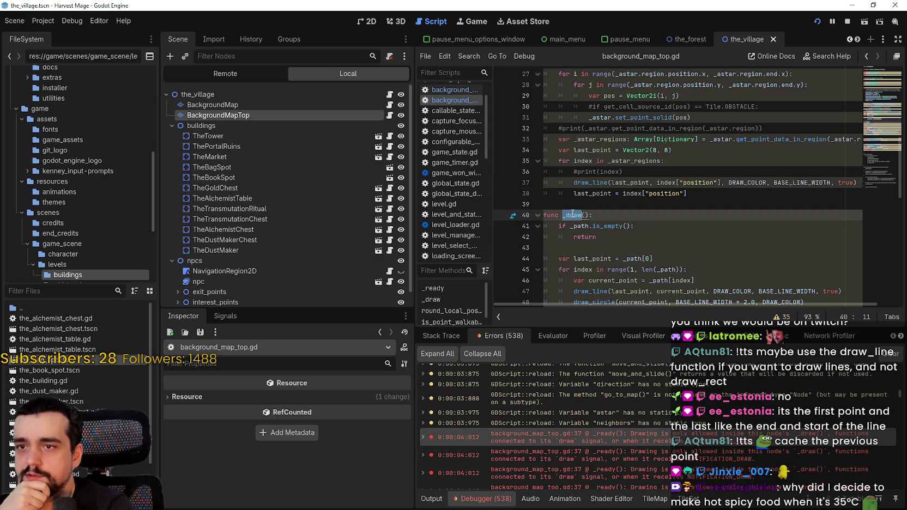
scroll(603, 179, down, 1)
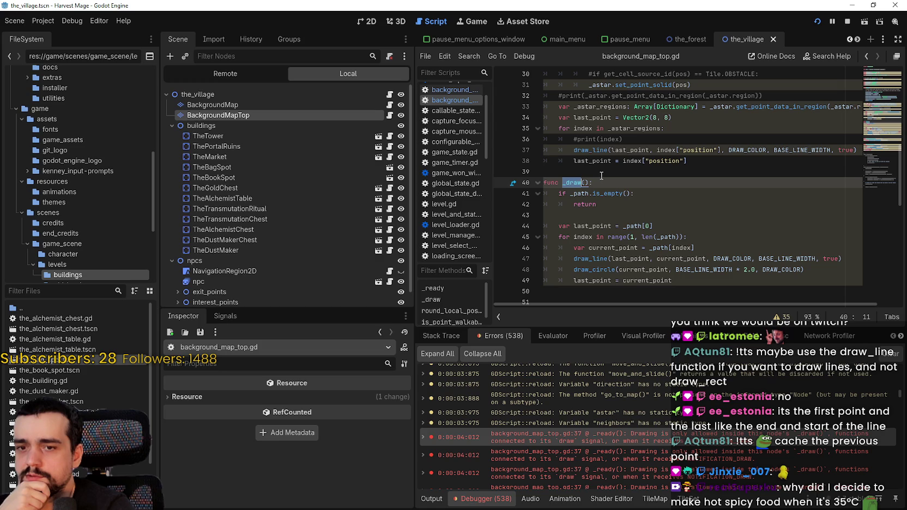
double_click(635, 436)
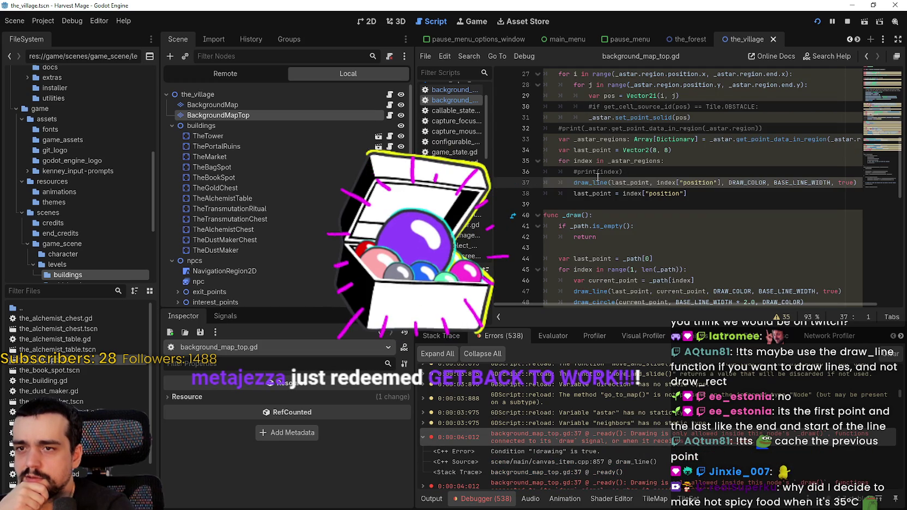
scroll(600, 180, down, 2)
click(692, 248)
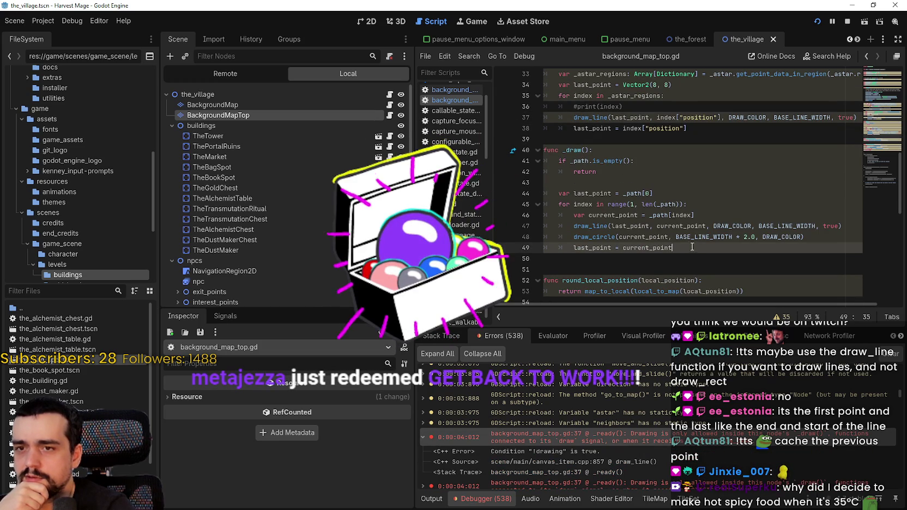
scroll(657, 215, up, 2)
scroll(610, 175, down, 1)
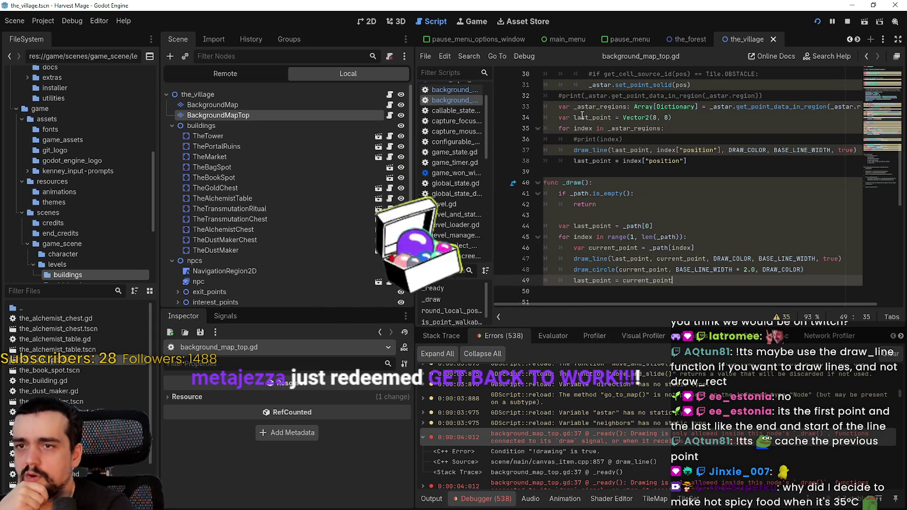
mouse_move(558, 127)
mouse_down()
mouse_move(687, 161)
mouse_move(724, 160)
mouse_up()
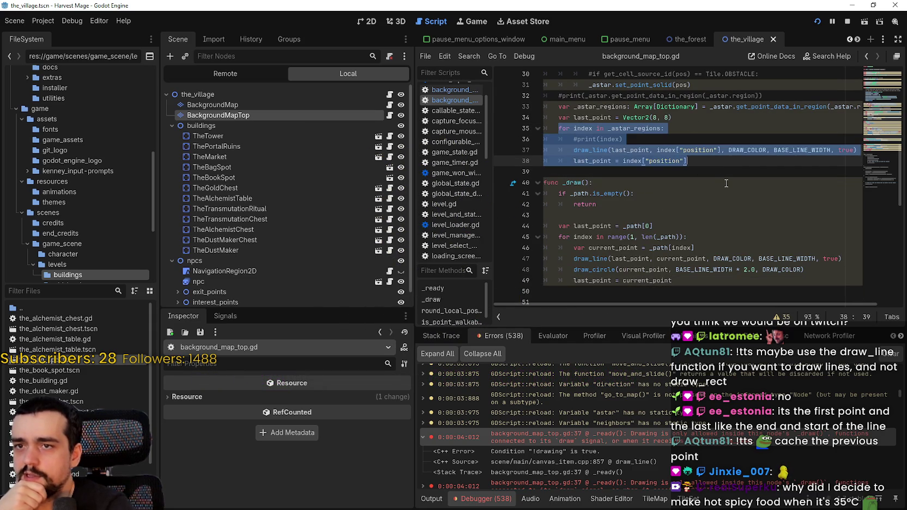
Comment out the old _path drawing code inside _draw().
key(Down)
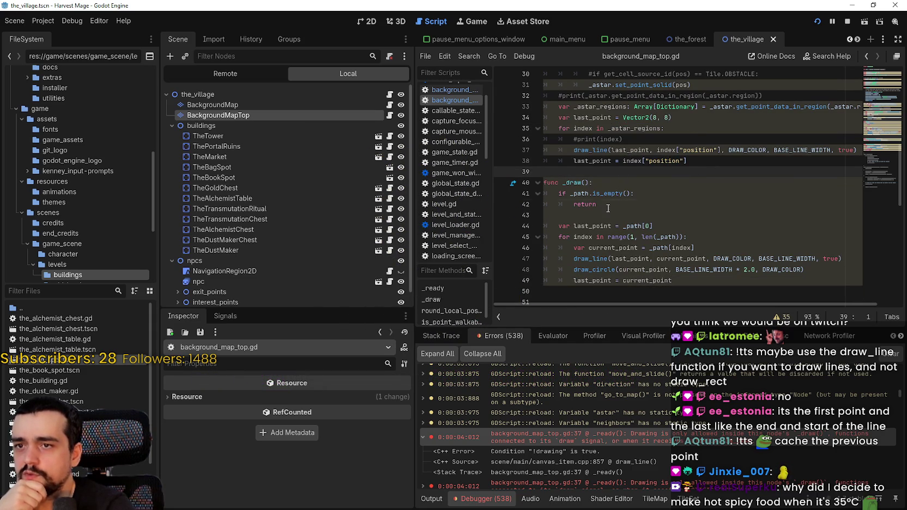
drag(608, 208, 536, 189)
mouse_move(703, 160)
mouse_down()
mouse_move(546, 133)
mouse_move(534, 104)
mouse_up()
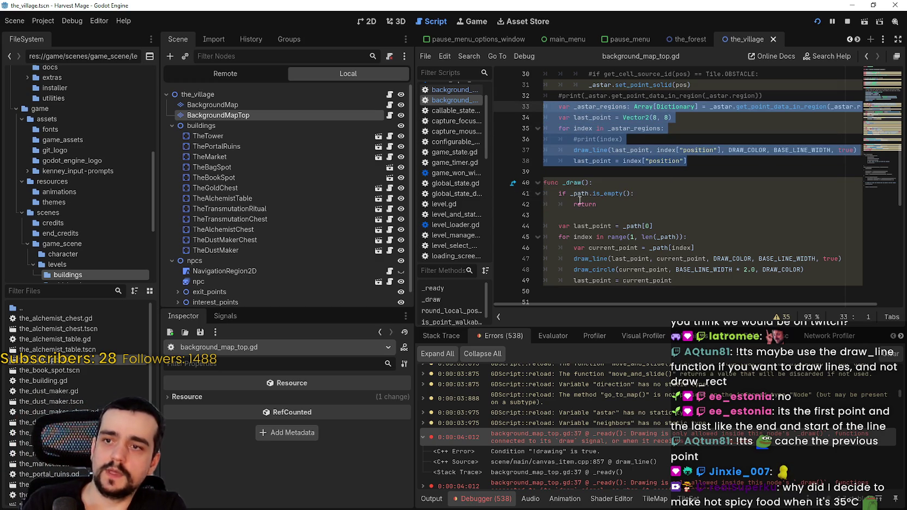
click(594, 182)
scroll(590, 192, down, 3)
mouse_move(673, 183)
mouse_down()
mouse_move(567, 159)
mouse_move(532, 90)
mouse_up()
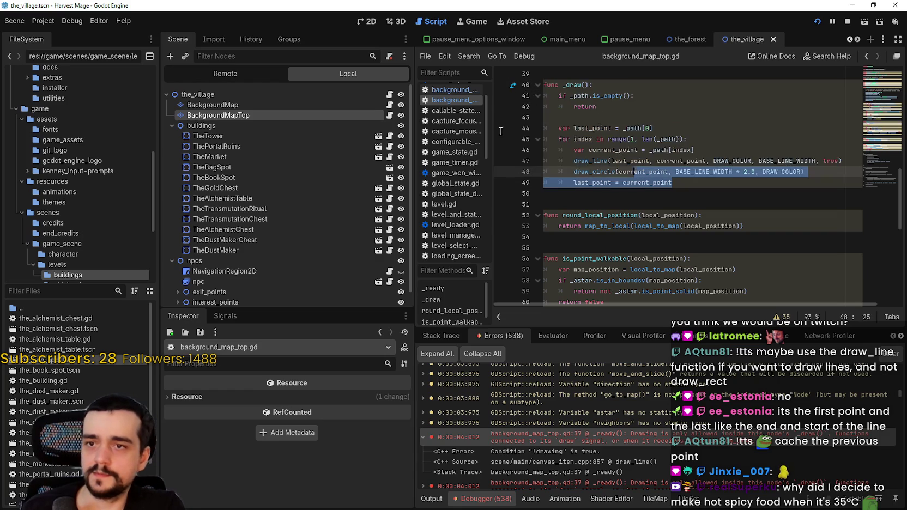
key(ctrl+k)
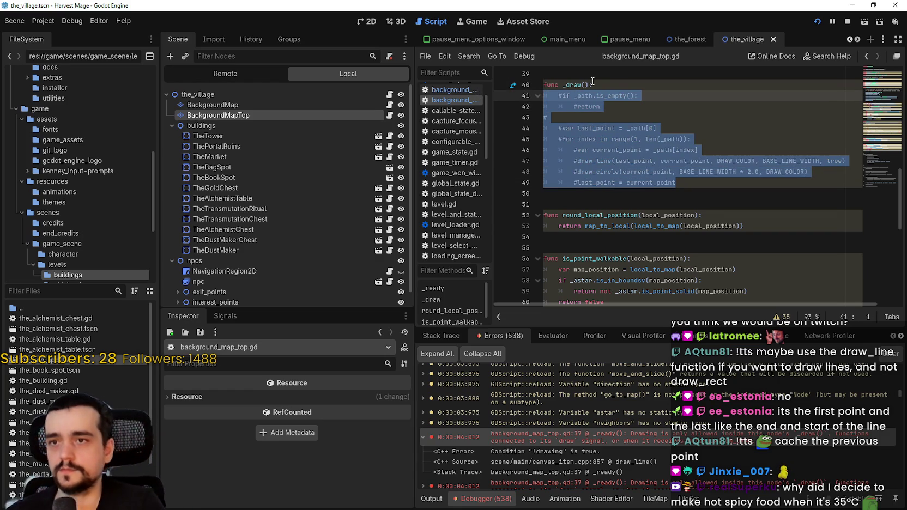
Paste the _astar_regions line-drawing loop under func _draw() and save the script.
click(593, 85)
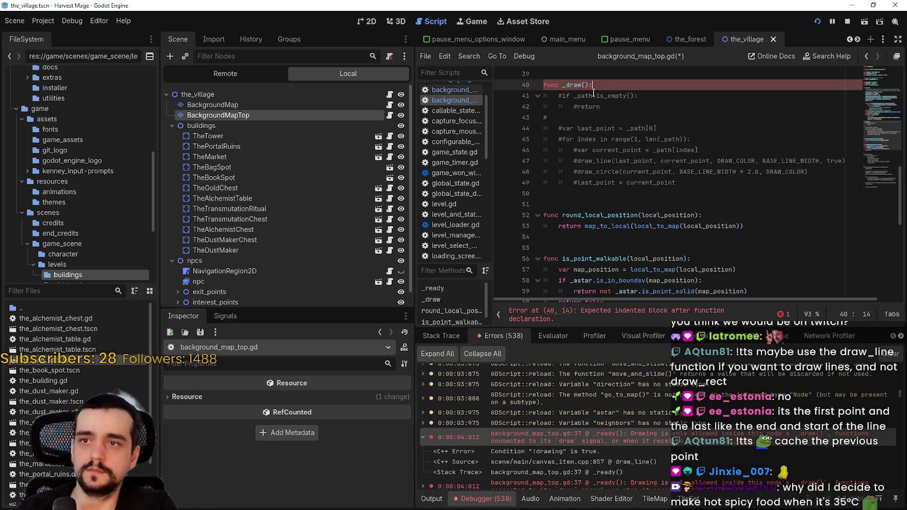
key(Return)
key(ctrl+v)
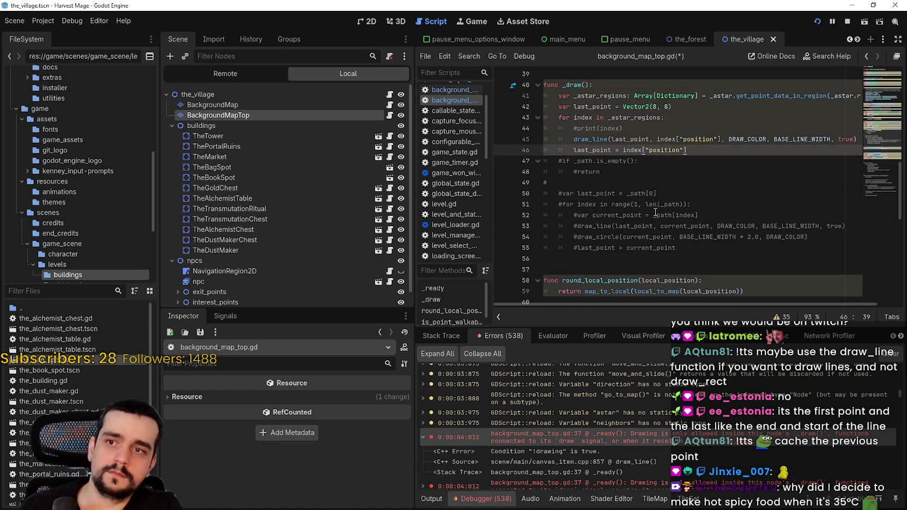
key(ctrl+s)
Comment out the original region loop on lines 33–38 and stop the running game.
scroll(703, 174, up, 4)
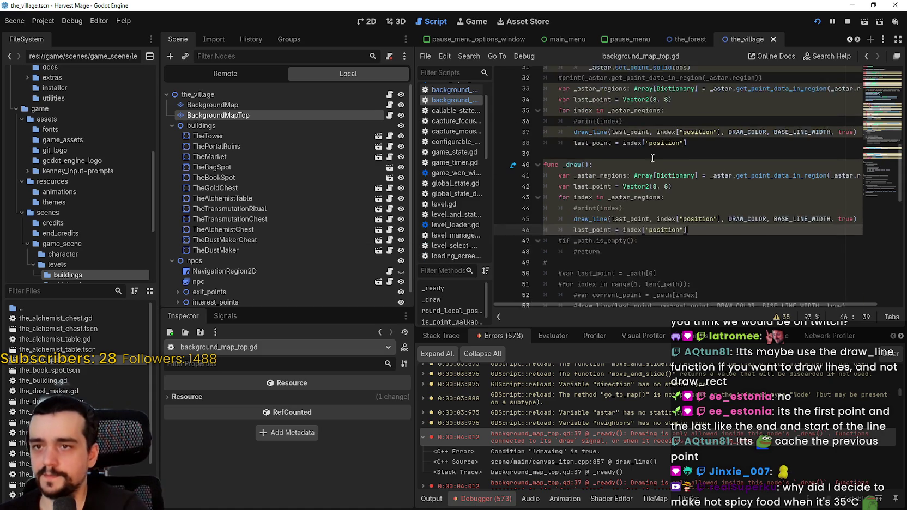
mouse_move(703, 174)
mouse_down()
mouse_move(626, 143)
mouse_move(540, 133)
mouse_move(539, 125)
mouse_up()
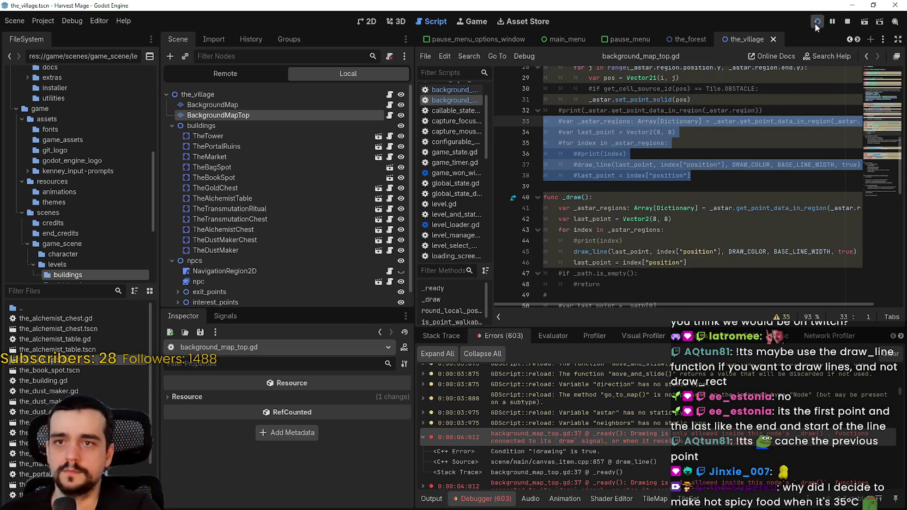
key(ctrl+k)
click(846, 23)
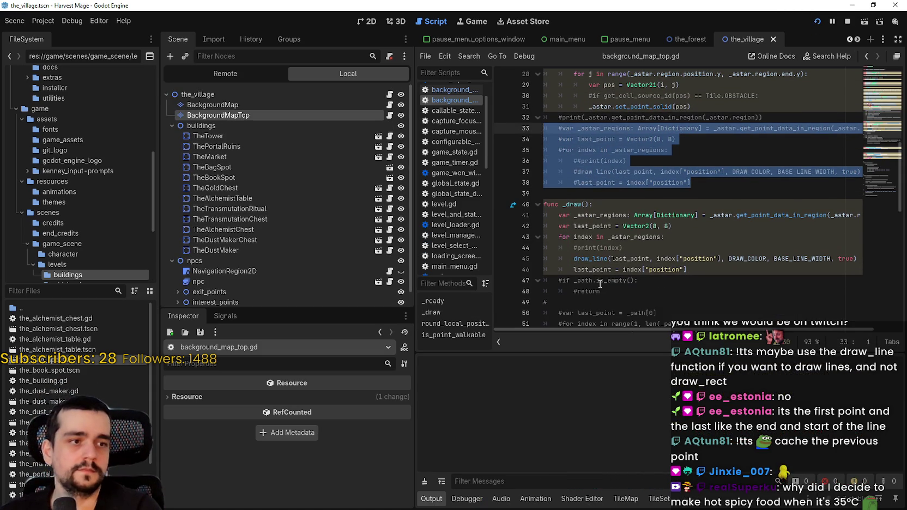
Launch the game with F5, continue into the village, and maximize the game window.
key(F5)
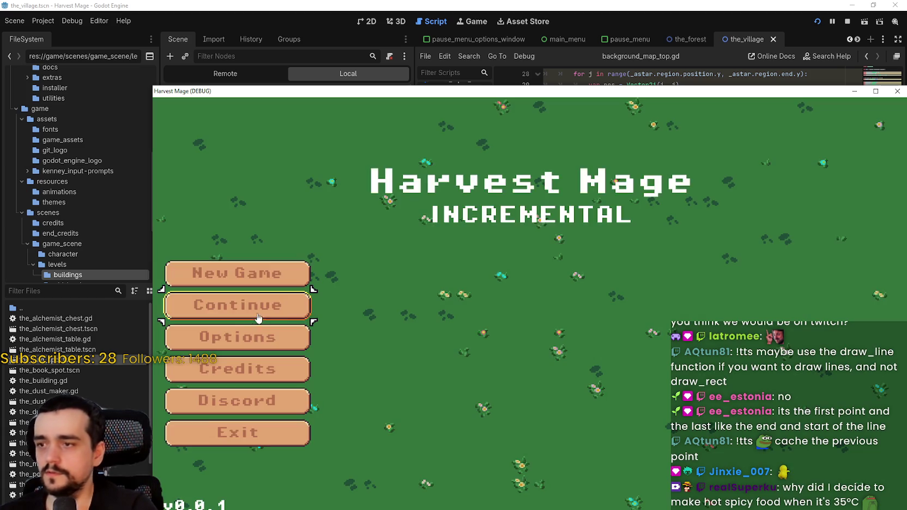
click(267, 306)
drag(452, 92, 366, 12)
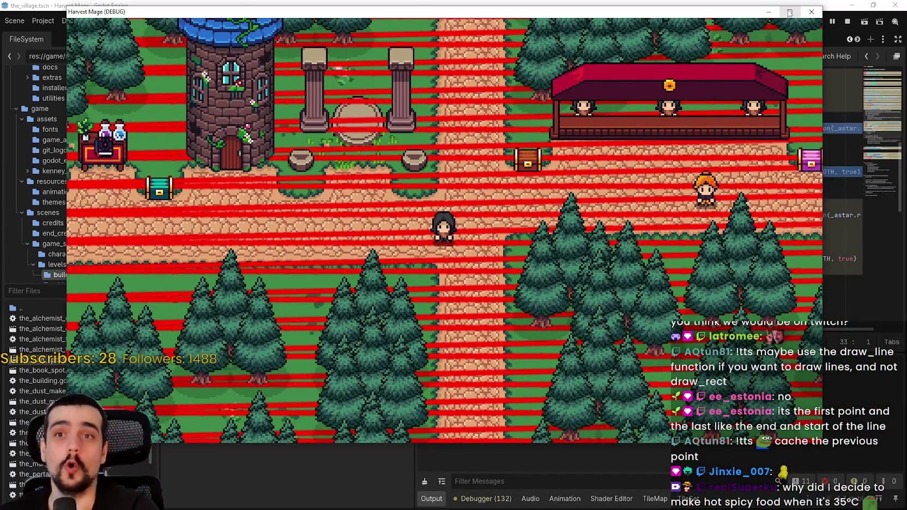
click(789, 12)
Walk the player around the village to check the red lines over the map.
key(d)
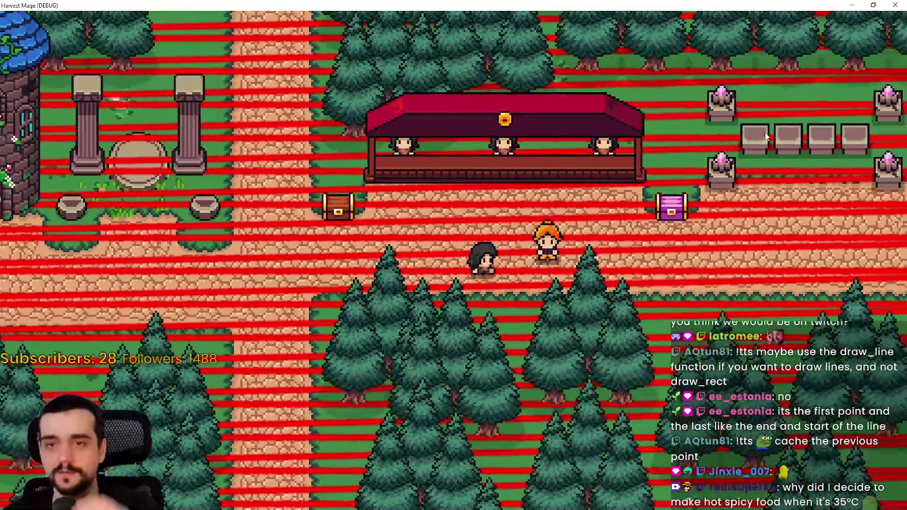
key(w)
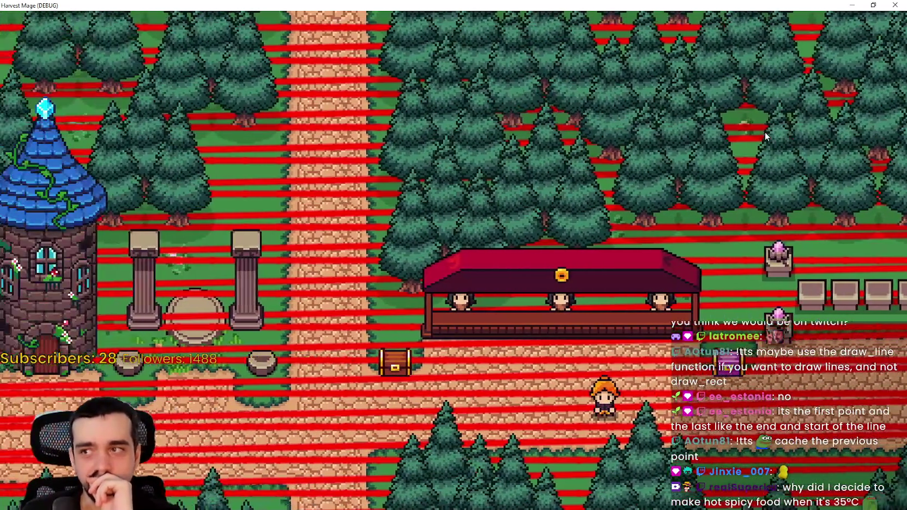
key(s)
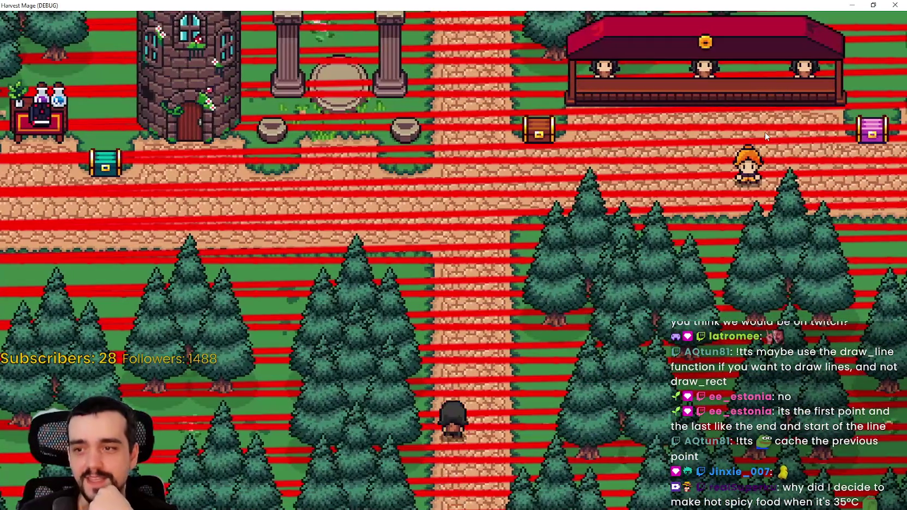
key(a)
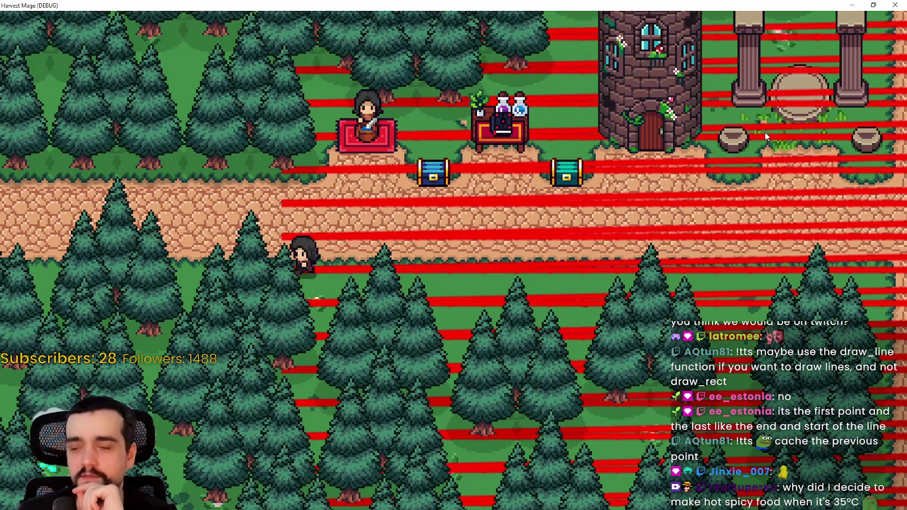
key(d)
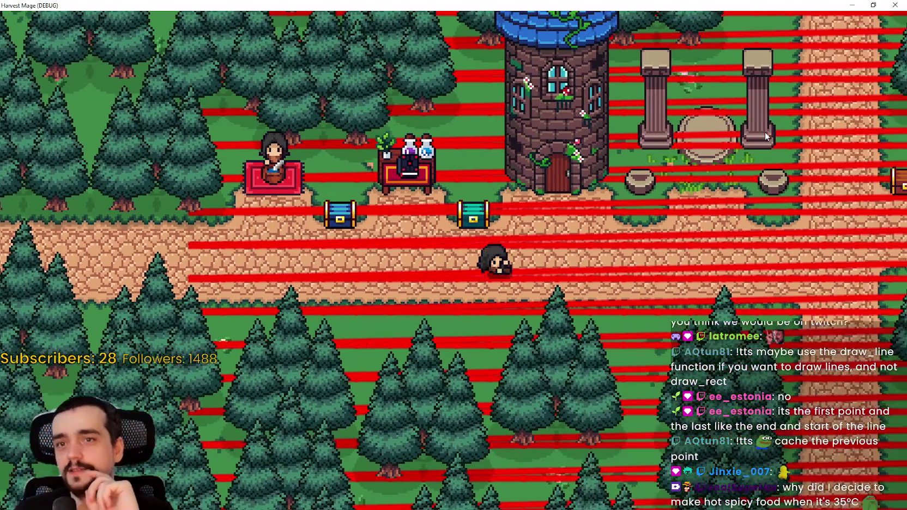
key(w)
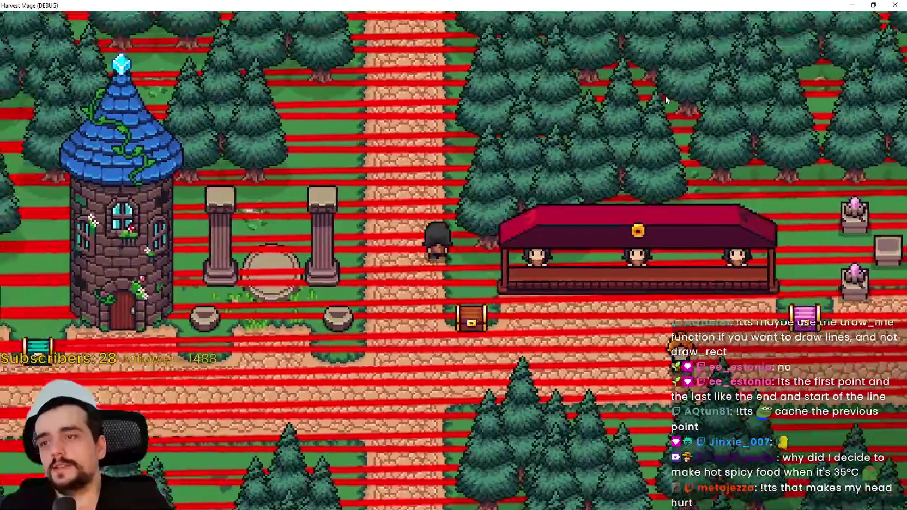
key(s)
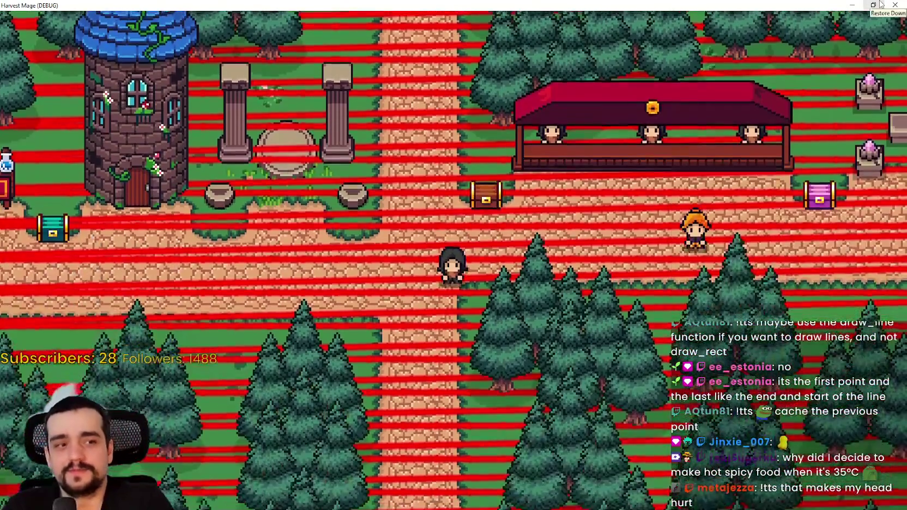
Restore the game window from full screen and close the running game.
click(878, 4)
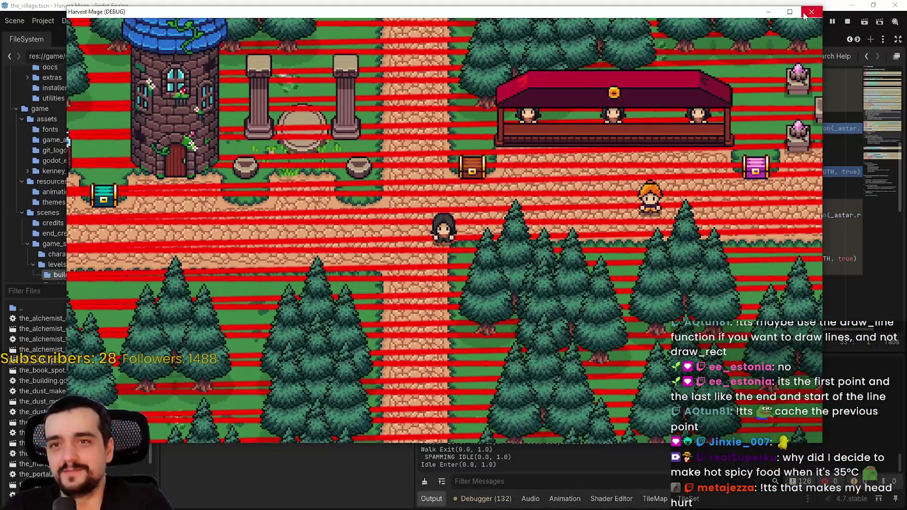
click(803, 16)
scroll(656, 191, down, 3)
scroll(655, 191, up, 2)
Replace last_point's Vector2(8, 8) starting value with _astar_regions on line 42.
click(656, 160)
scroll(653, 229, up, 2)
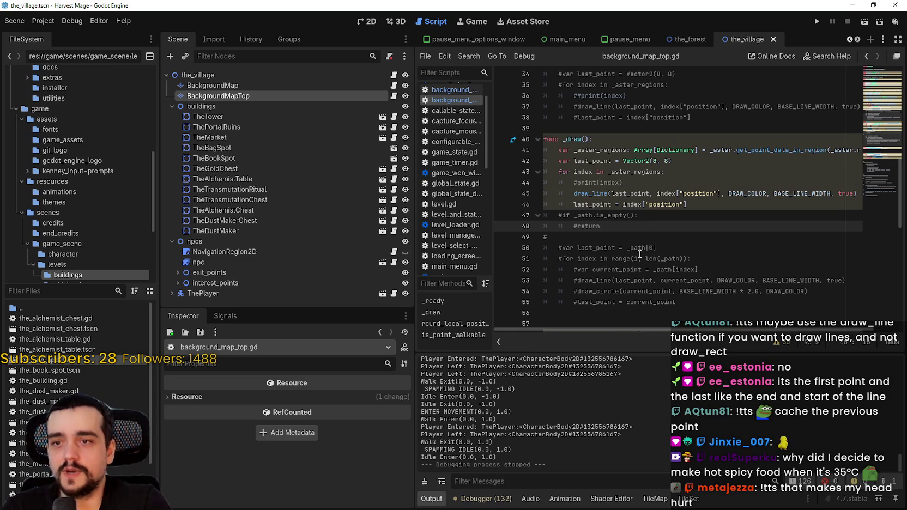
double_click(639, 250)
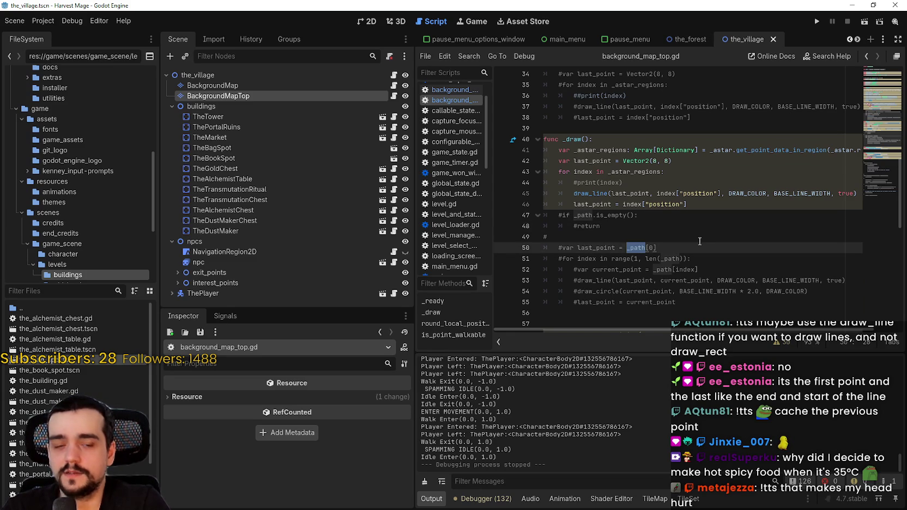
click(687, 159)
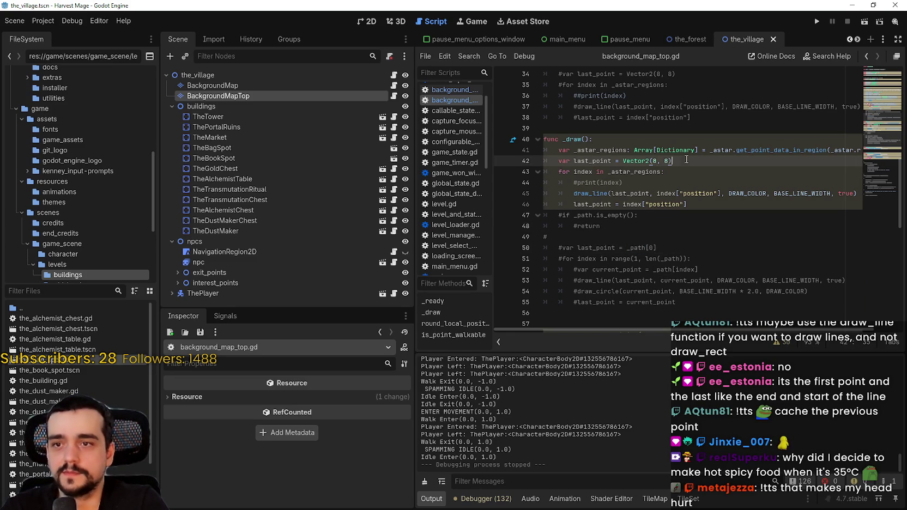
double_click(639, 247)
double_click(615, 150)
key(ctrl+c)
drag(623, 160, 672, 161)
key(ctrl+v)
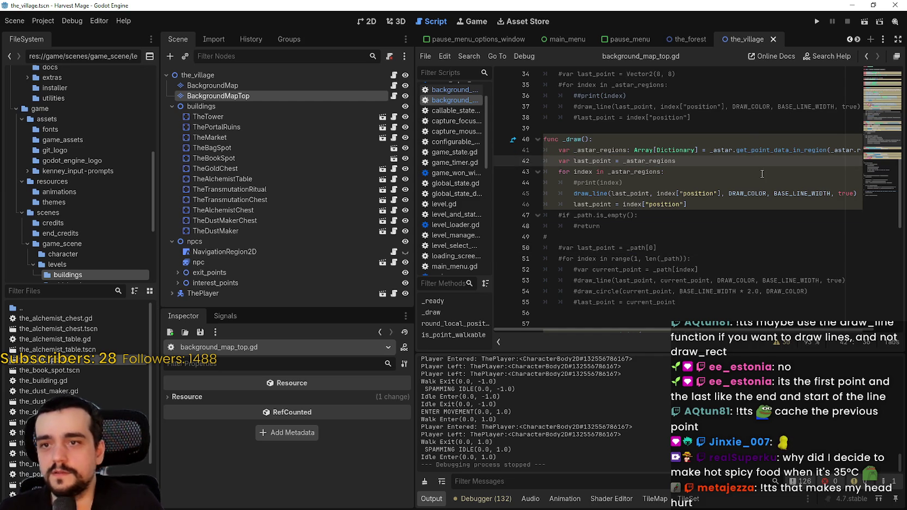
Make last_point start at _astar_regions[0]["position"] and save.
click(716, 172)
click(680, 161)
text([)
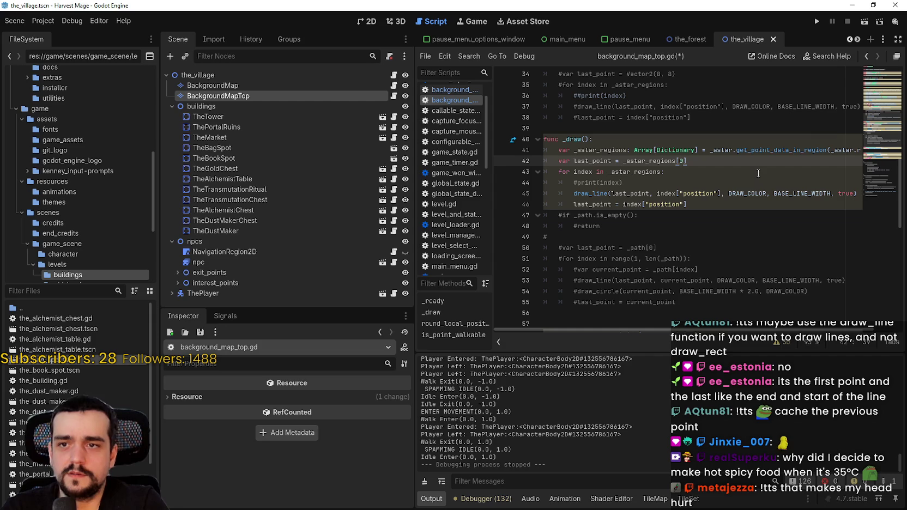
double_click(666, 203)
key(Right)
drag(686, 204, 644, 203)
key(ctrl+c)
double_click(691, 161)
key(ctrl+v)
key(ctrl+s)
Copy the commented current_point declaration into the for loop.
click(703, 174)
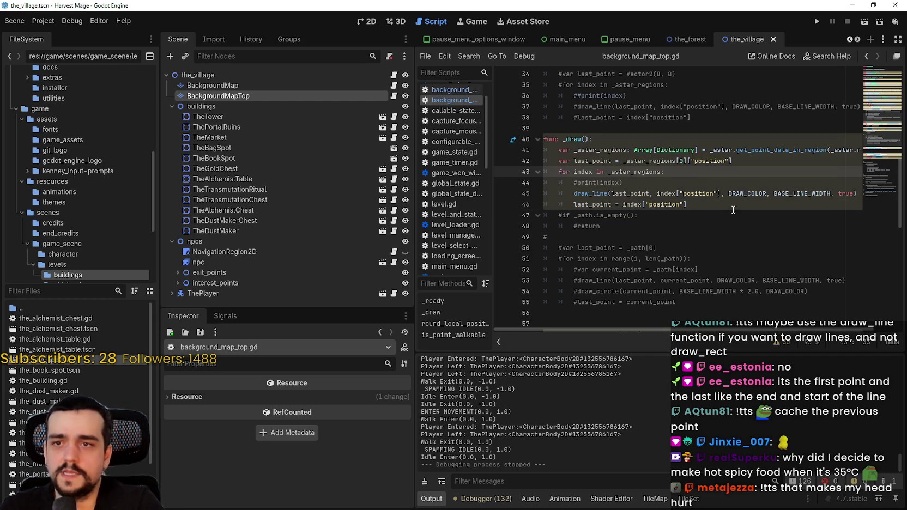
drag(697, 269, 578, 271)
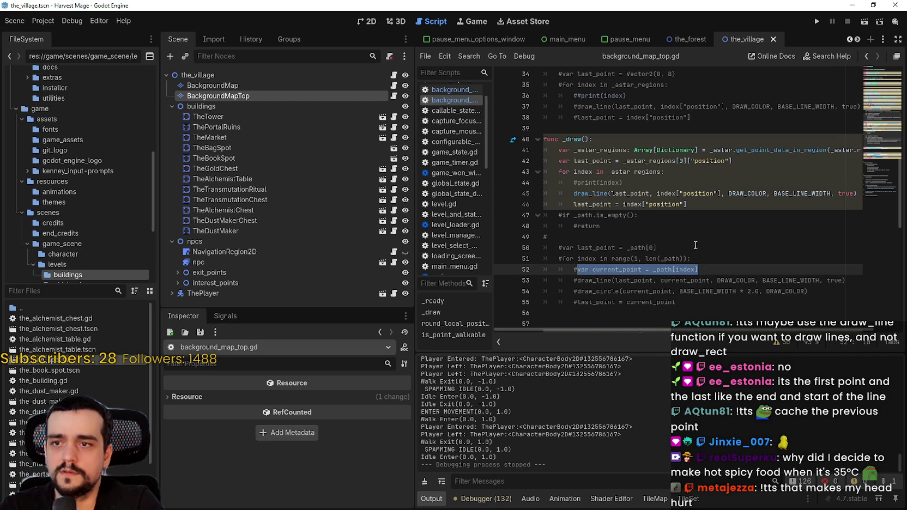
key(ctrl+c)
click(681, 182)
key(Return)
key(ctrl+v)
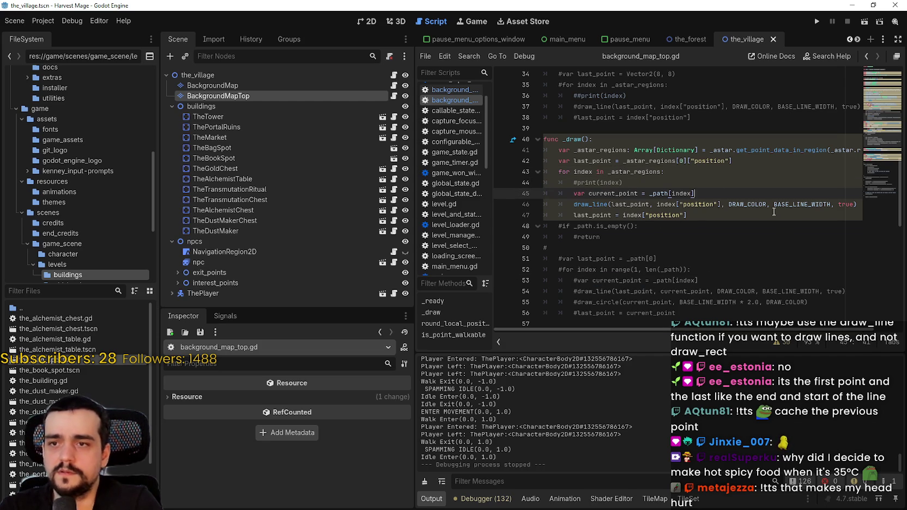
Replace _path with _astar_regions in the new current_point line.
double_click(662, 193)
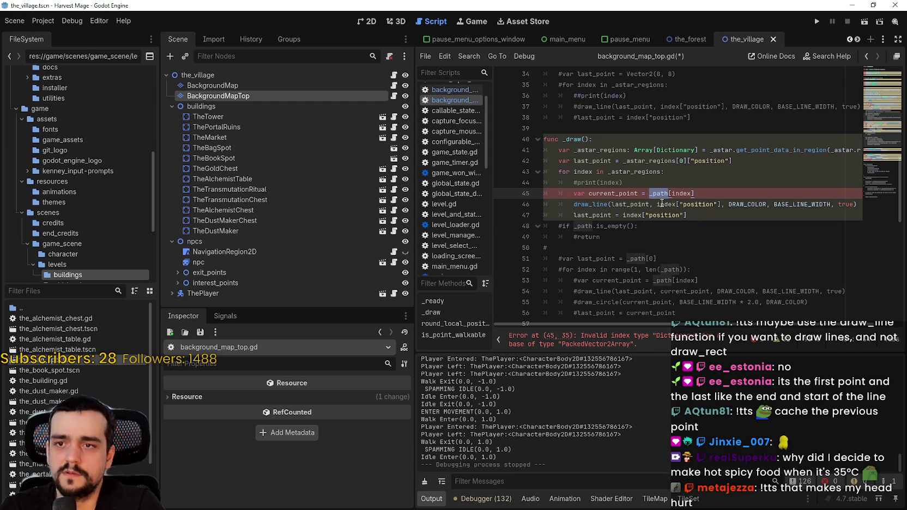
double_click(584, 172)
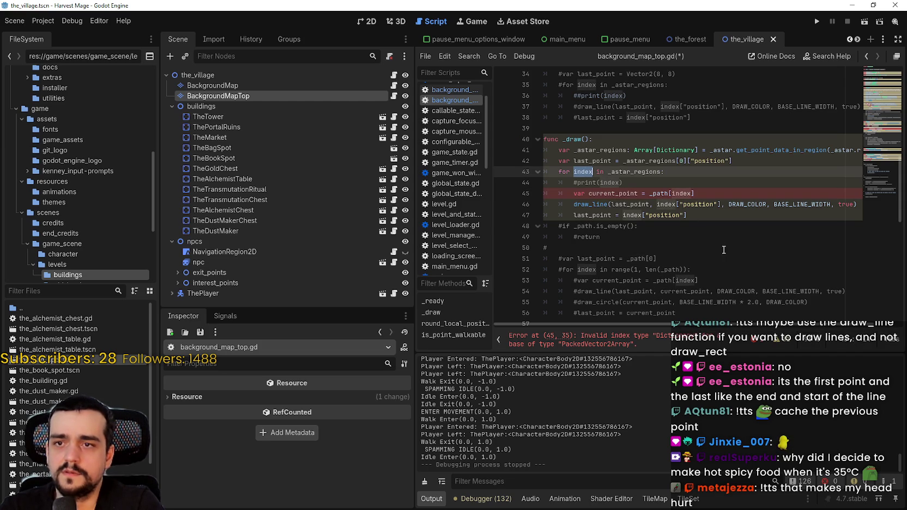
double_click(660, 193)
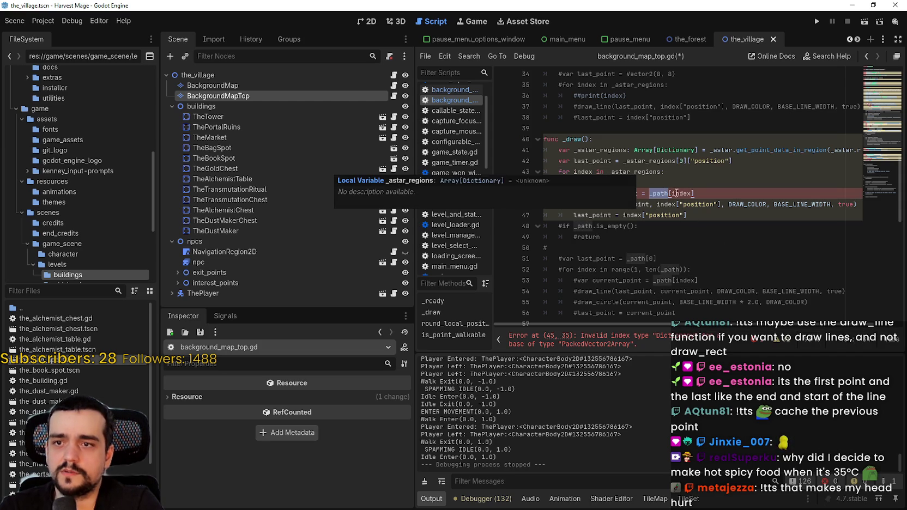
click(694, 193)
double_click(659, 195)
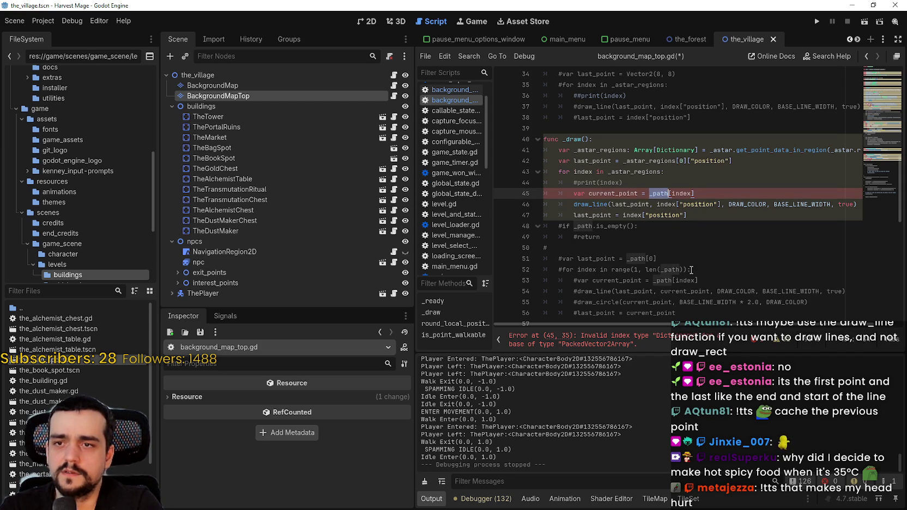
double_click(649, 161)
key(ctrl+c)
double_click(659, 193)
key(ctrl+v)
click(712, 221)
Change the current_point lookup expression on line 45 to just index.
double_click(623, 193)
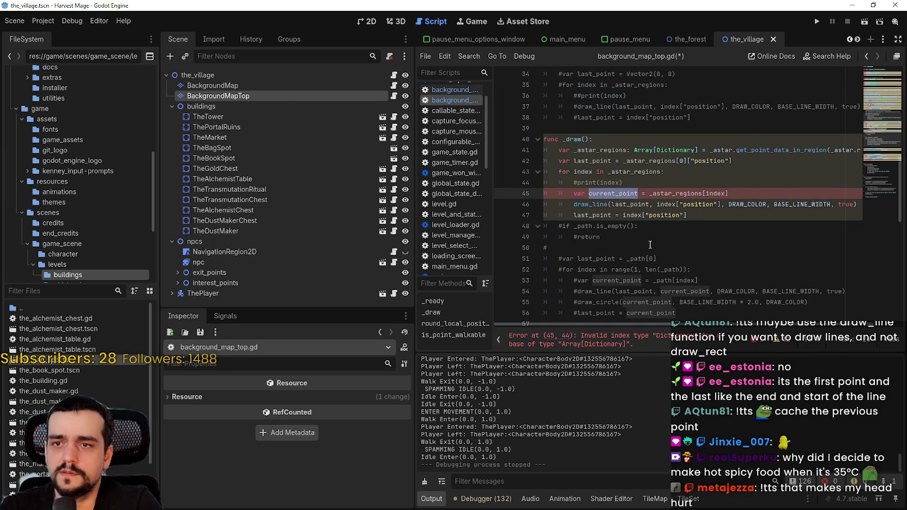
drag(649, 193, 763, 190)
click(684, 193)
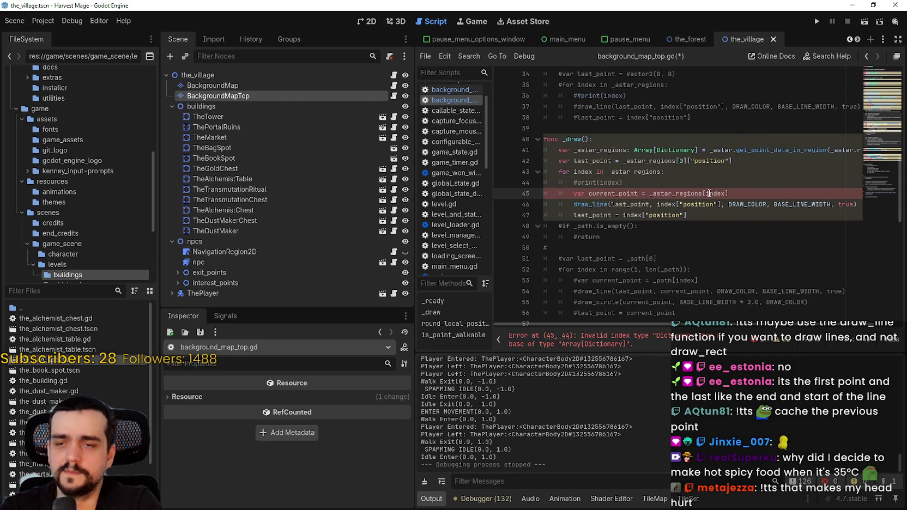
drag(701, 193, 642, 195)
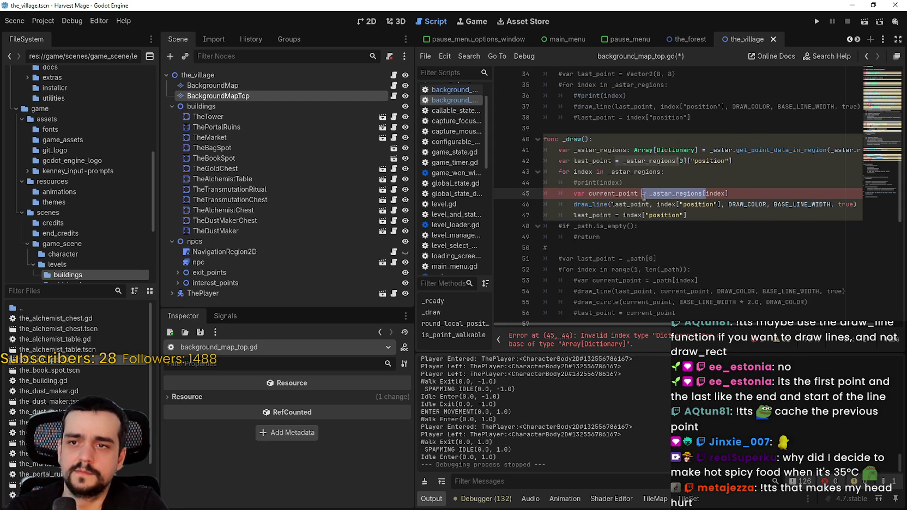
key(shift+End)
text(index)
click(692, 226)
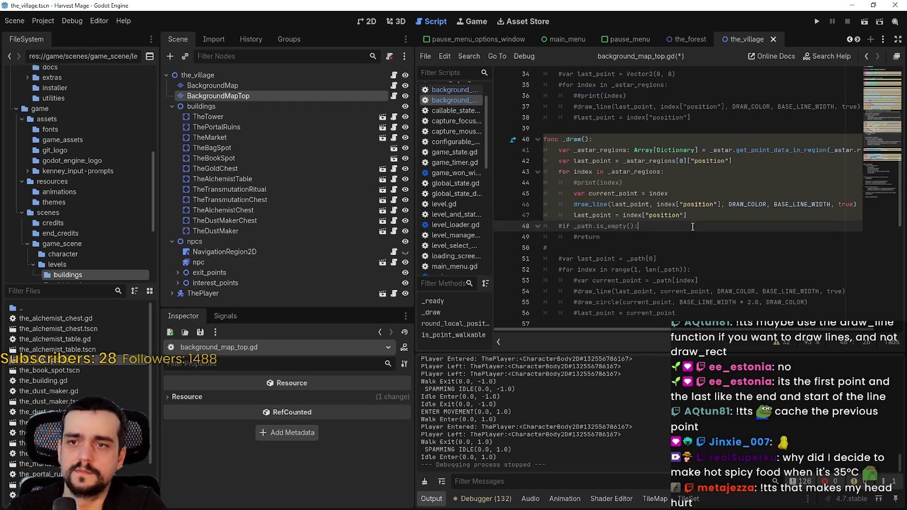
Make current_point read index["position"] on line 45.
double_click(624, 192)
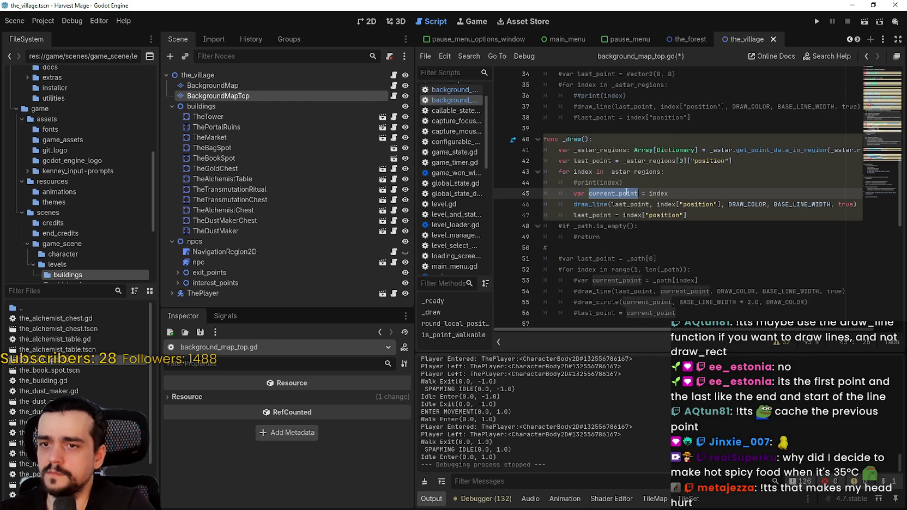
click(678, 193)
text([])
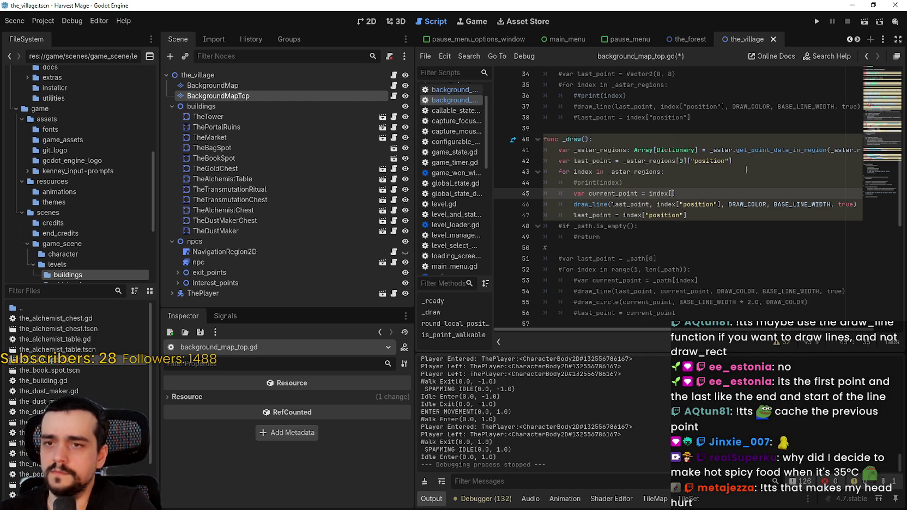
click(666, 205)
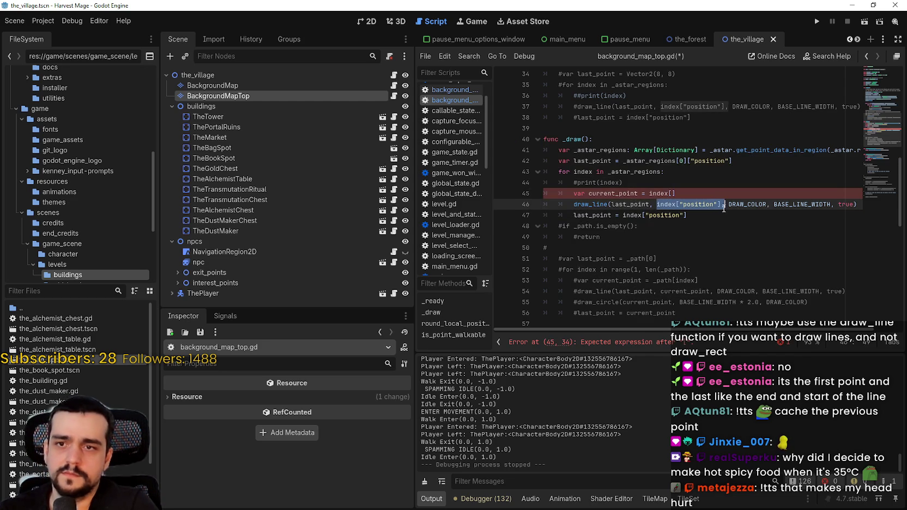
click(664, 192)
text("position)
key(Down)
Use current_point instead of index["position"] in the draw_line call.
click(603, 193)
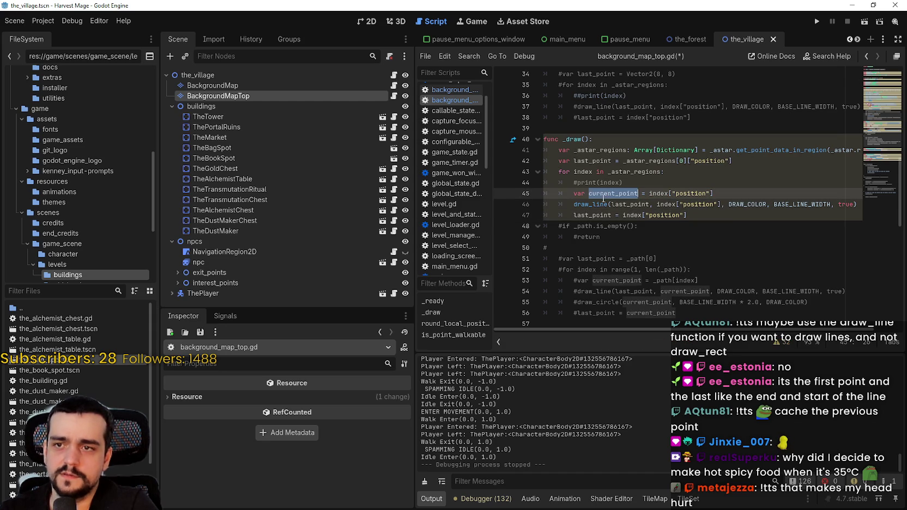
click(672, 206)
double_click(667, 204)
drag(693, 205, 719, 202)
text(current_point)
Save the finished _draw loop and run the game.
click(693, 218)
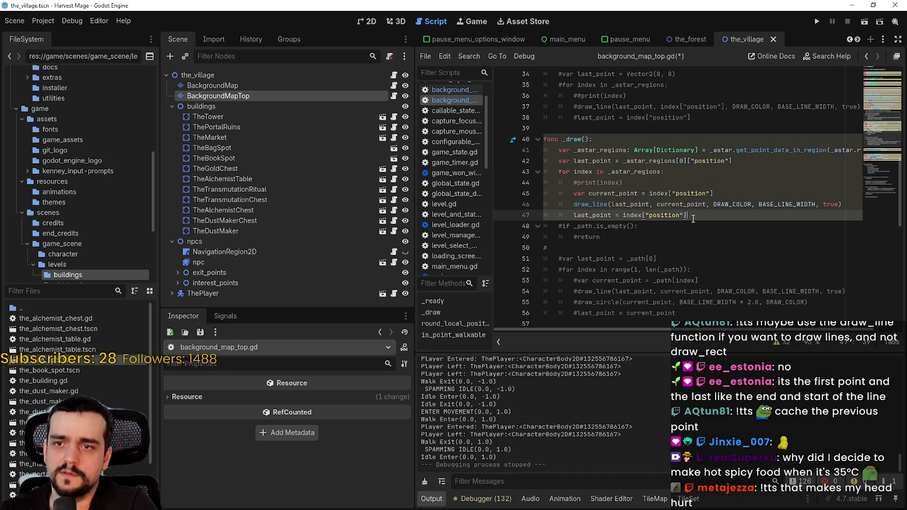
click(649, 182)
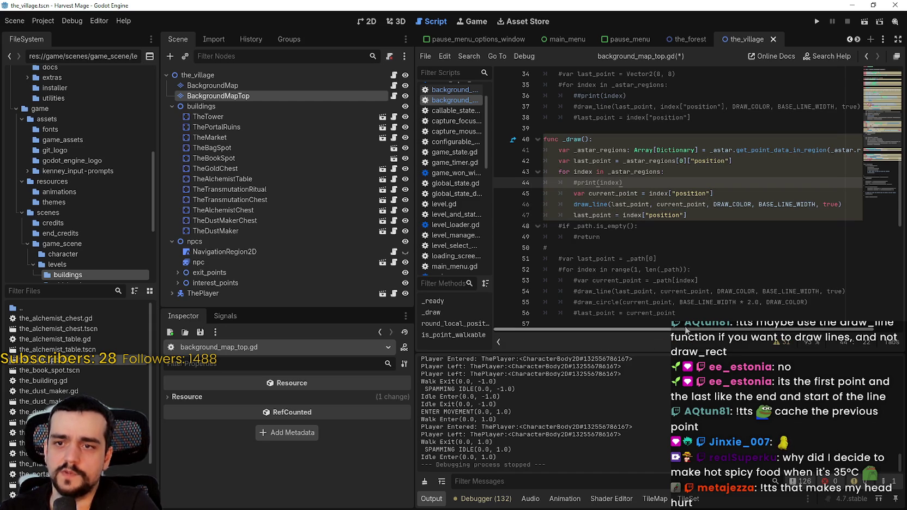
click(785, 293)
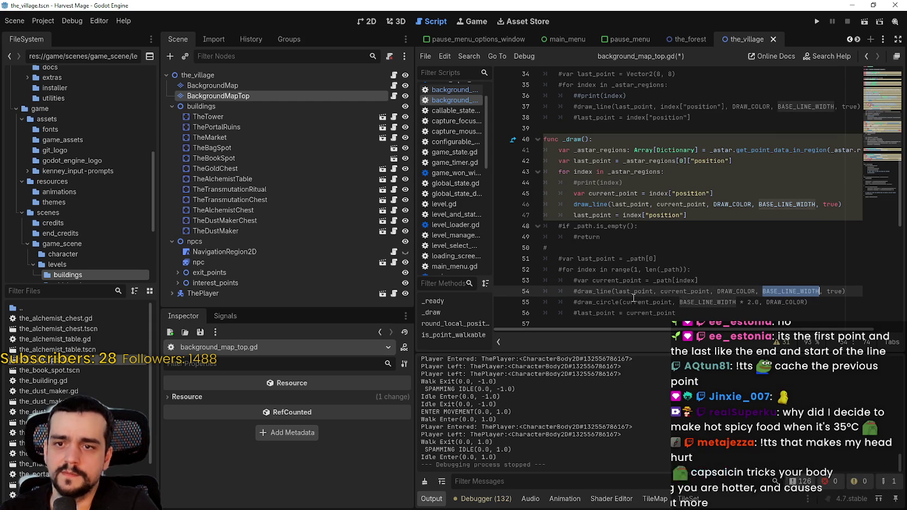
click(704, 314)
scroll(705, 300, down, 1)
click(699, 292)
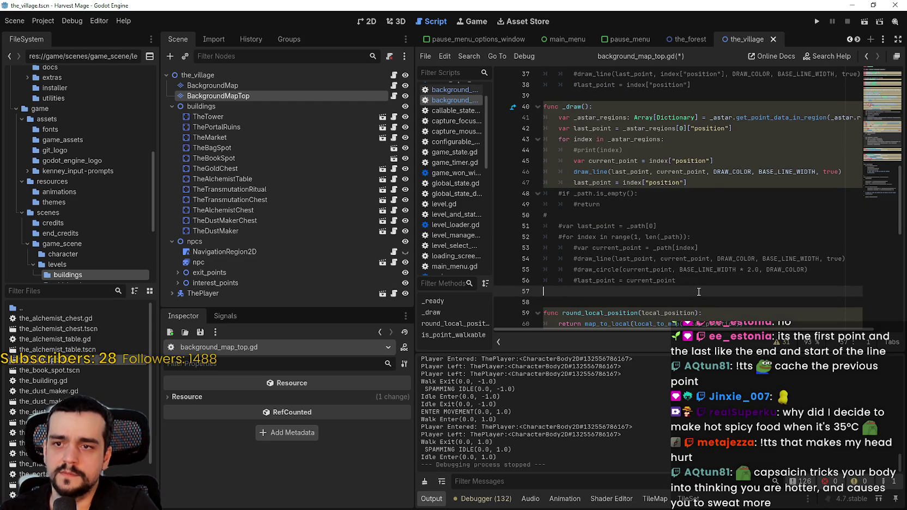
click(715, 193)
key(ctrl+s)
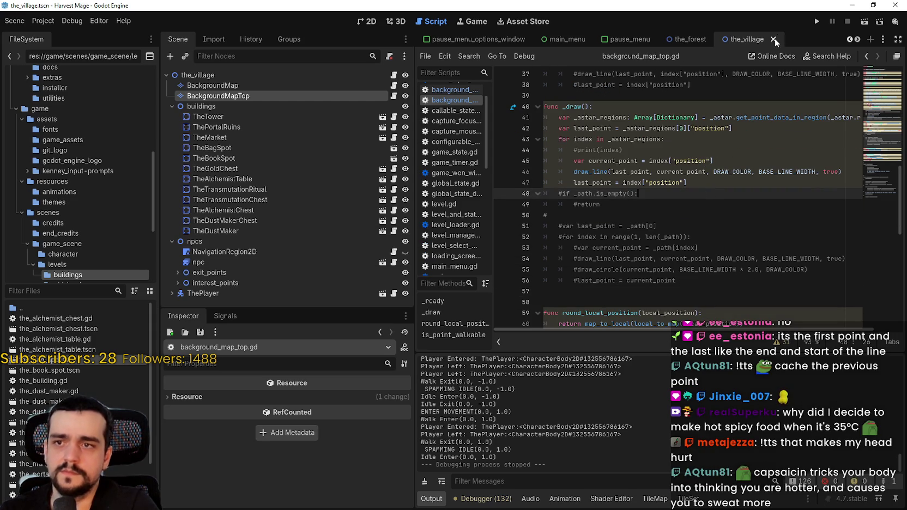
click(816, 21)
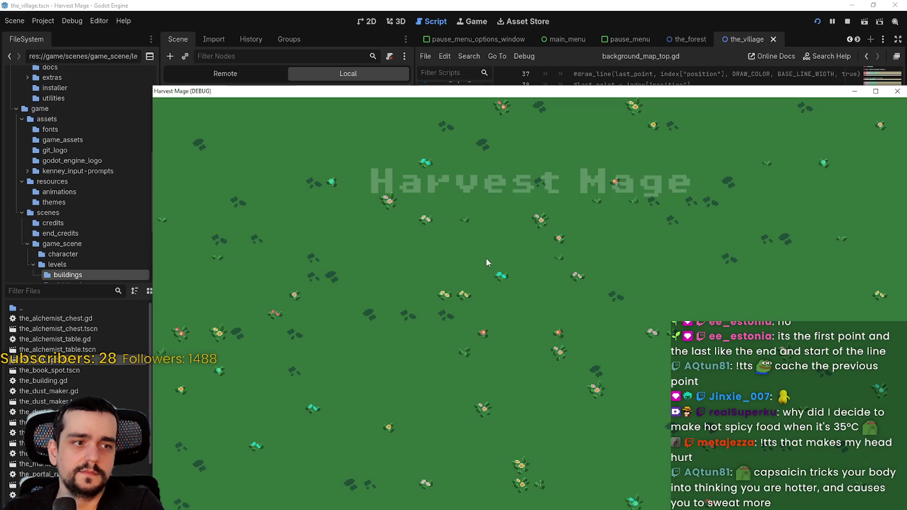
click(299, 317)
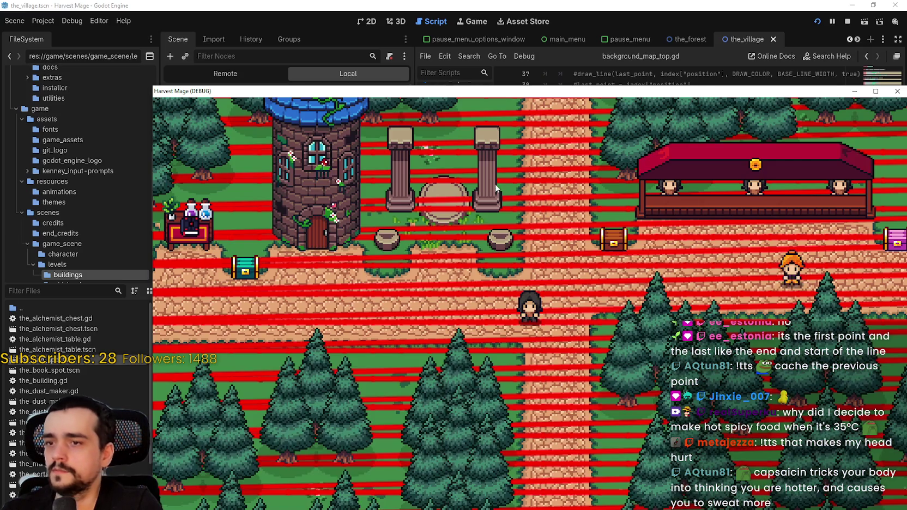
key(Left)
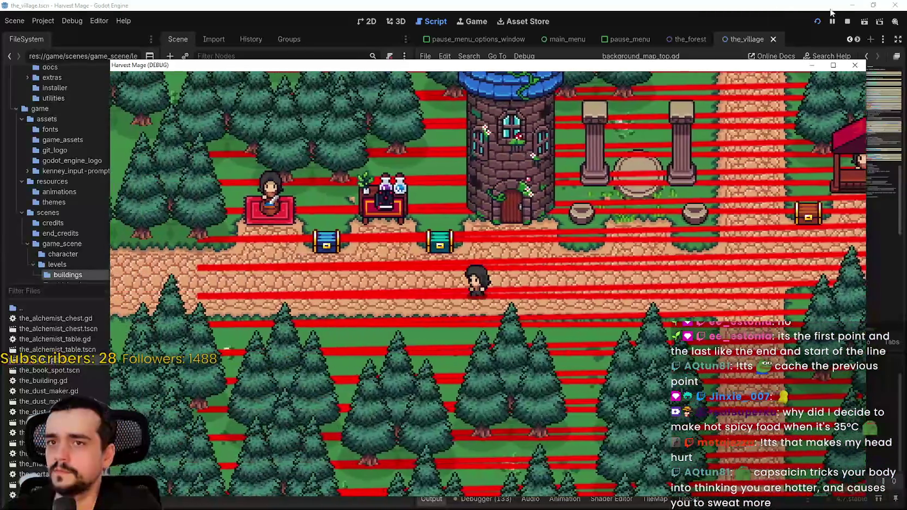
key(F8)
scroll(774, 109, up, 12)
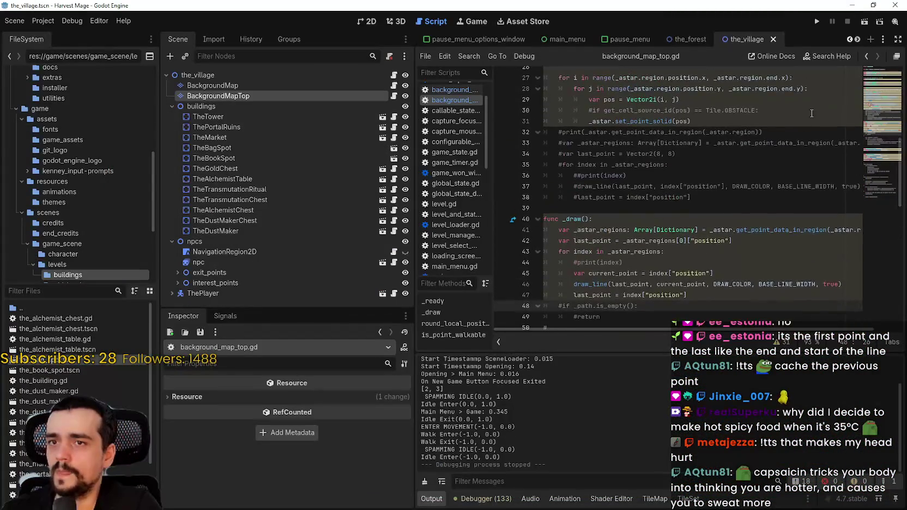
Set DRAW_COLOR to Color.WHITE * Color(1, 1, 1, 0.5) and run the game.
scroll(753, 133, down, 1)
click(727, 107)
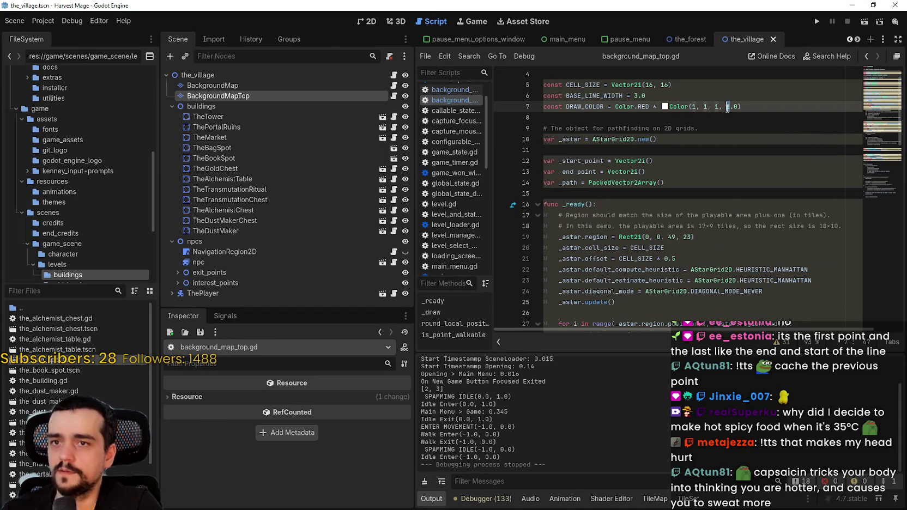
key(End)
key(BackSpace)
text(5)
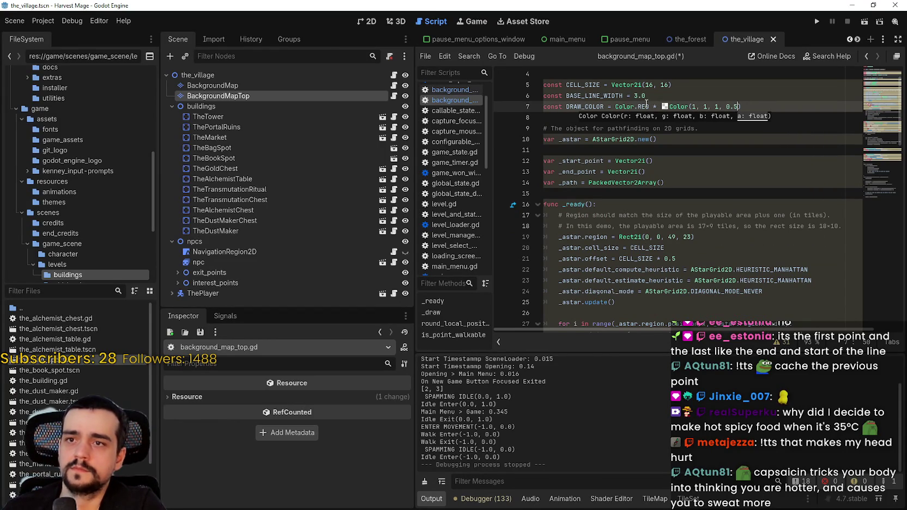
double_click(643, 106)
text(WH)
click(661, 128)
click(816, 21)
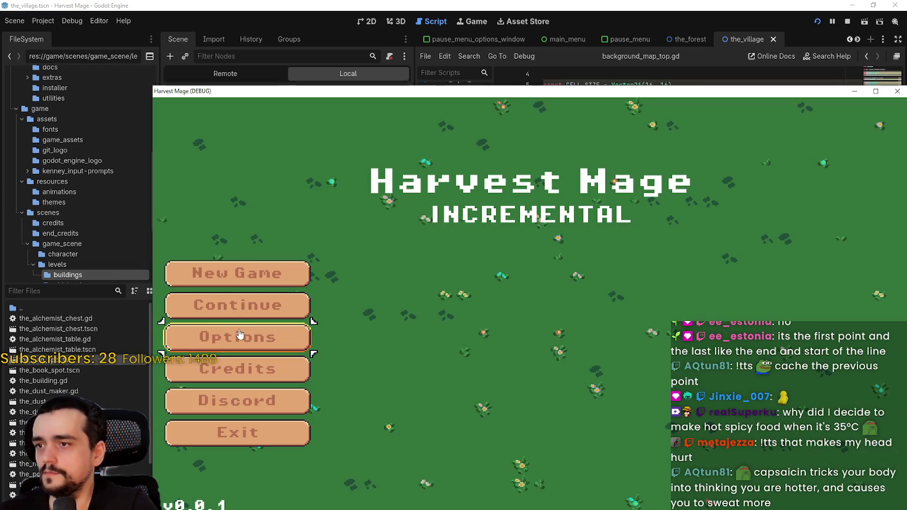
Continue into the village, walk around viewing the faint white lines, then close the game.
click(240, 306)
key(a)
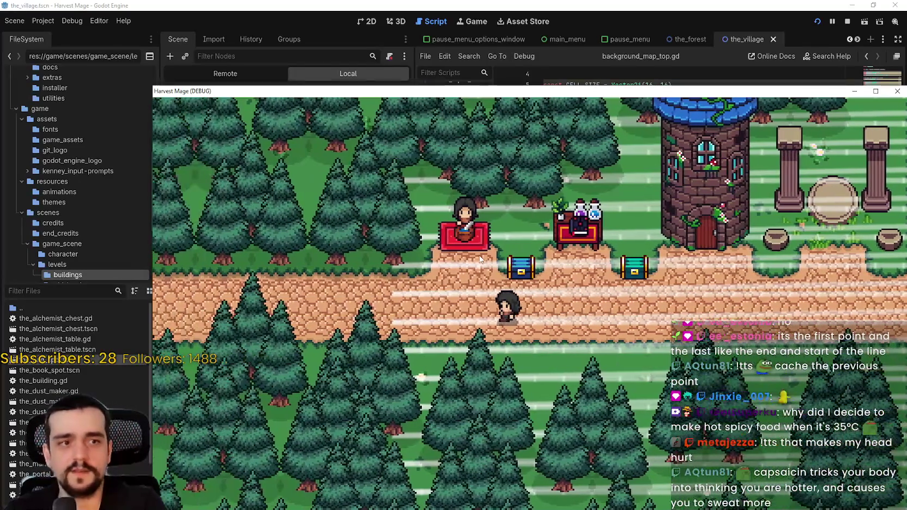
key(d)
key(d)
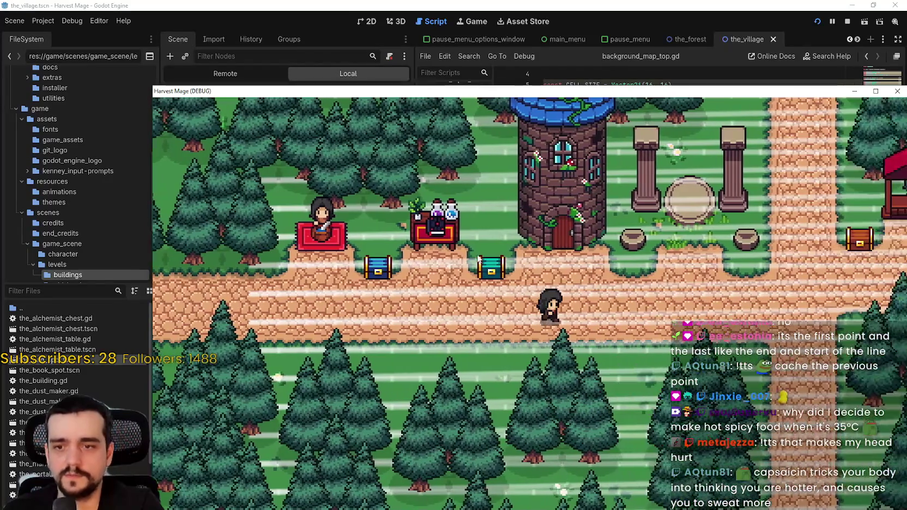
key(s)
key(w)
key(d)
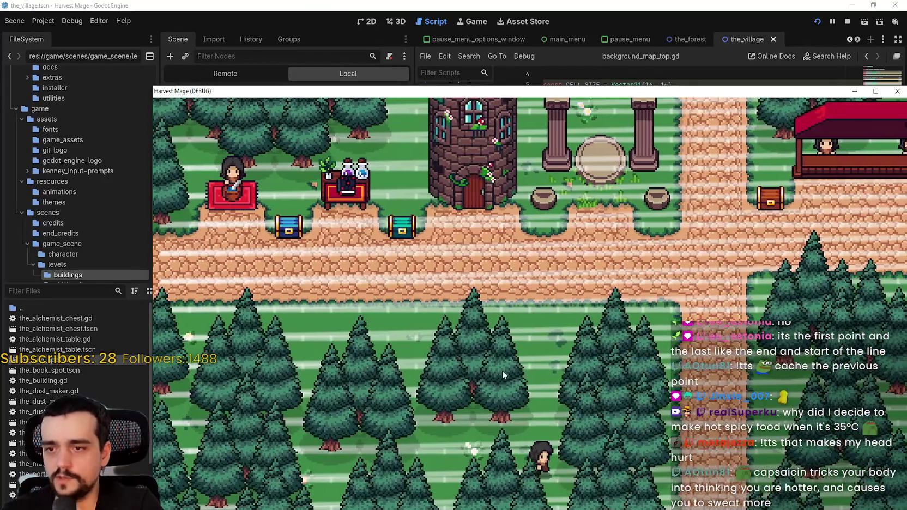
key(w)
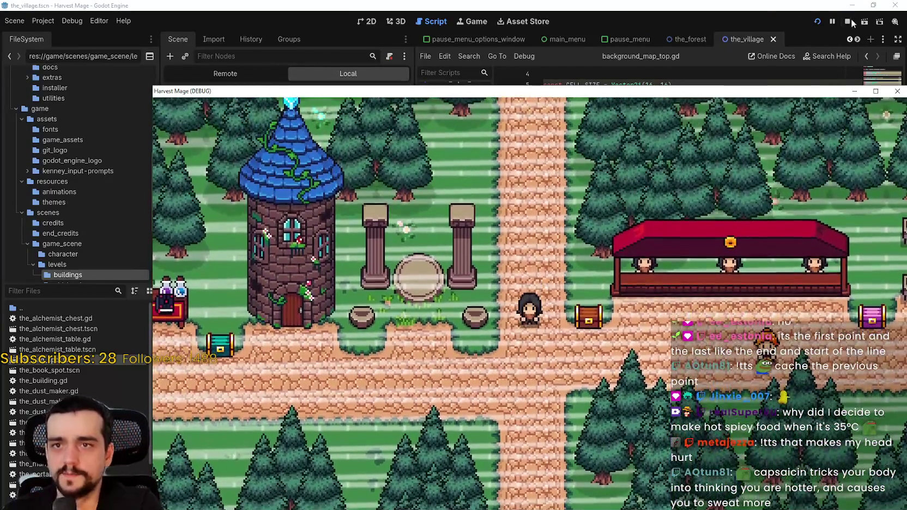
click(847, 21)
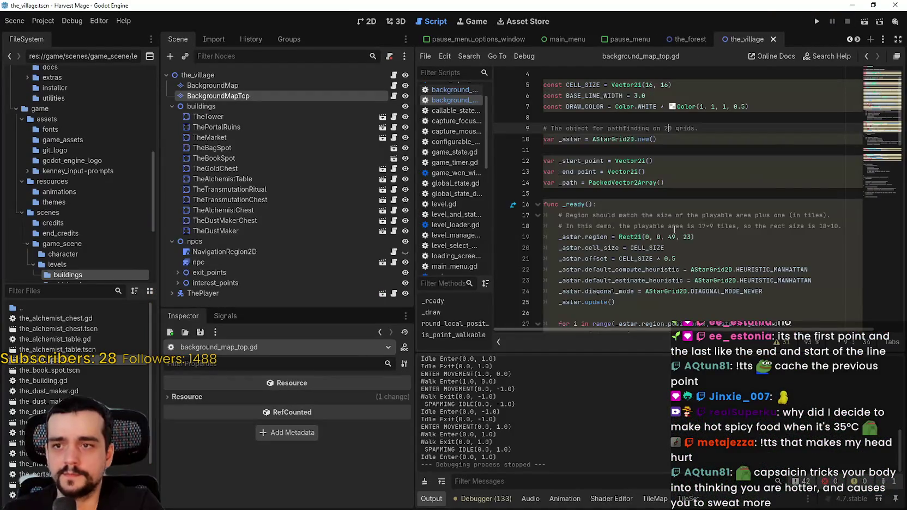
Scroll down background_map_top.gd to line 48 and inspect the DRAW_COLOR constant.
scroll(674, 229, down, 3)
click(668, 213)
scroll(668, 213, down, 7)
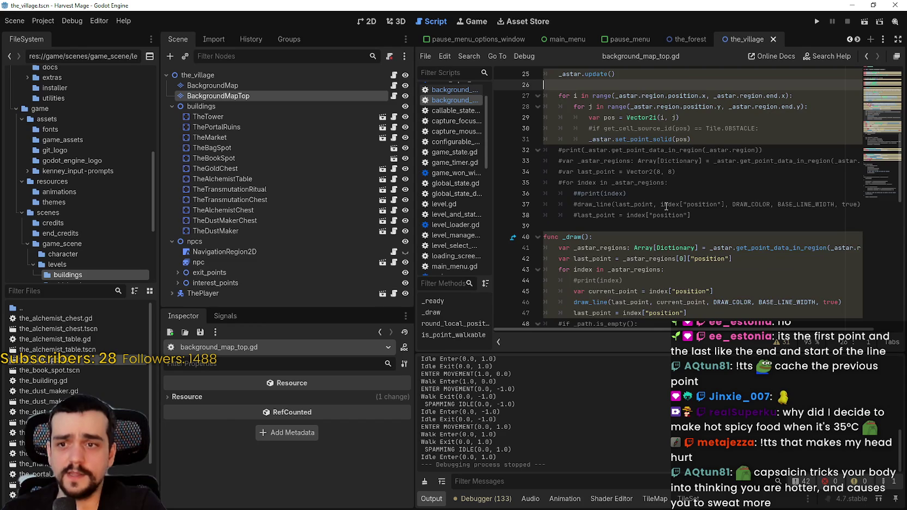
click(665, 225)
mouse_move(720, 206)
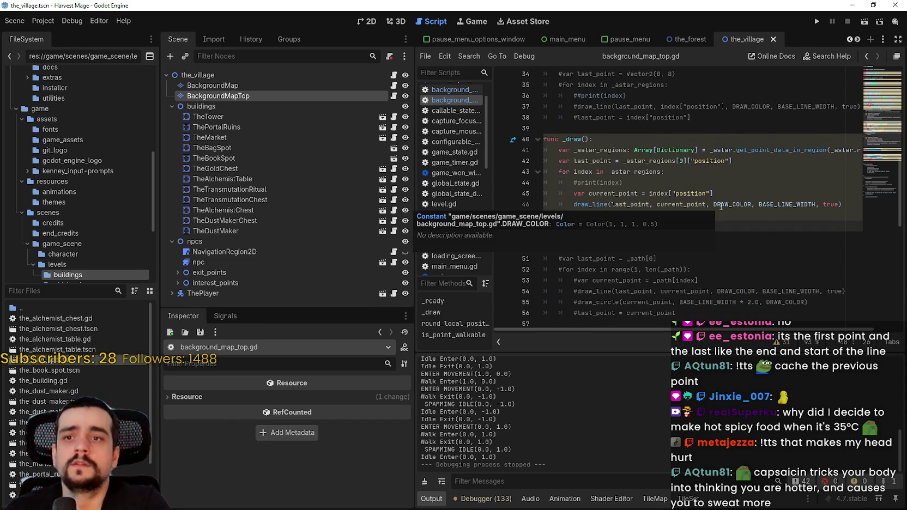
Switch to the 2D view of the_village, pan the canvas, then briefly revisit background_map_top.gd.
click(371, 21)
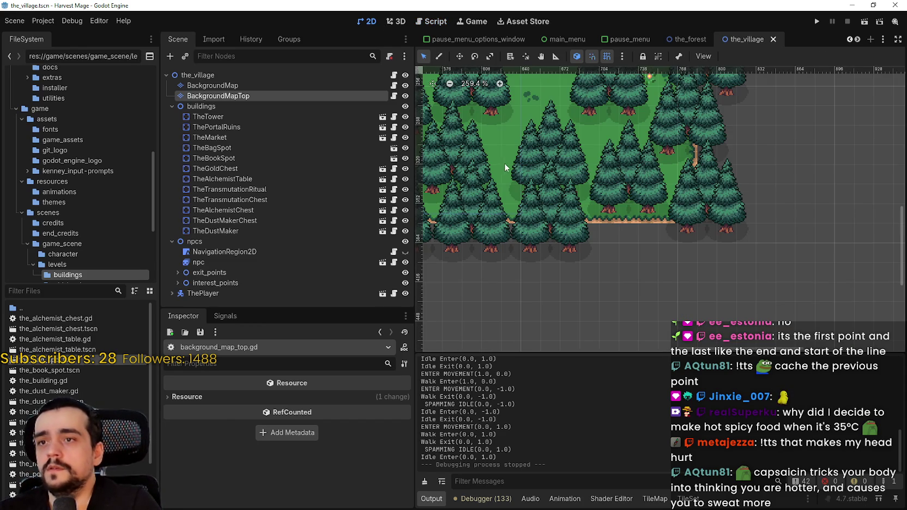
scroll(497, 155, down, 3)
scroll(496, 156, up, 5)
scroll(496, 155, left, 5)
scroll(496, 156, down, 1)
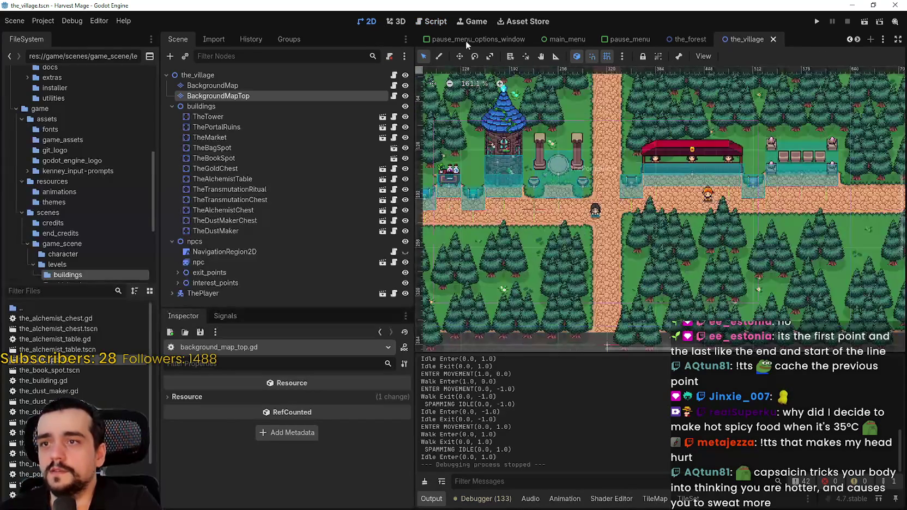
click(393, 95)
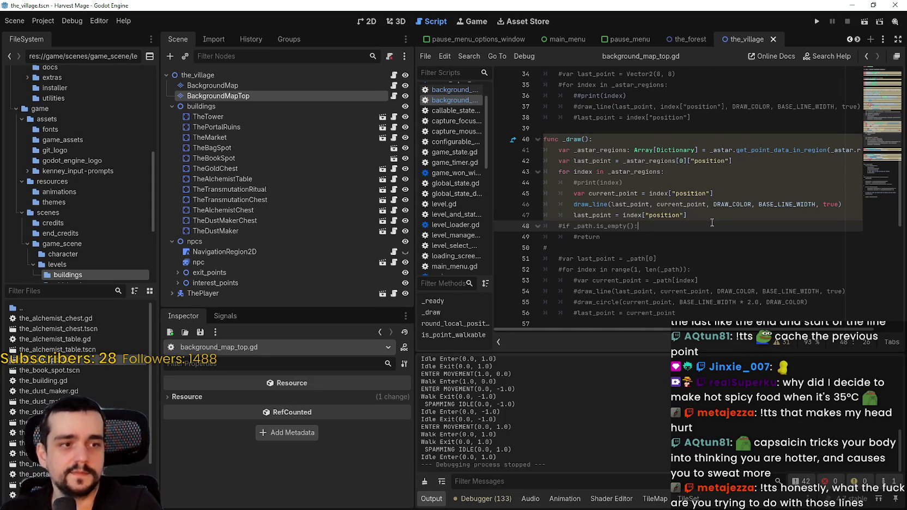
scroll(710, 220, up, 1)
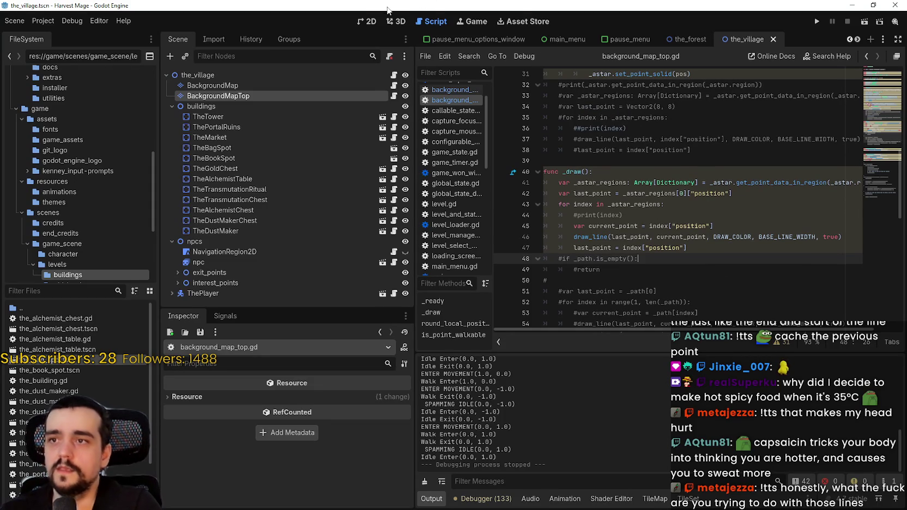
Return to the 2D canvas and zoom around the village's tower, market and paths.
click(372, 19)
scroll(500, 166, up, 2)
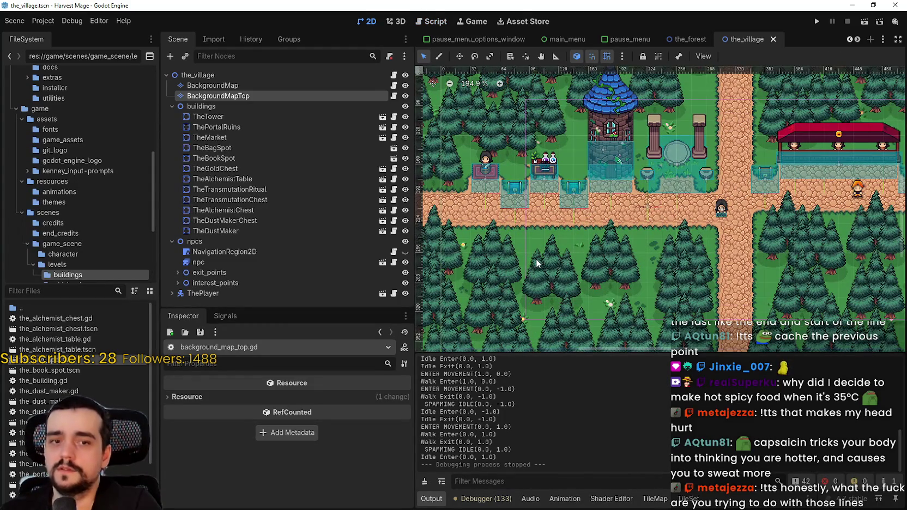
scroll(731, 154, down, 5)
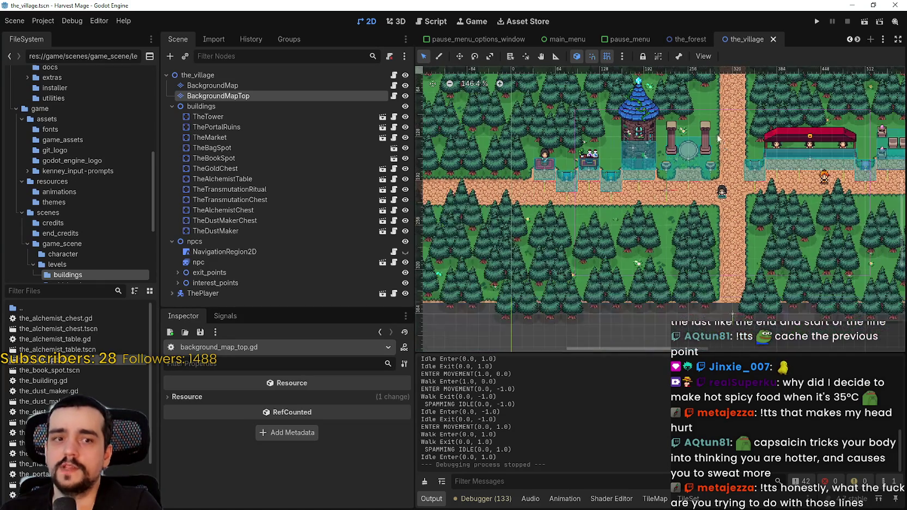
scroll(685, 178, up, 3)
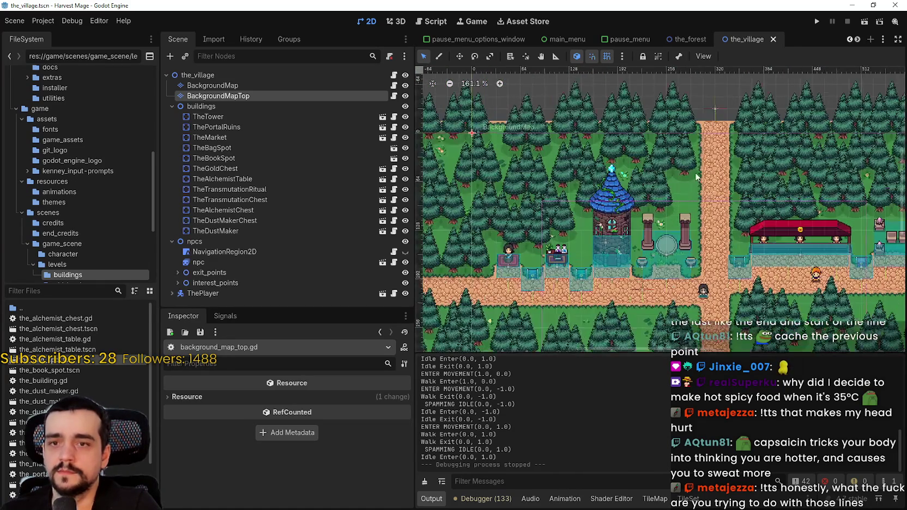
scroll(707, 229, up, 2)
scroll(707, 230, down, 3)
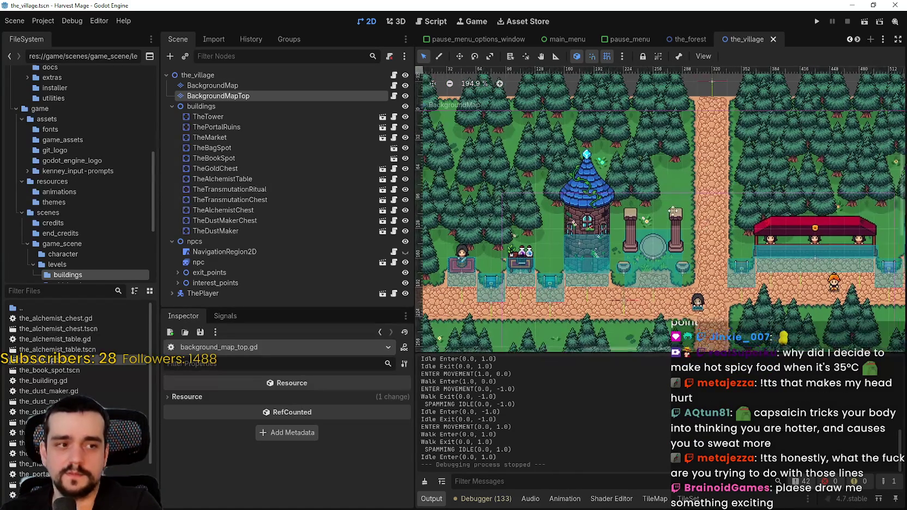